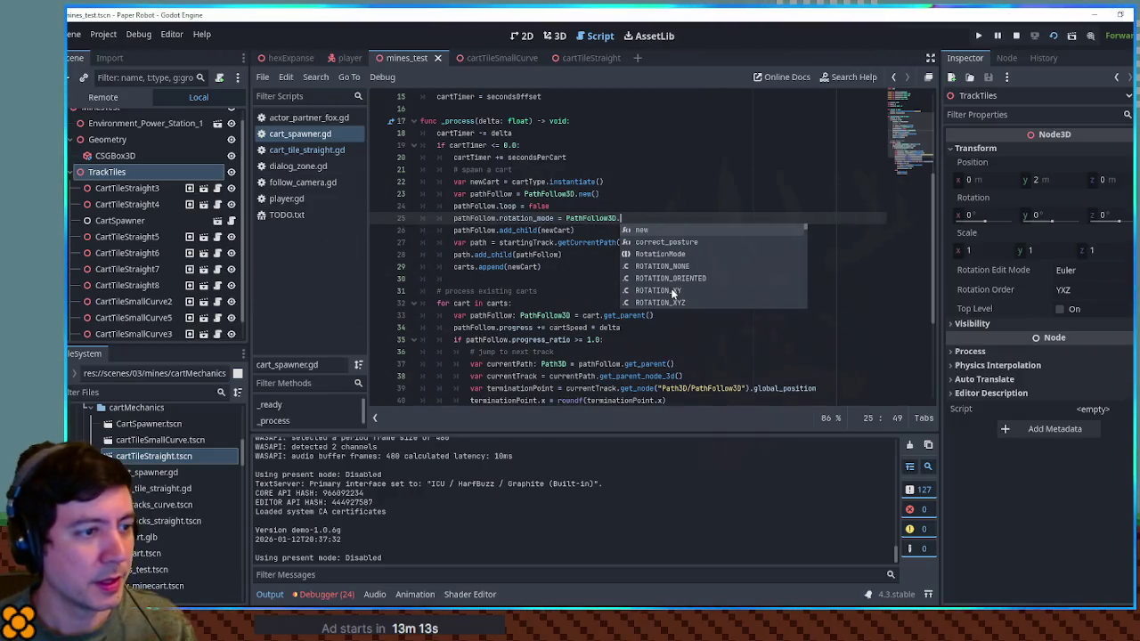
Set the path-follow rotation mode to ROTATION_XY and run the game to check the carts.
left_click(674, 291)
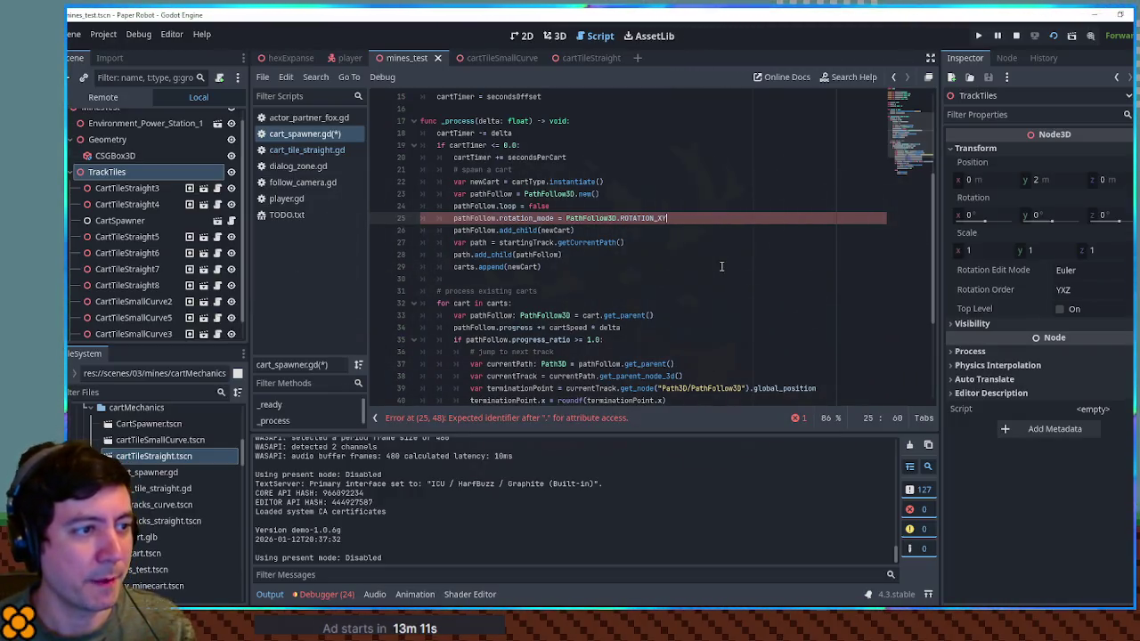
key("F6")
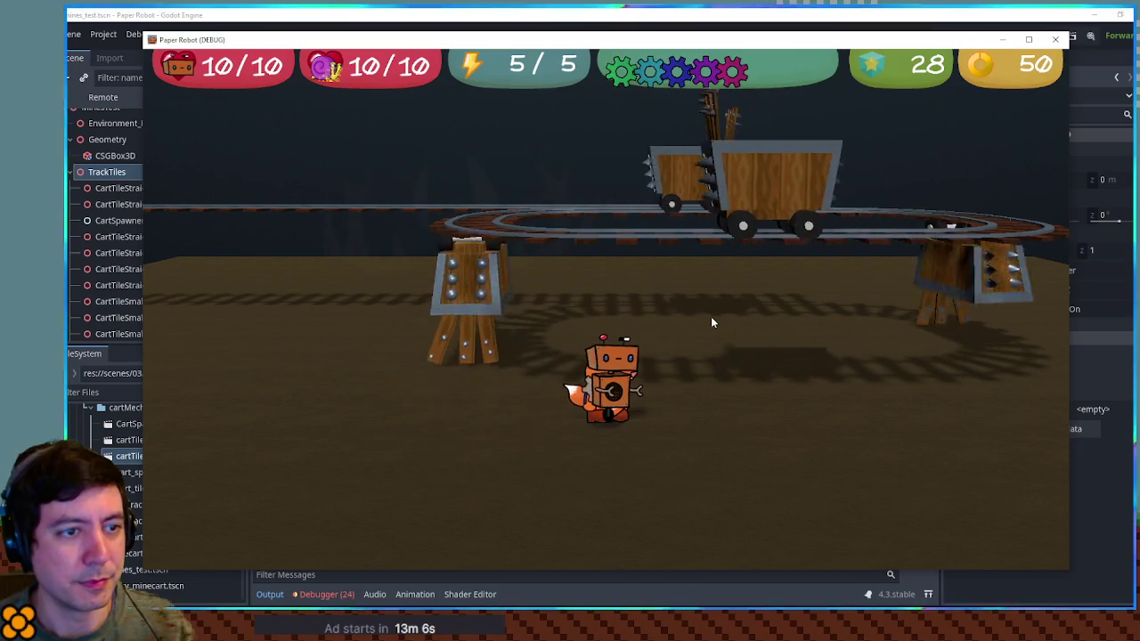
key("F8")
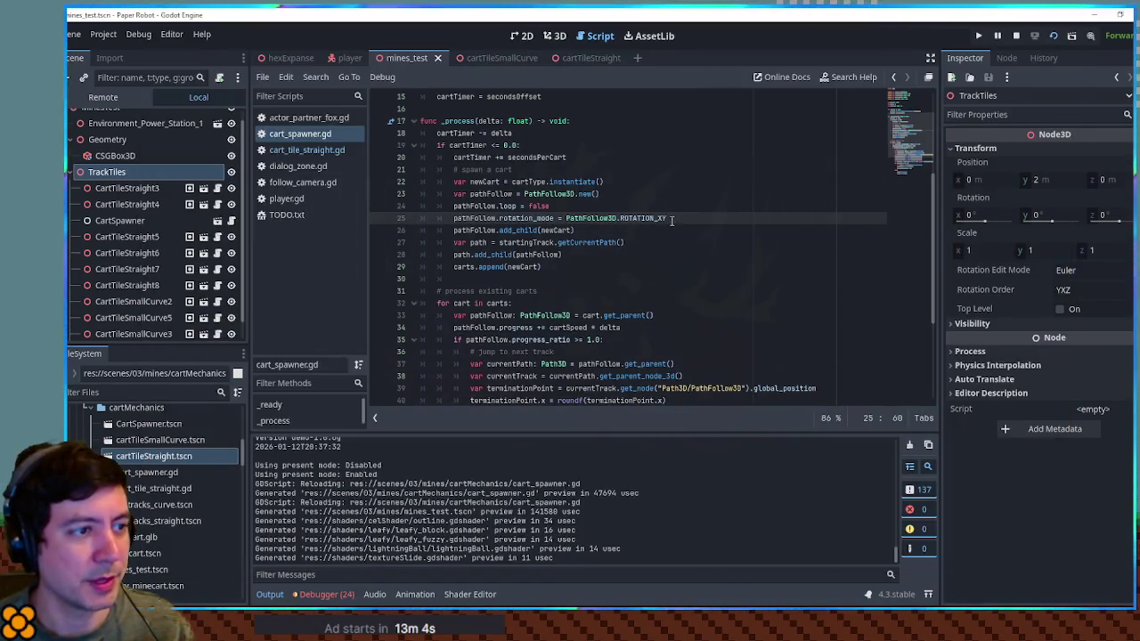
key("F6")
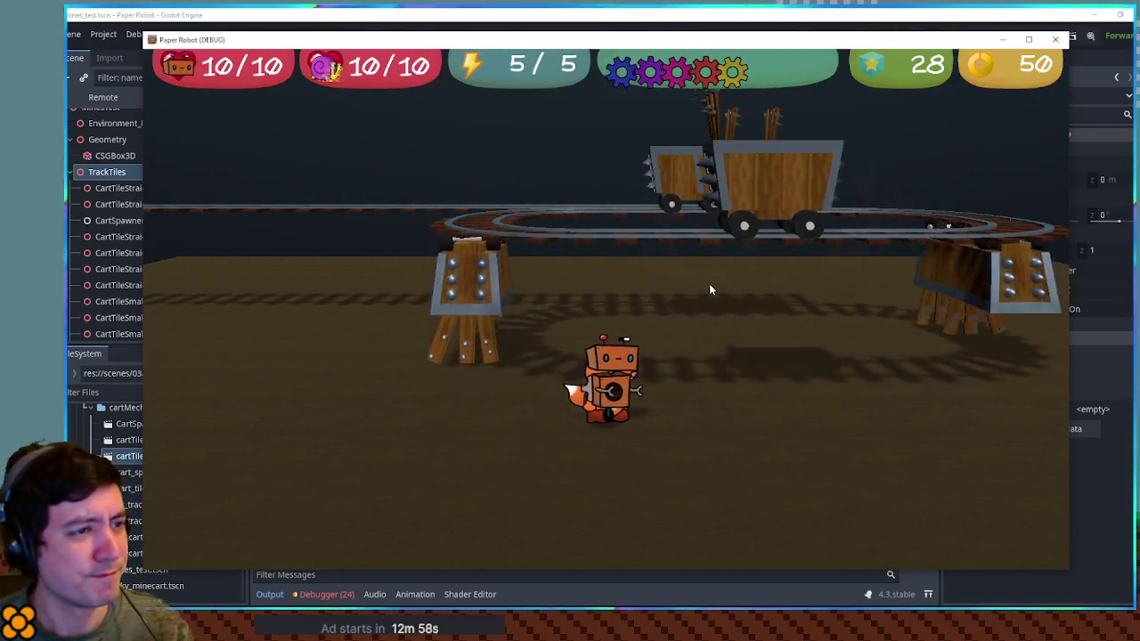
Switch the rotation mode to ROTATION_NONE, then walk the robot around the running game to inspect the carts.
left_click(792, 14)
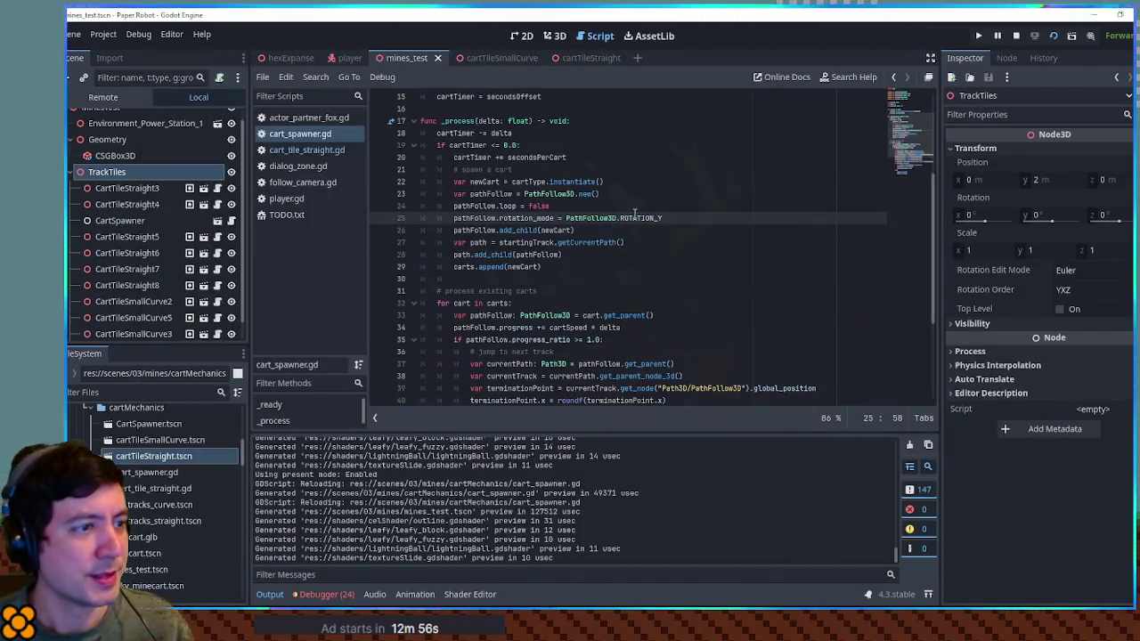
type("on")
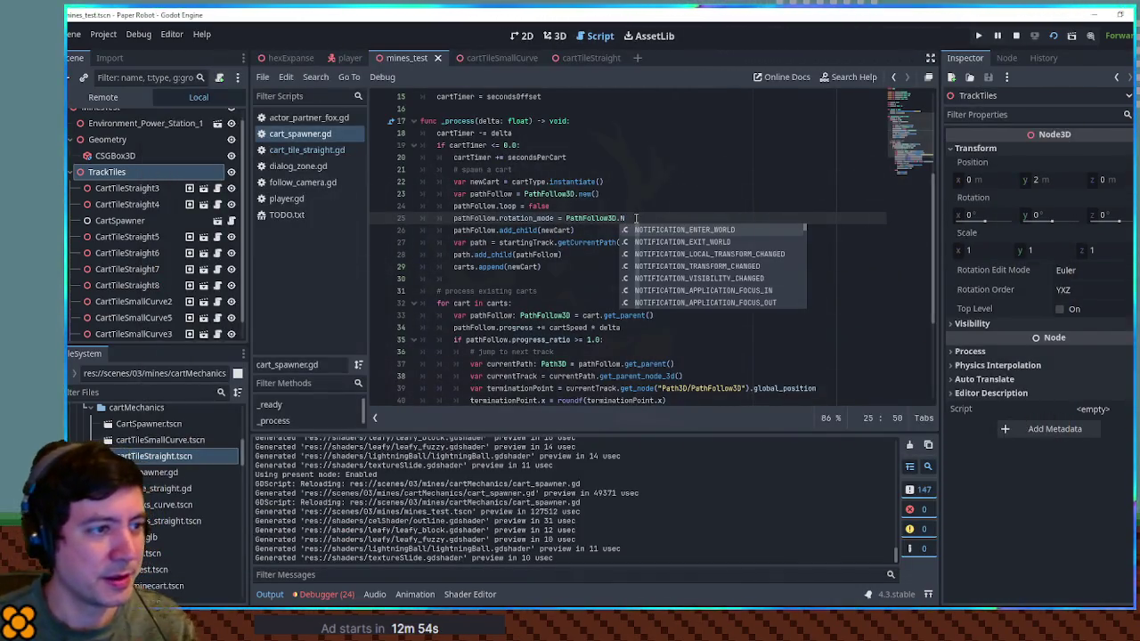
key("Return")
key("F6")
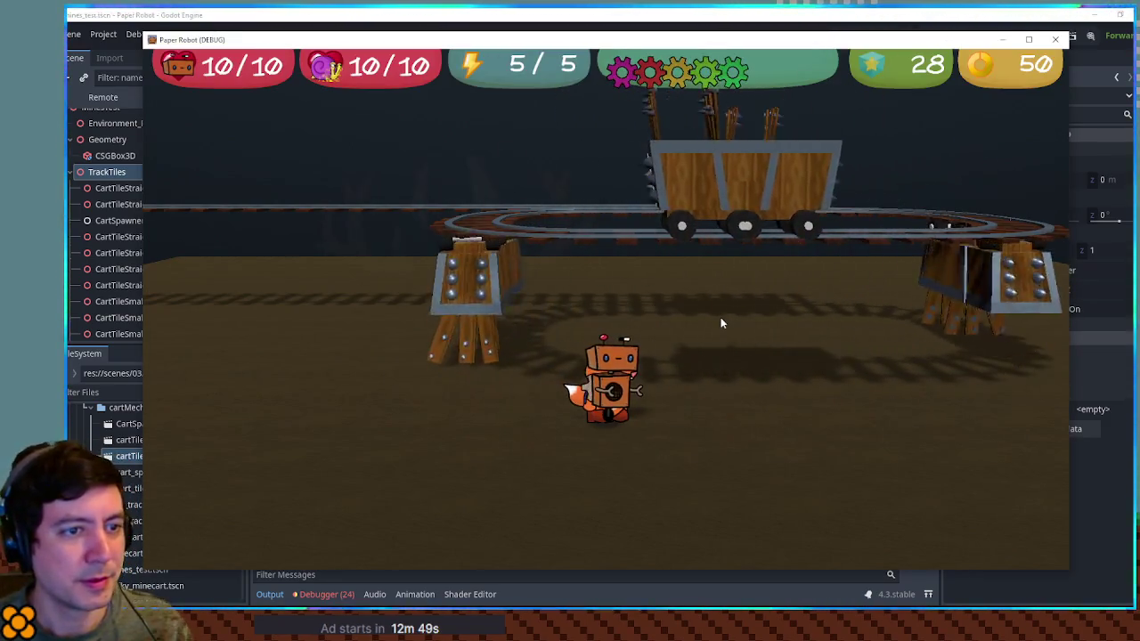
key("d")
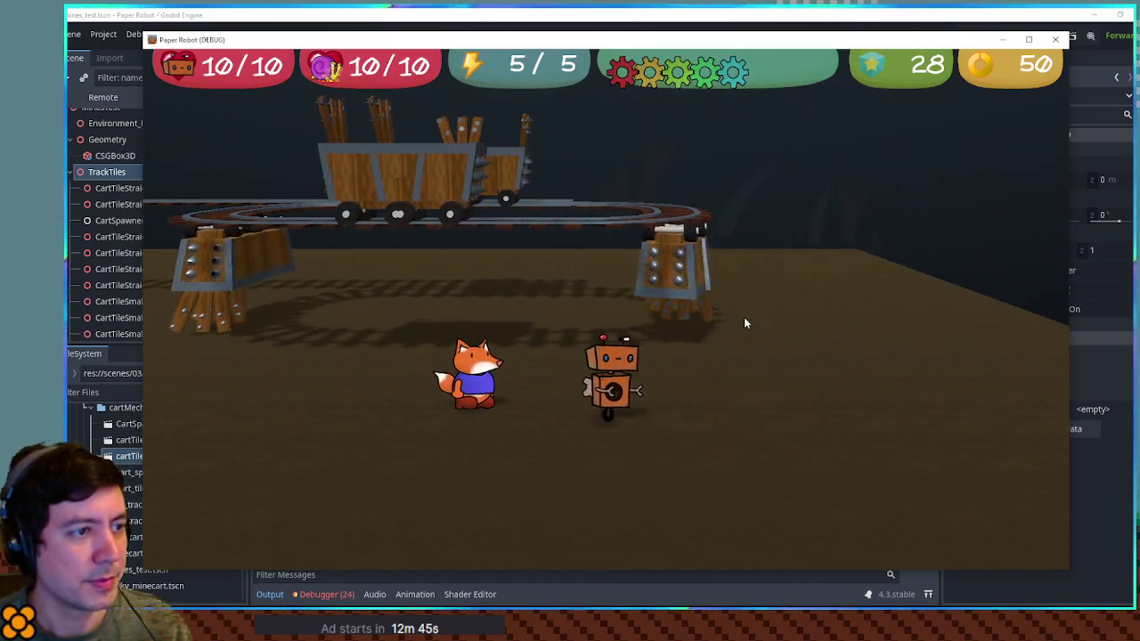
key("a")
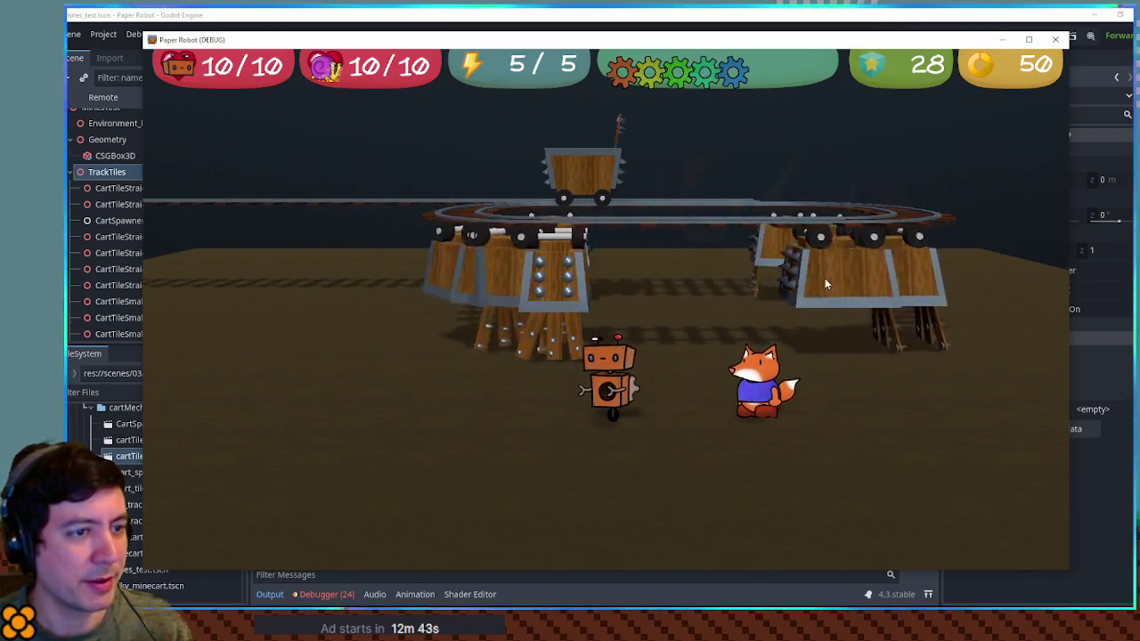
key("d")
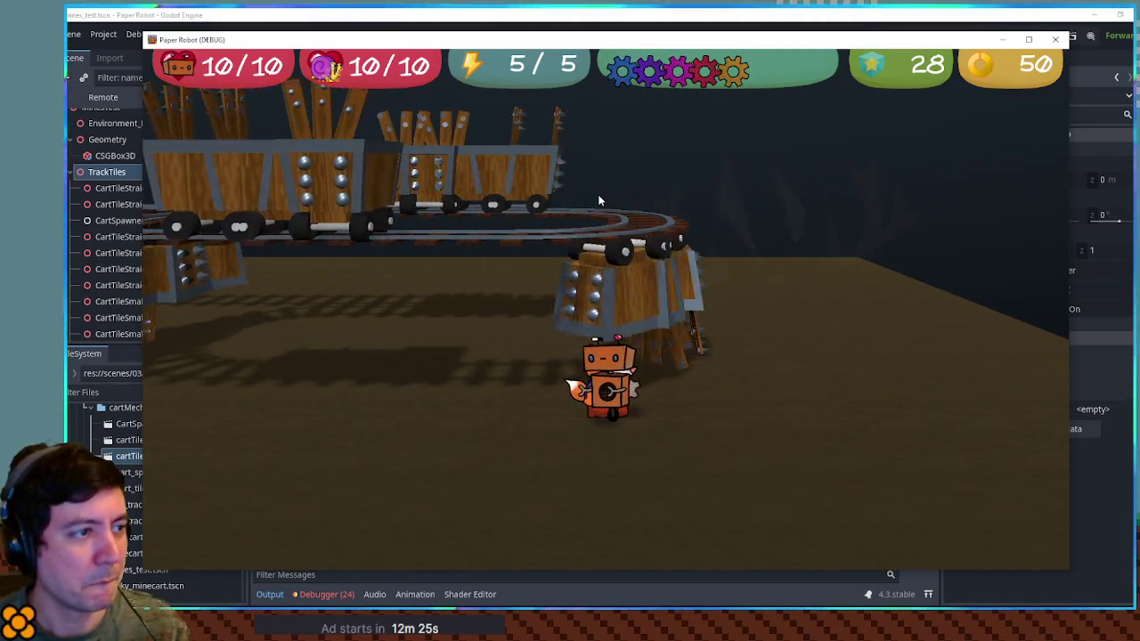
left_click(1056, 39)
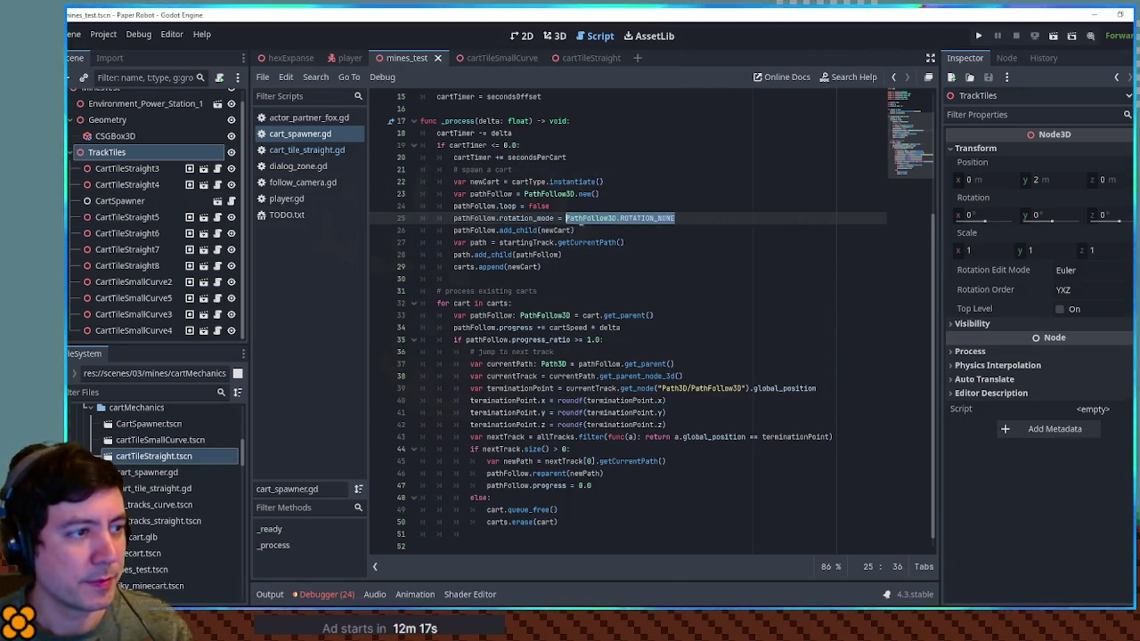
Change line 25 to pathFollow.tilt_enabled and look up its documentation.
type("ilt")
key("Return")
left_click(533, 218, "ctrl")
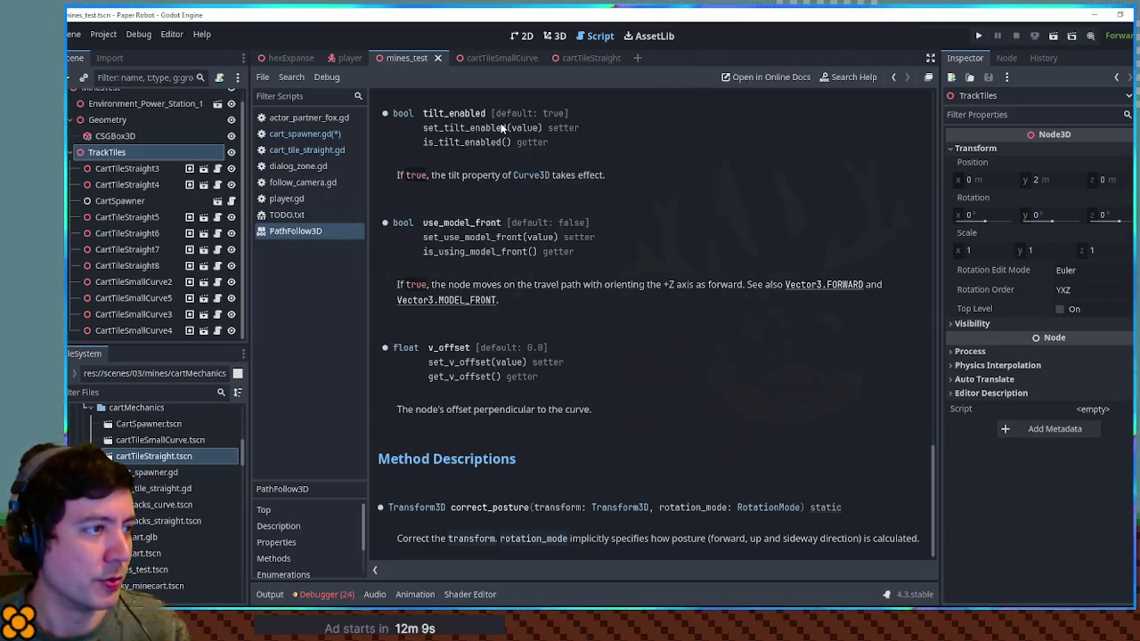
left_click(308, 135)
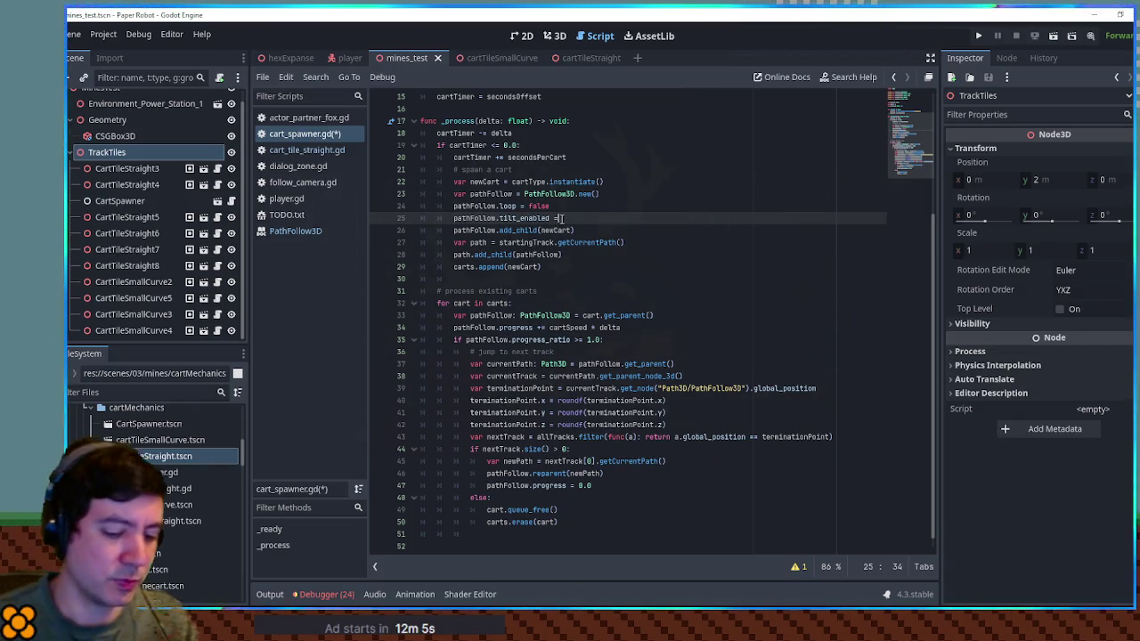
Set tilt_enabled to false, save, test it in the running game, then delete the line.
type("se")
key("ctrl+s")
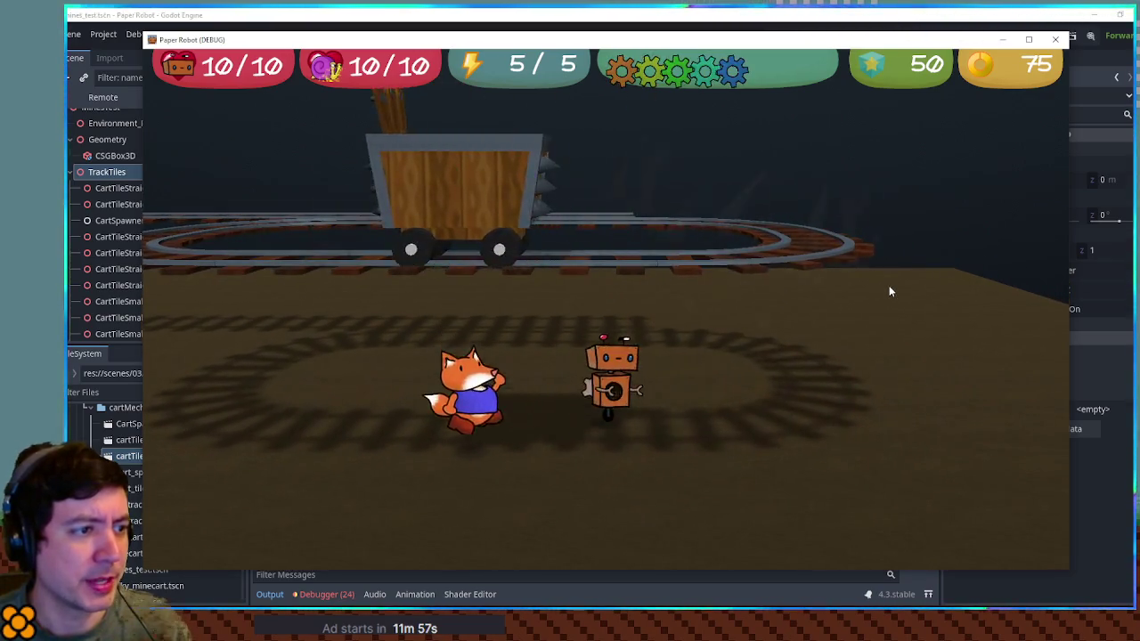
key("d")
key("a")
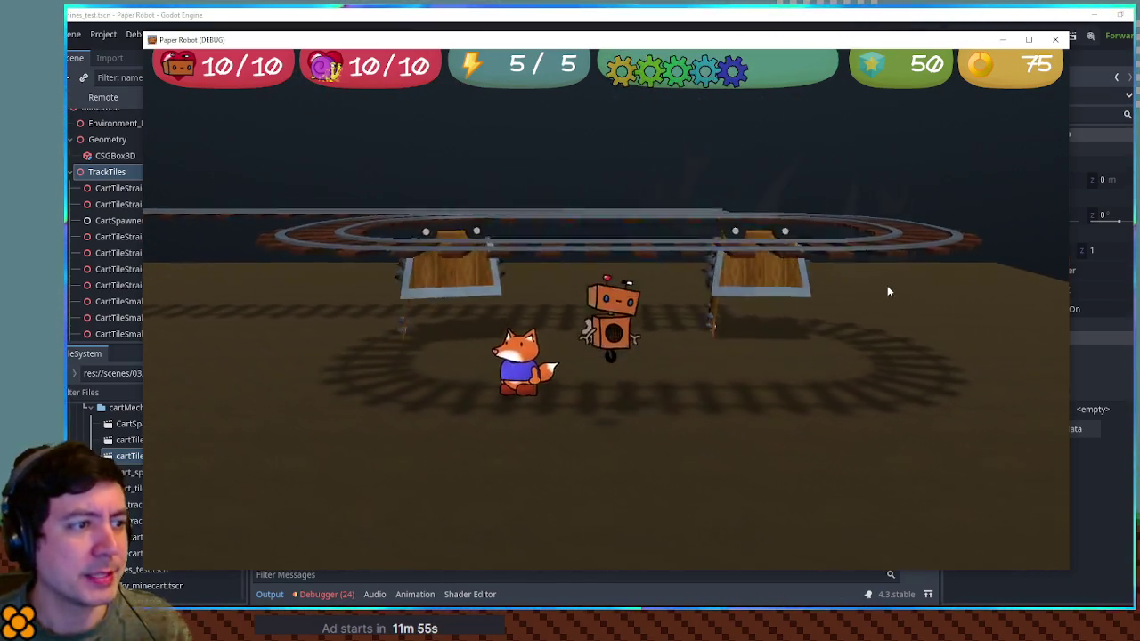
left_click(1055, 41)
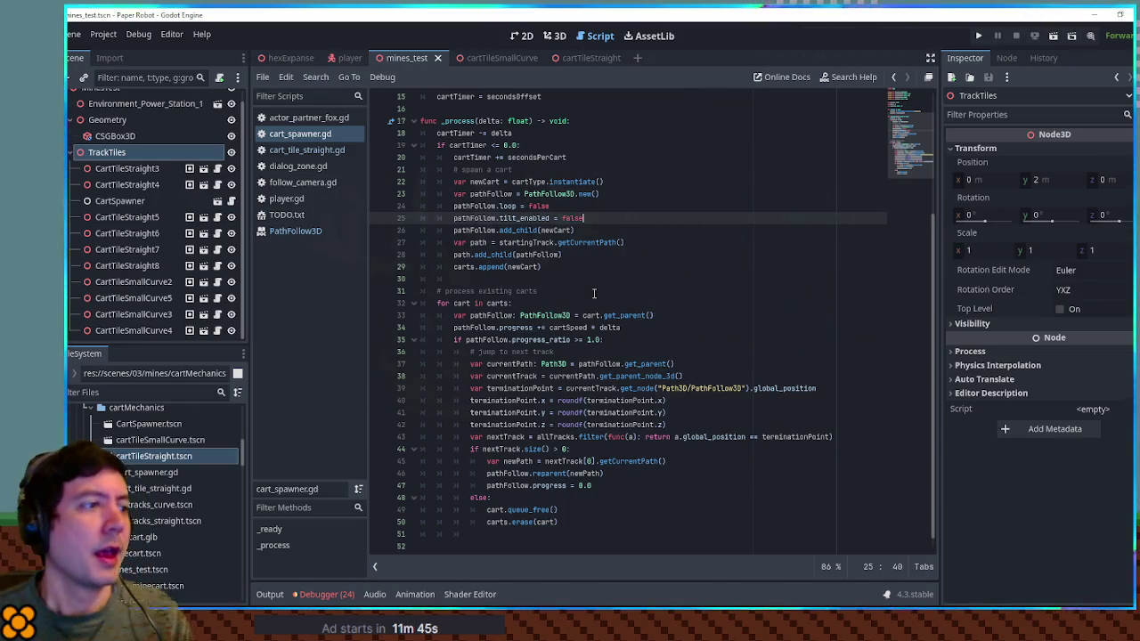
key("ctrl+shift+k")
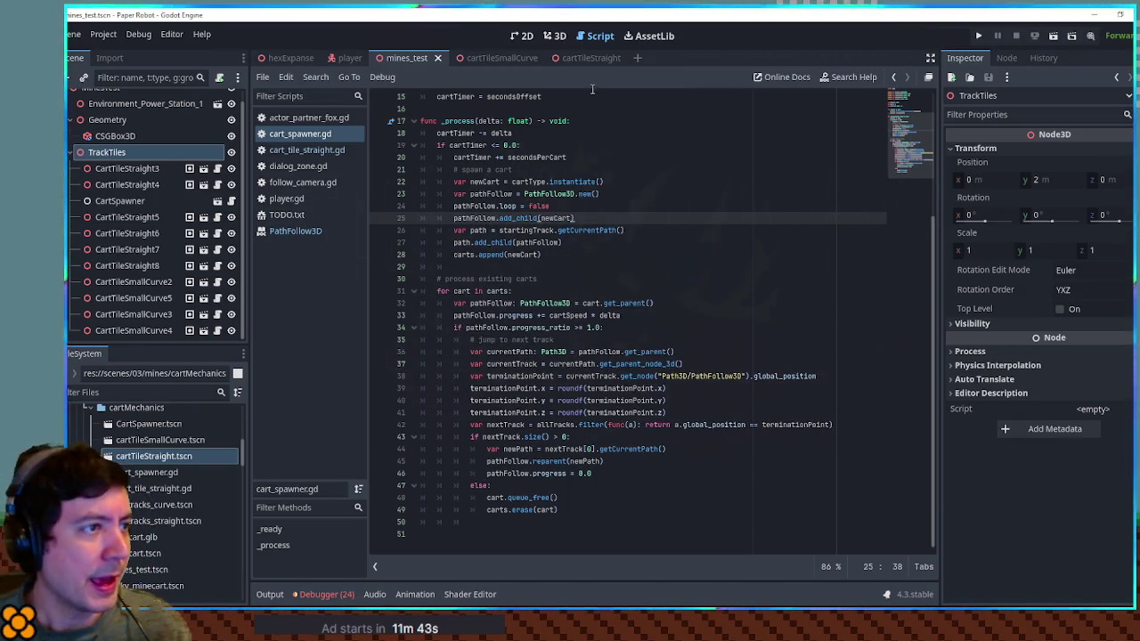
left_click(556, 37)
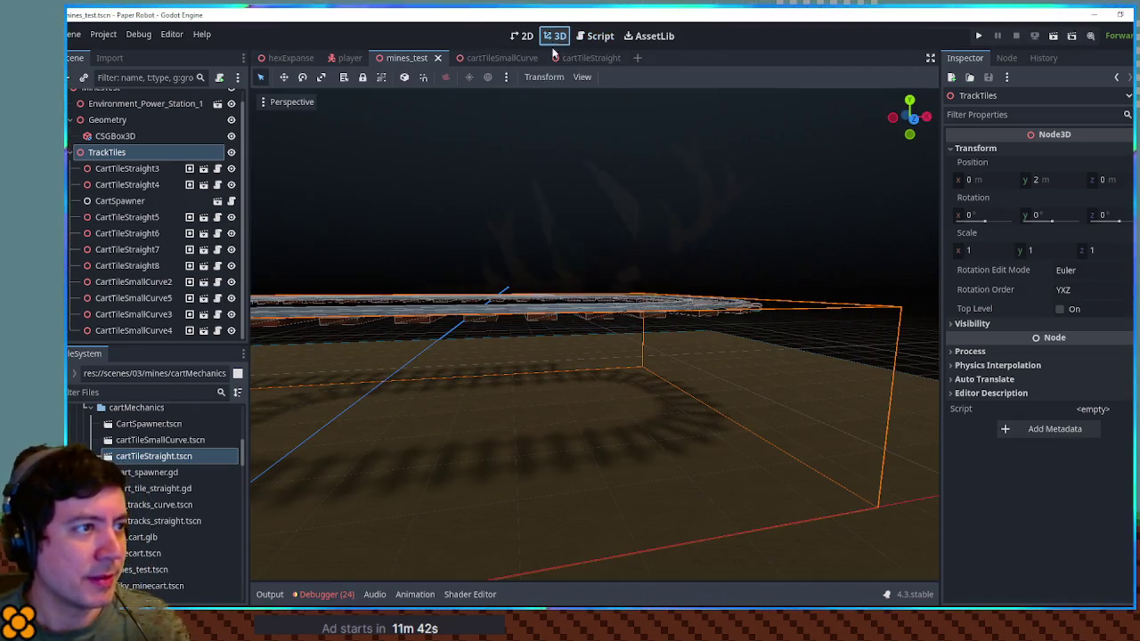
Rename cartTileSmallCurve.tscn to cartTileSmallCurveLeft.tscn.
left_click(165, 442)
key("F2")
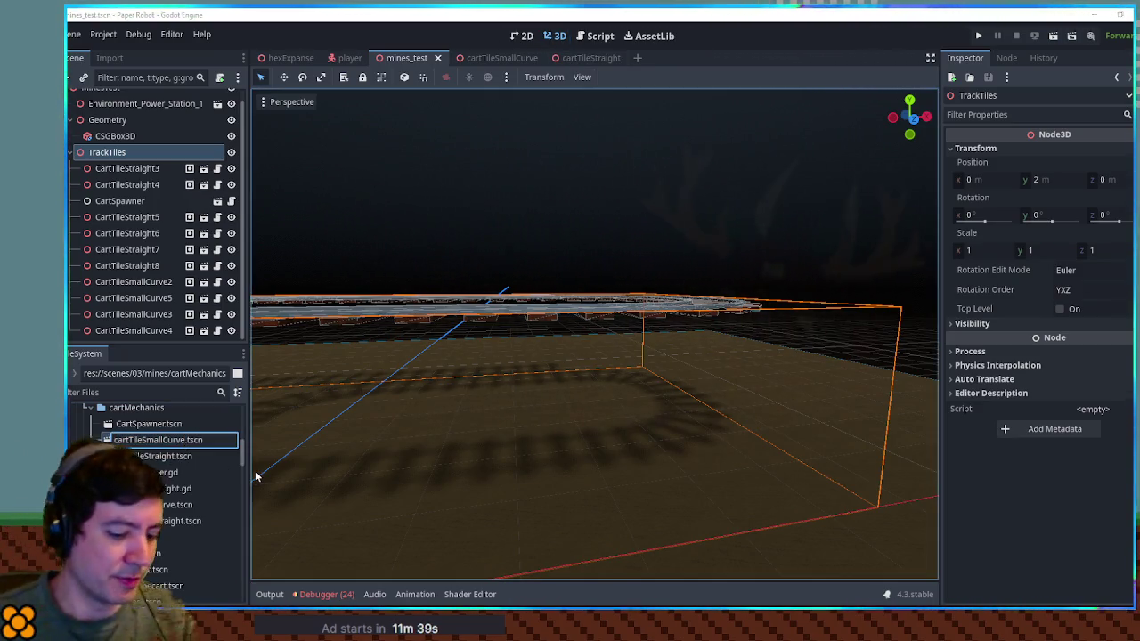
key("Return")
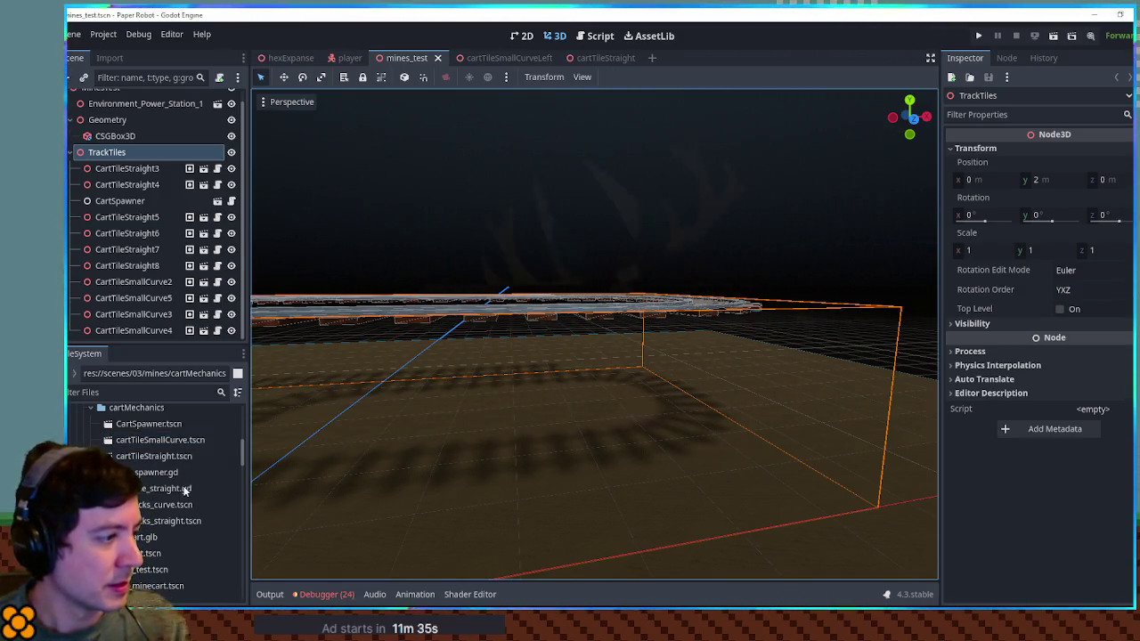
left_click(168, 441)
Set the TrackTiles node's Y position to 0.
scroll(540, 318, "down", 5)
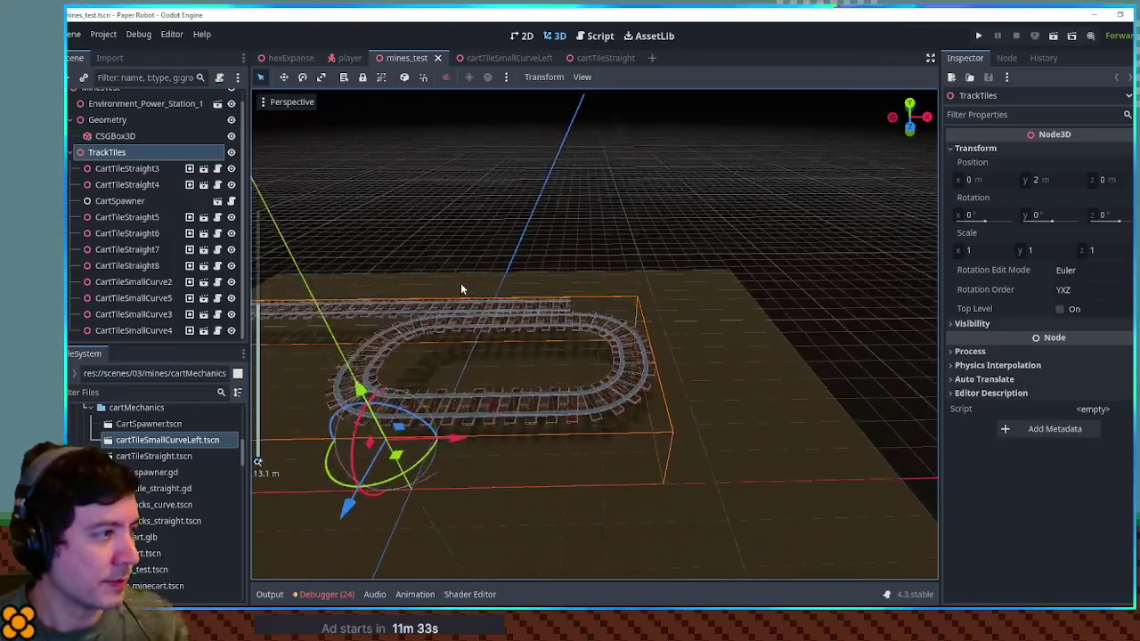
left_click(513, 203)
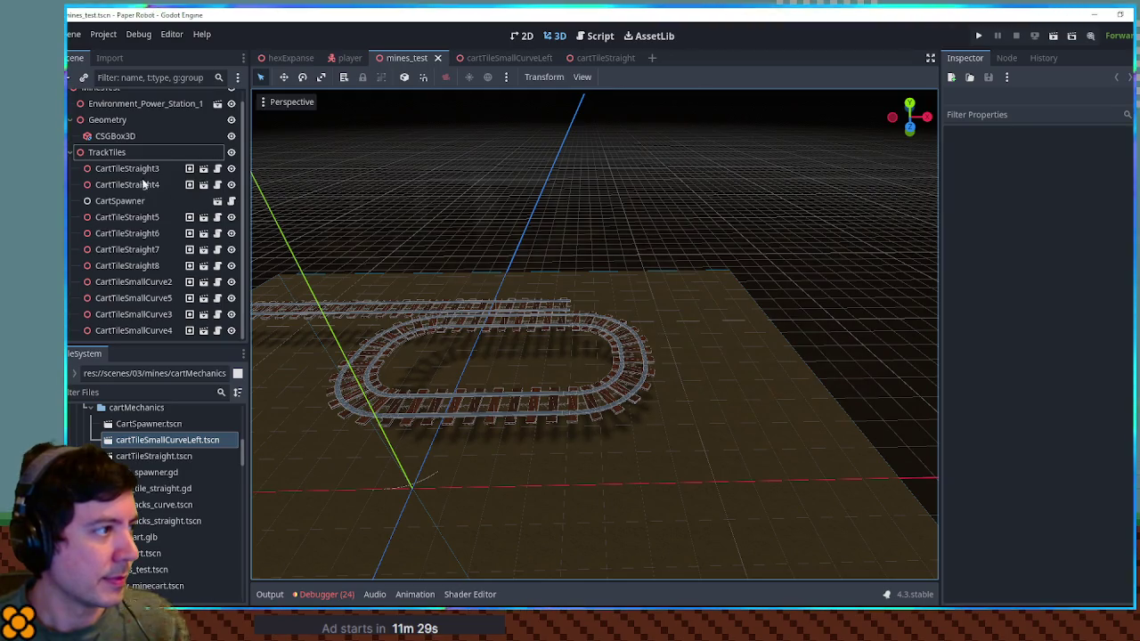
left_click(107, 152)
left_click(1066, 181)
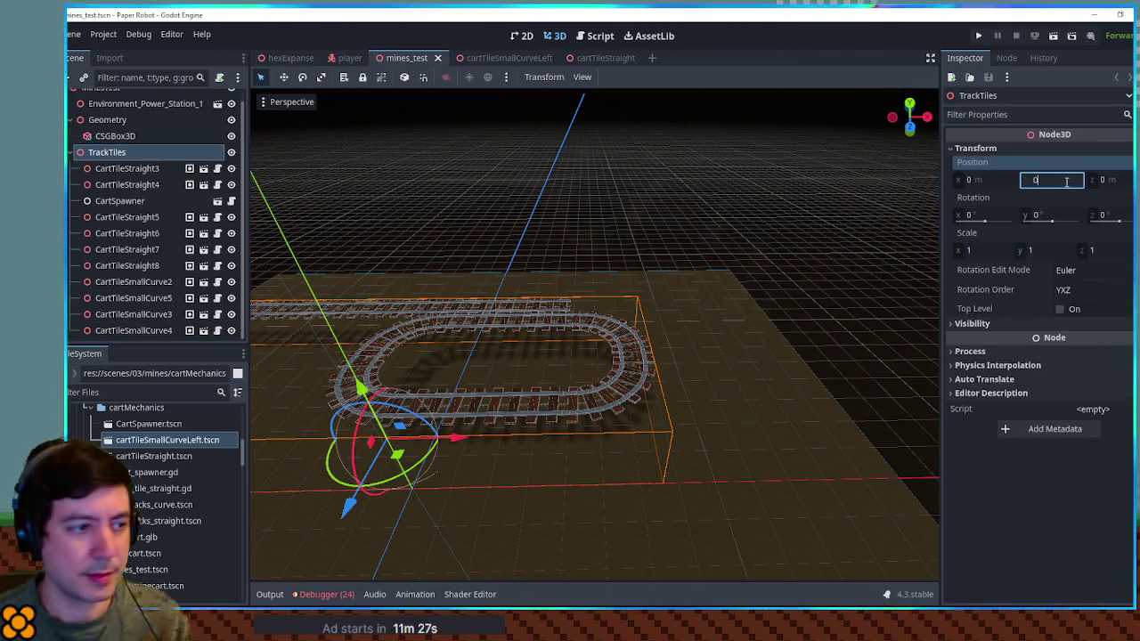
key("Return")
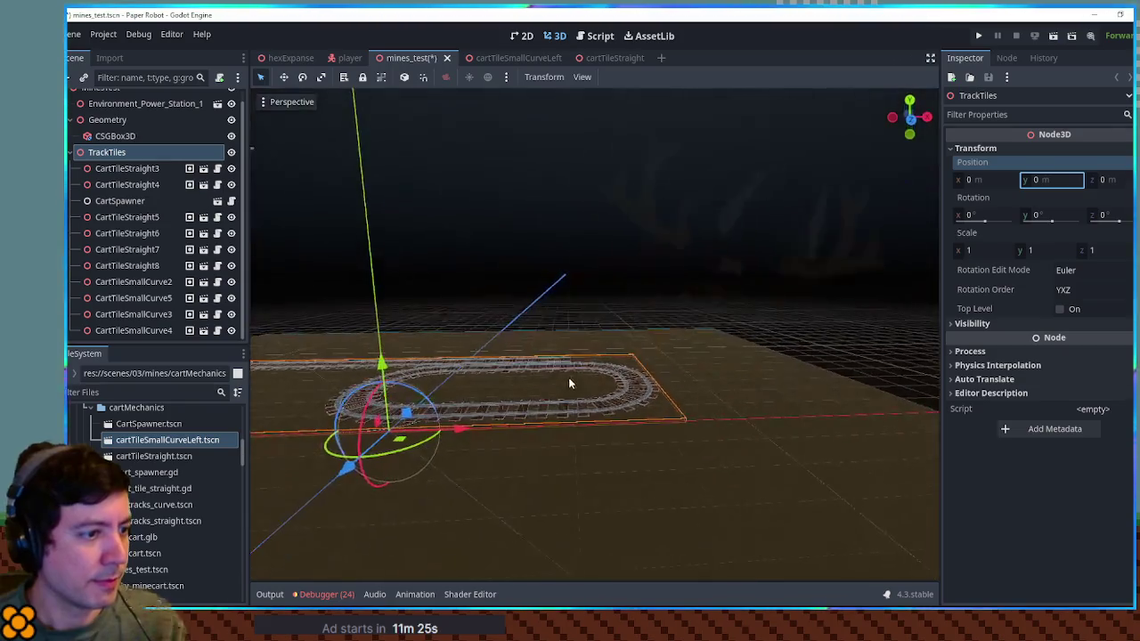
Select the four CartTileSmallCurve nodes in mines_test and delete them.
left_click(631, 359)
left_click(621, 393)
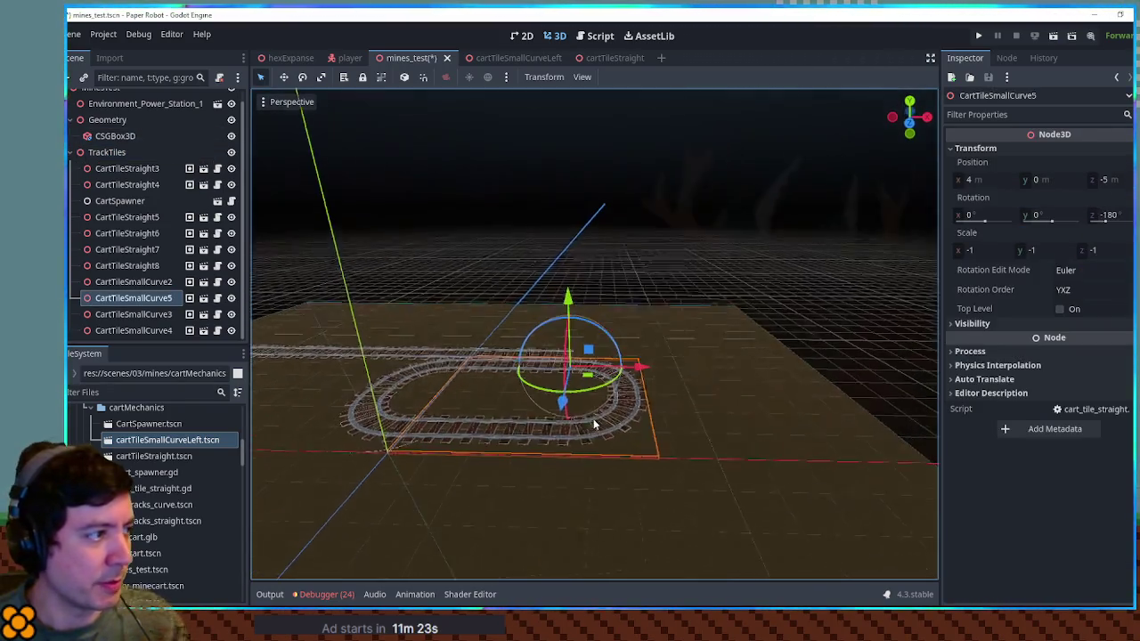
left_click(133, 330, "shift")
left_click(152, 281, "ctrl")
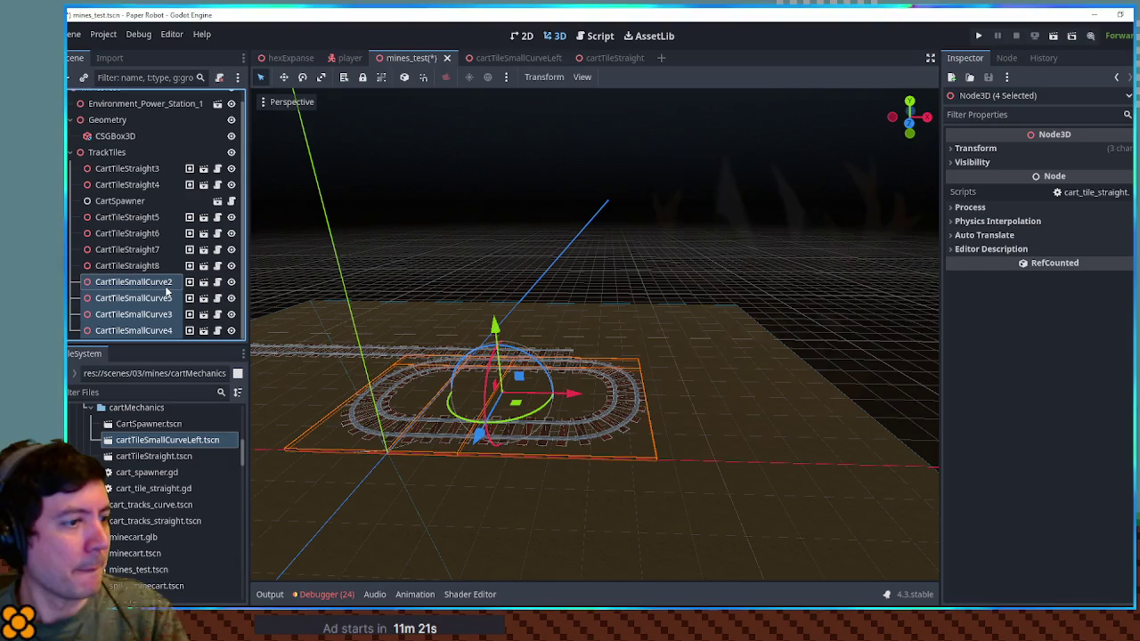
key("Delete")
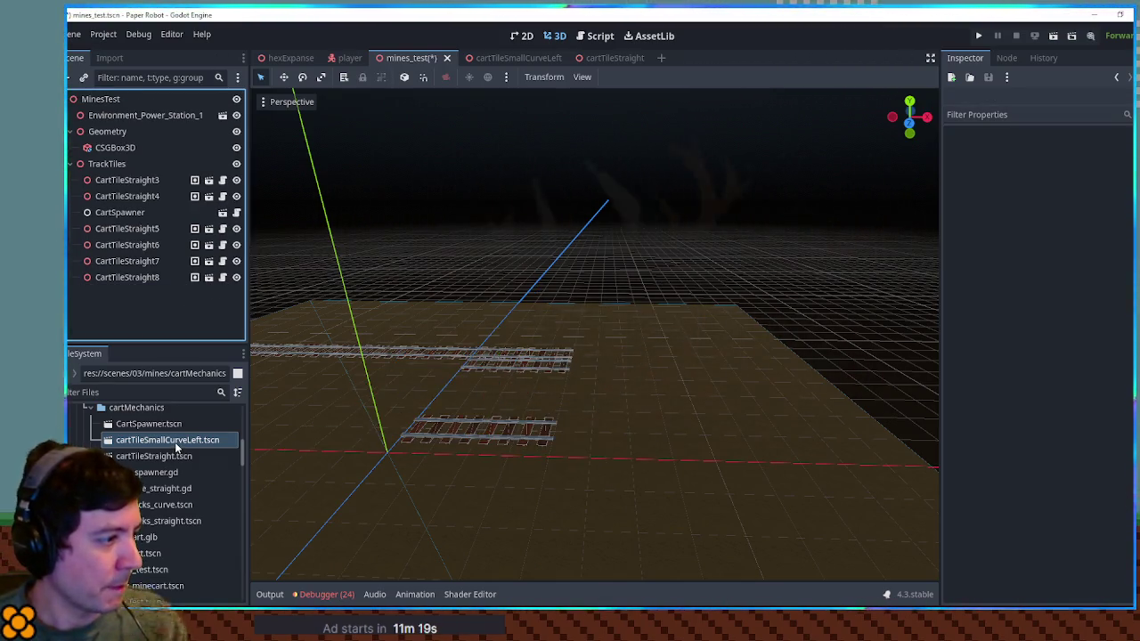
Open cartTileSmallCurveLeft.tscn and rename its root node to CartTileSmallCurveLeft.
double_click(167, 440)
left_click(150, 100)
left_click(156, 100)
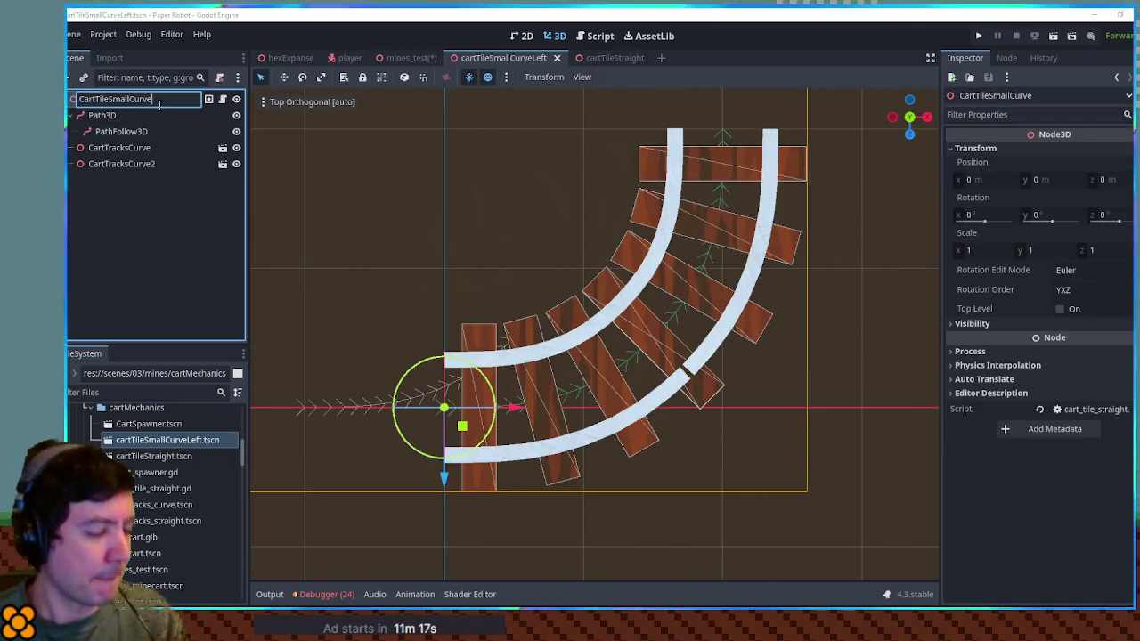
type("Left")
key("Return")
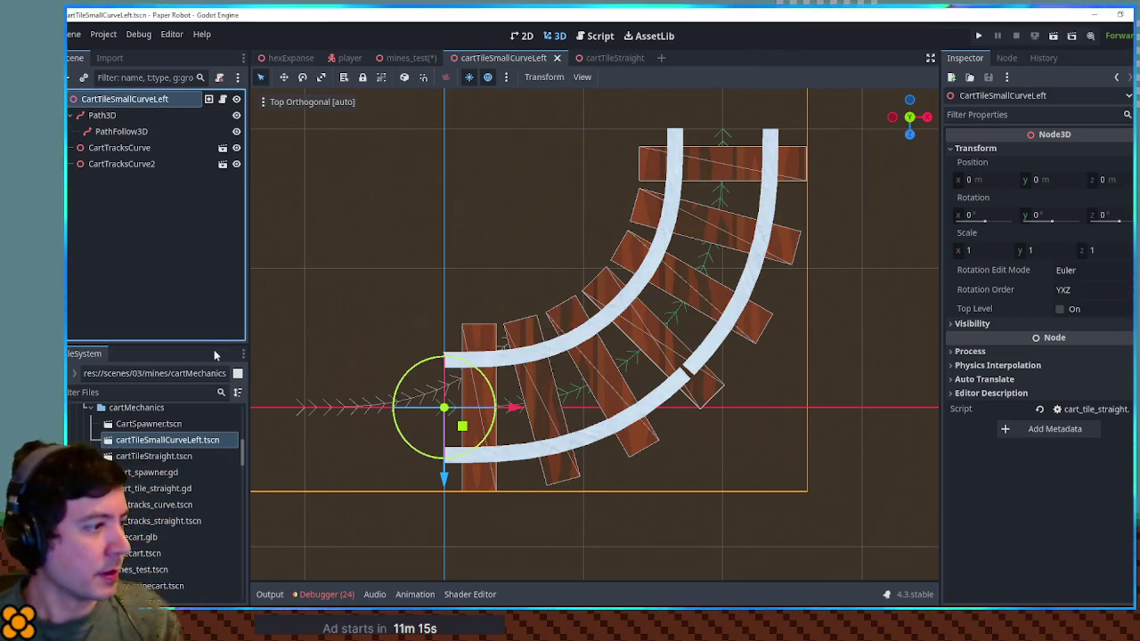
Duplicate the left curve scene file as cartTileSmallCurveRight.tscn.
left_click(214, 440)
key("ctrl+d")
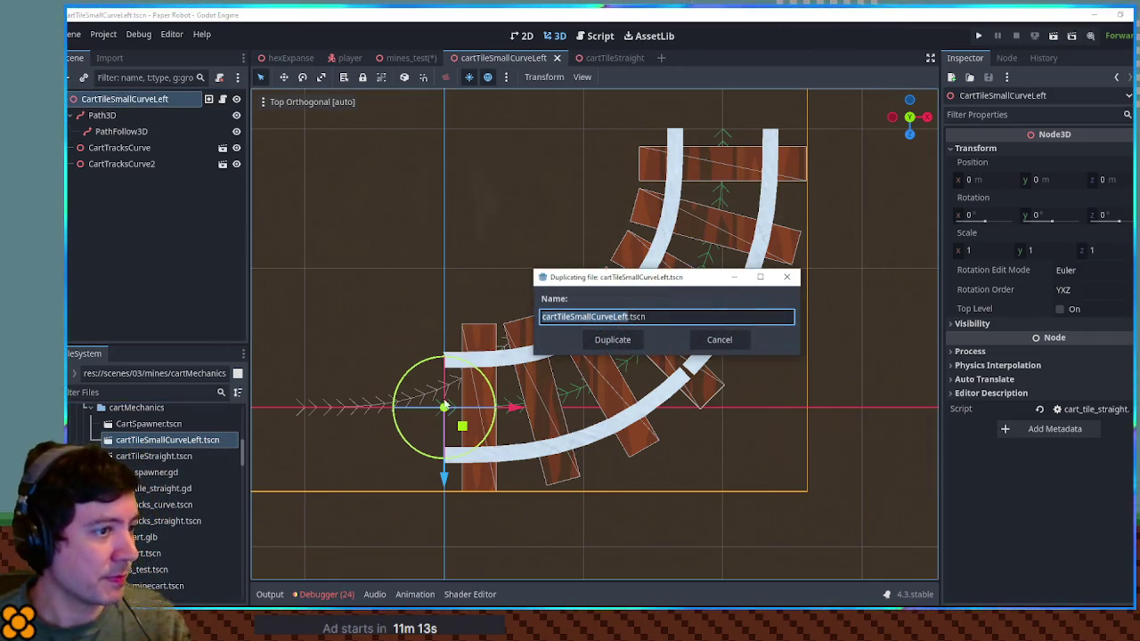
key("BackSpace")
key("BackSpace")
key("BackSpace")
type("Right")
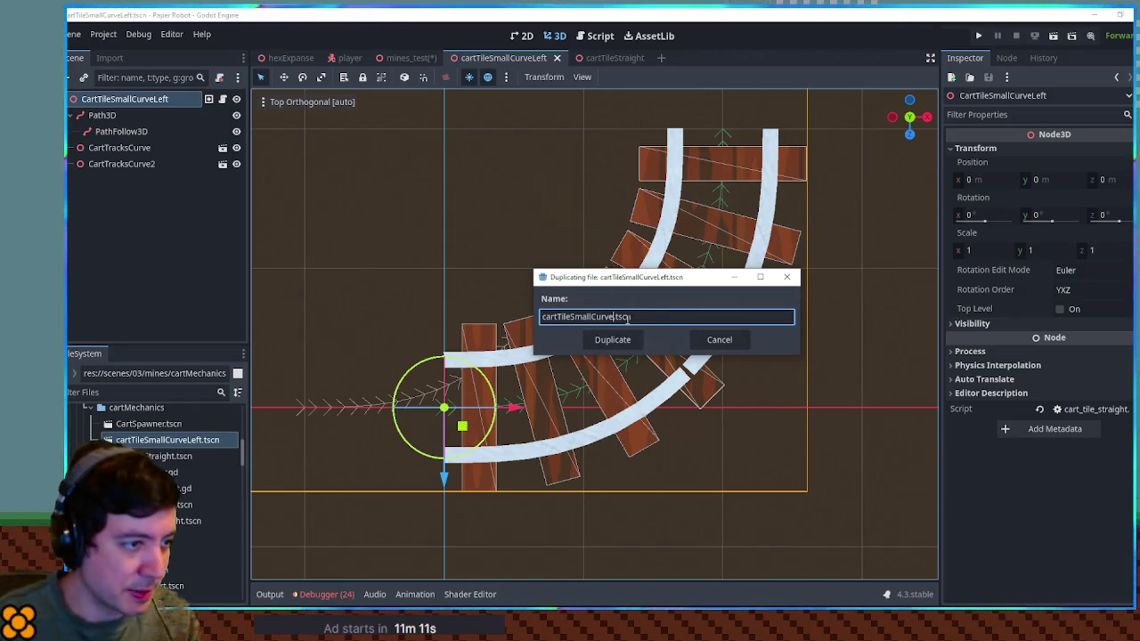
key("Return")
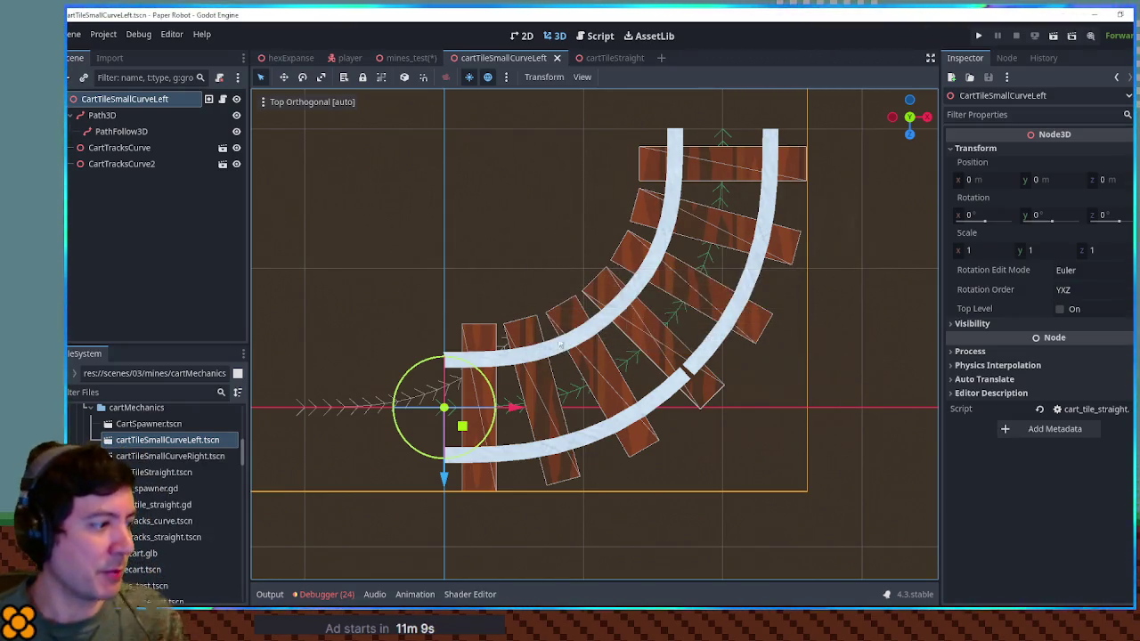
Open cartTileSmallCurveRight.tscn and rename its root node to CartTileSmallCurveRight.
double_click(164, 455)
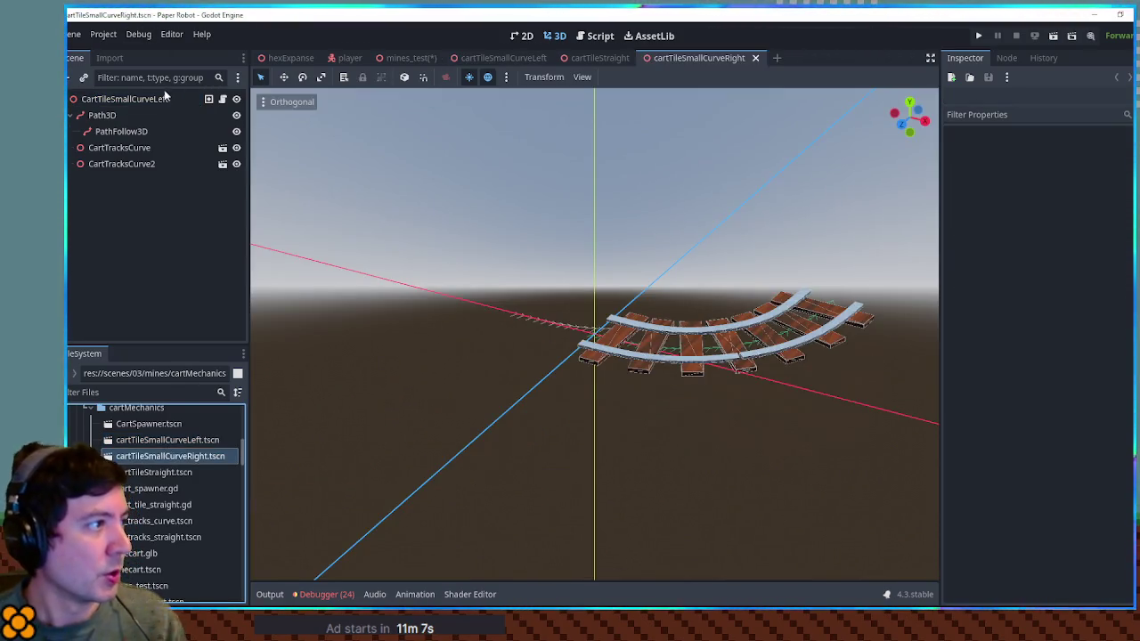
double_click(172, 99)
type("Right")
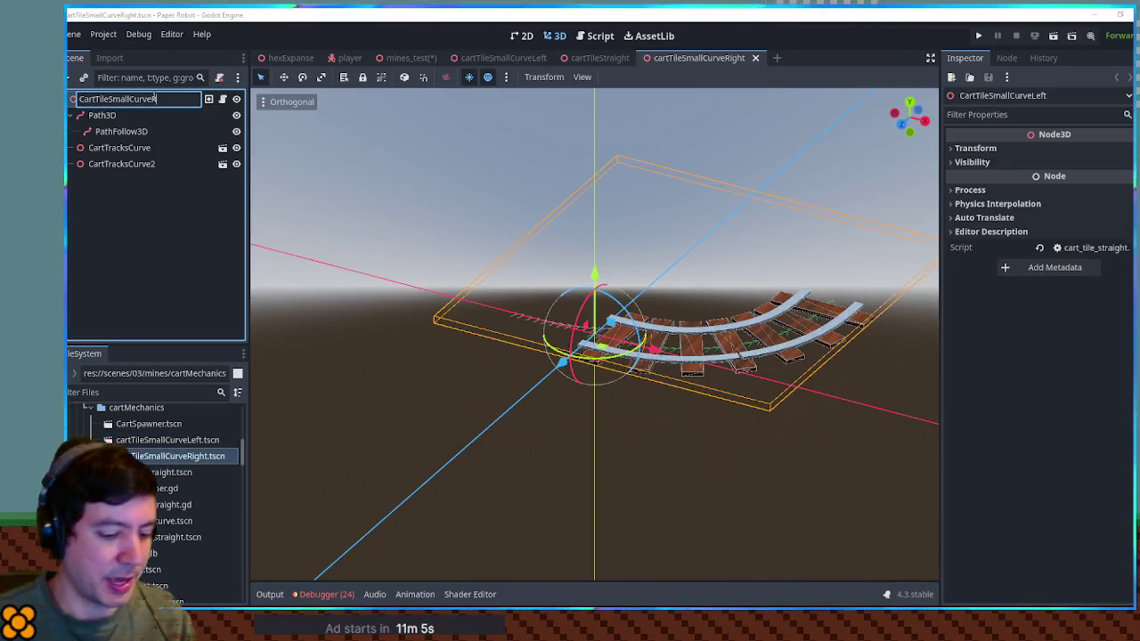
key("Return")
Try mirroring CartTracksCurve with a y scale of -1, then a z scale of -1.
mouse_move(758, 251)
left_mouse_down()
mouse_move(625, 332)
mouse_move(469, 315)
left_mouse_up()
scroll(692, 292, "up", 3)
scroll(468, 315, "down", 2)
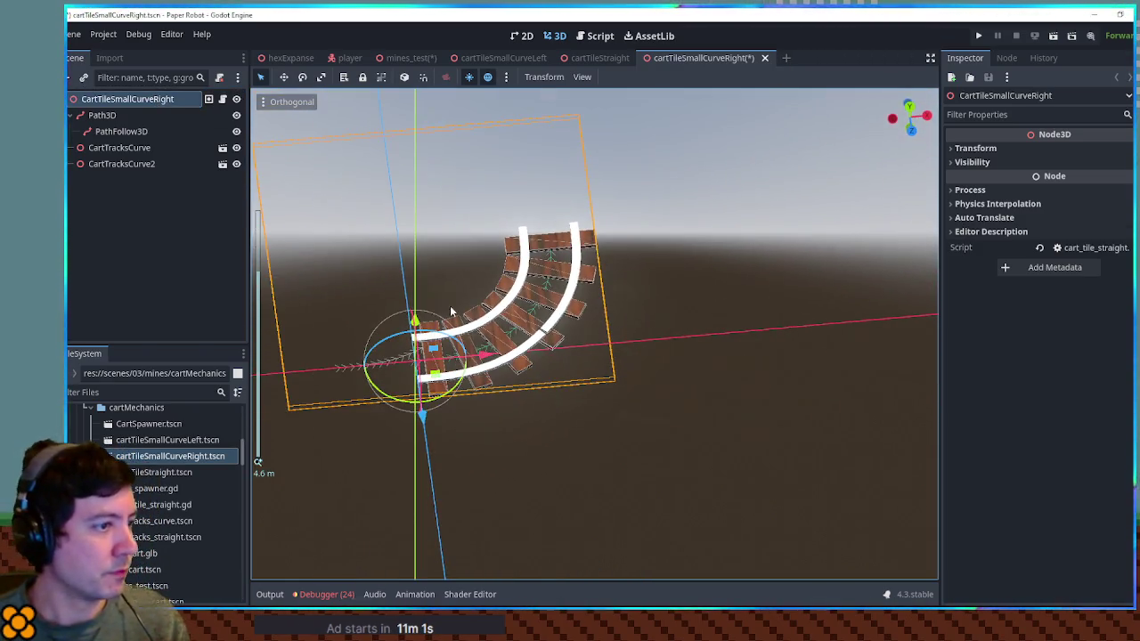
left_click(113, 148)
left_click(115, 162, "shift")
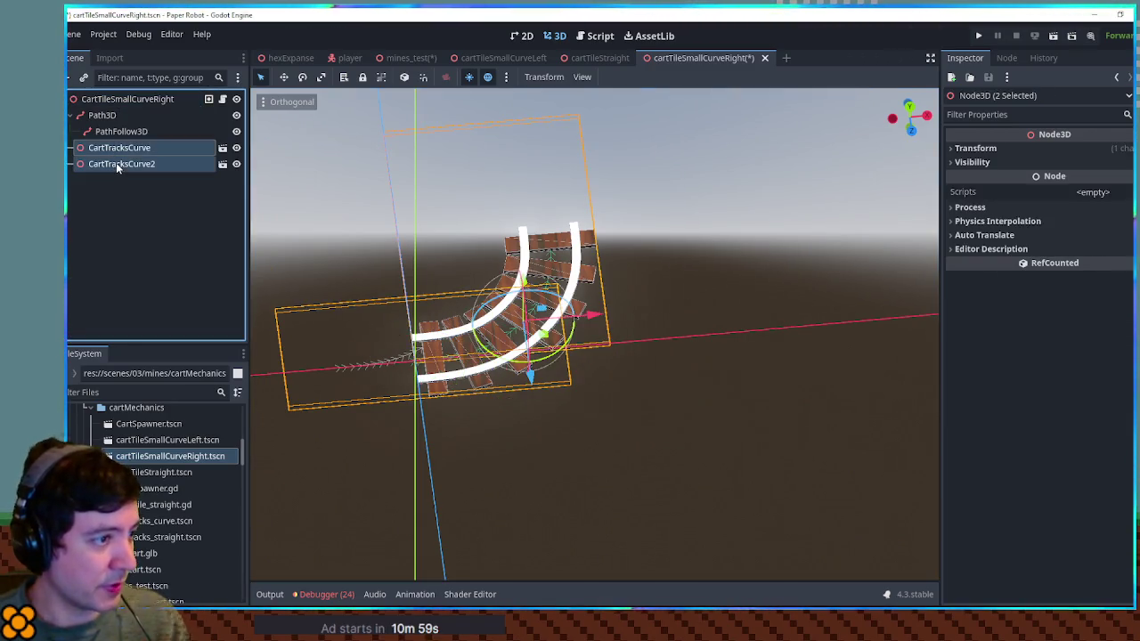
mouse_move(453, 279)
left_mouse_down()
mouse_move(526, 283)
mouse_move(353, 282)
left_mouse_up()
left_click(137, 150)
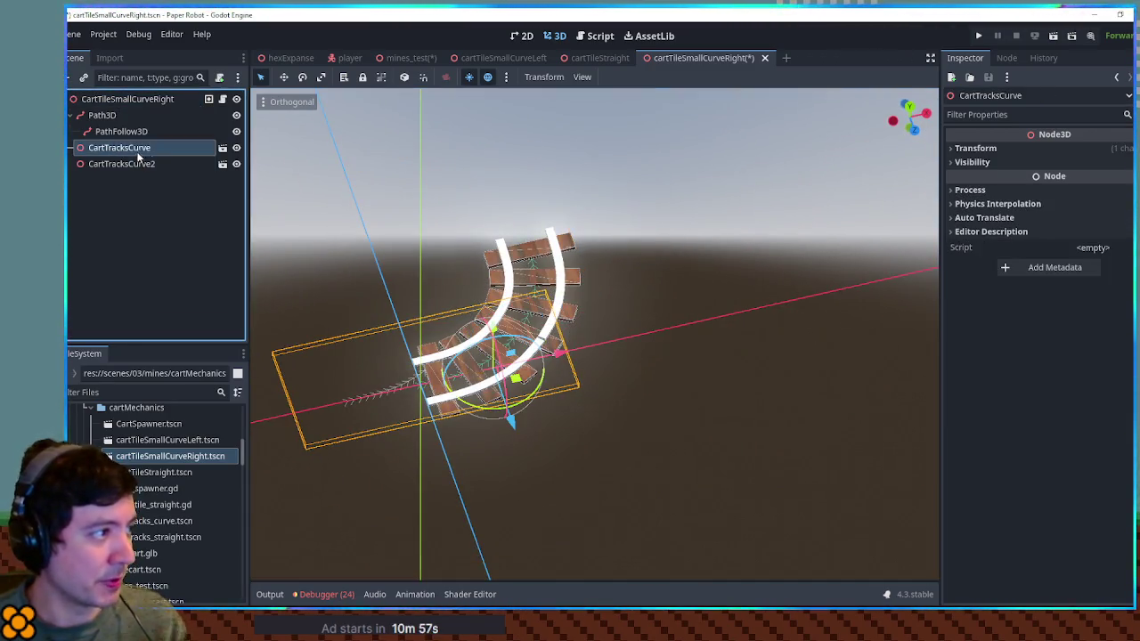
left_click(1038, 148)
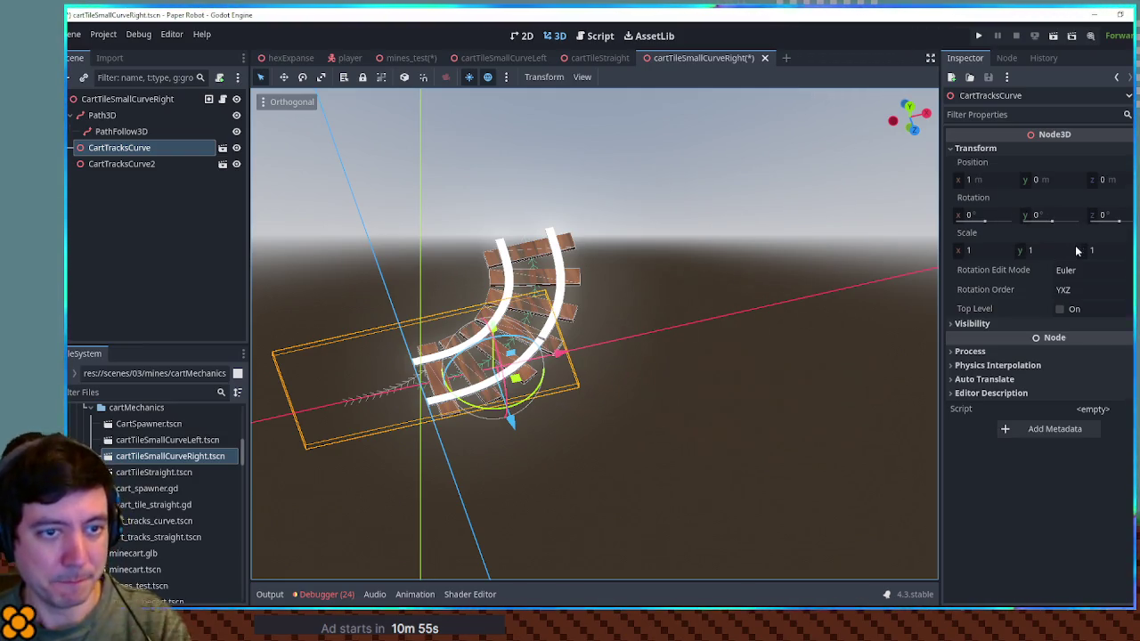
left_click(1048, 251)
type("-1")
key("Return")
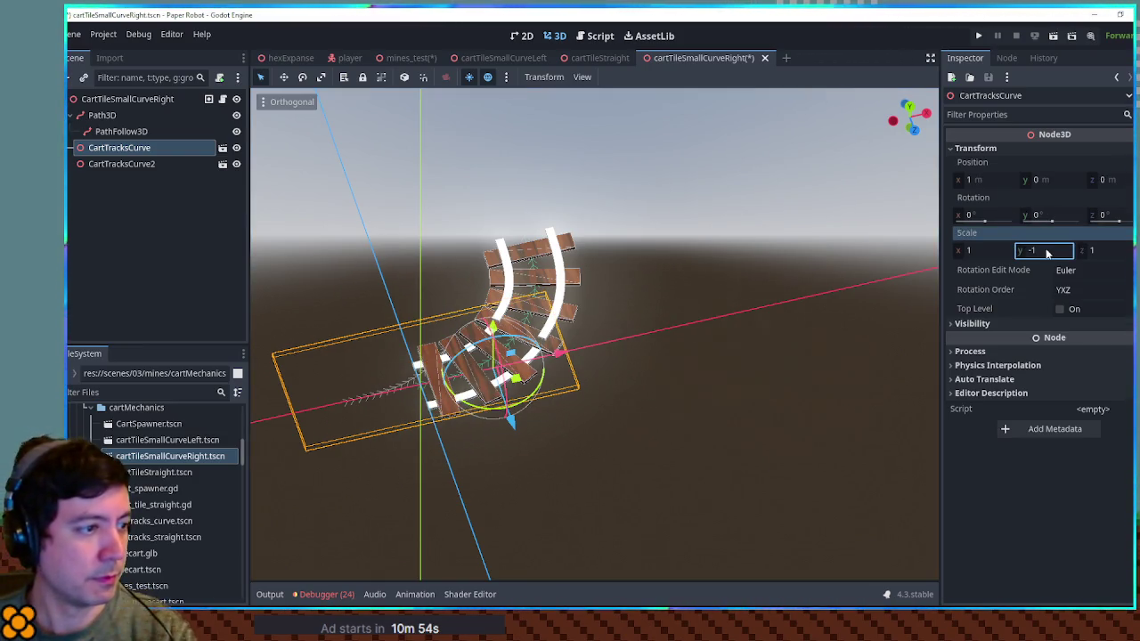
left_click(1094, 251)
type("-1")
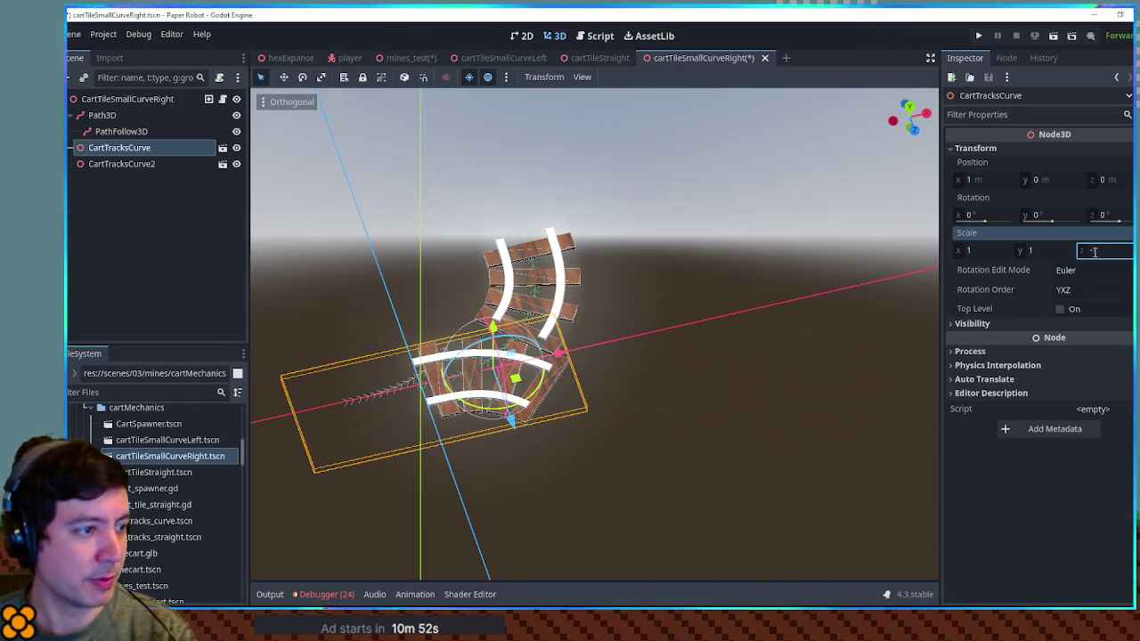
Try a z scale of -1 on CartTracksCurve2, undo it, and reset its y and z rotation to 0.
left_click(122, 164)
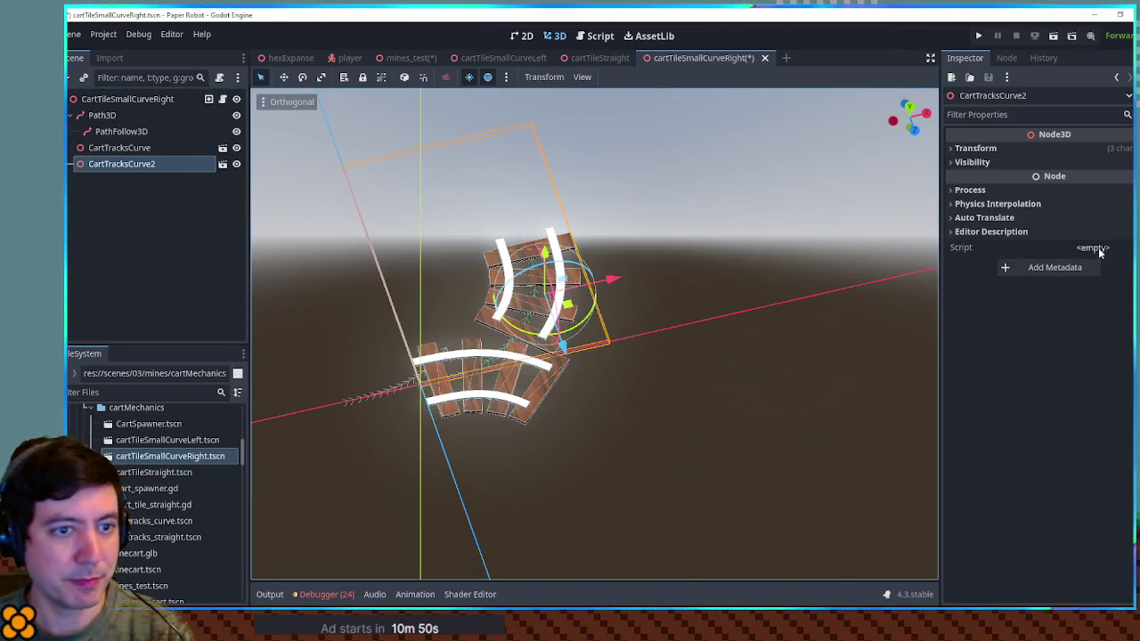
left_click(1049, 149)
left_click(1121, 250)
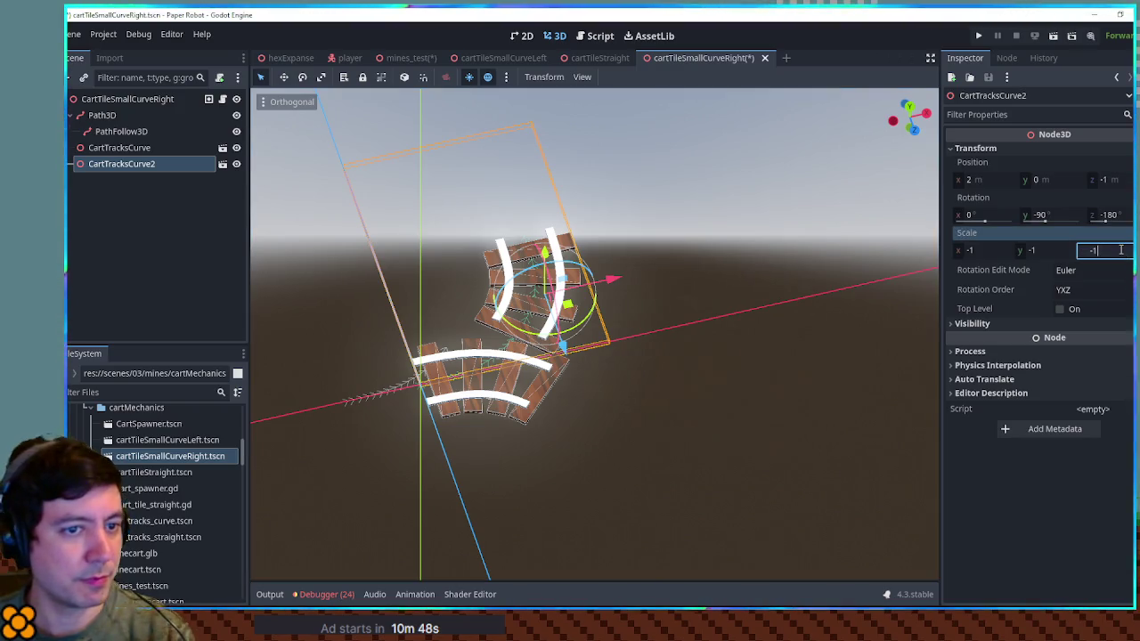
key("Return")
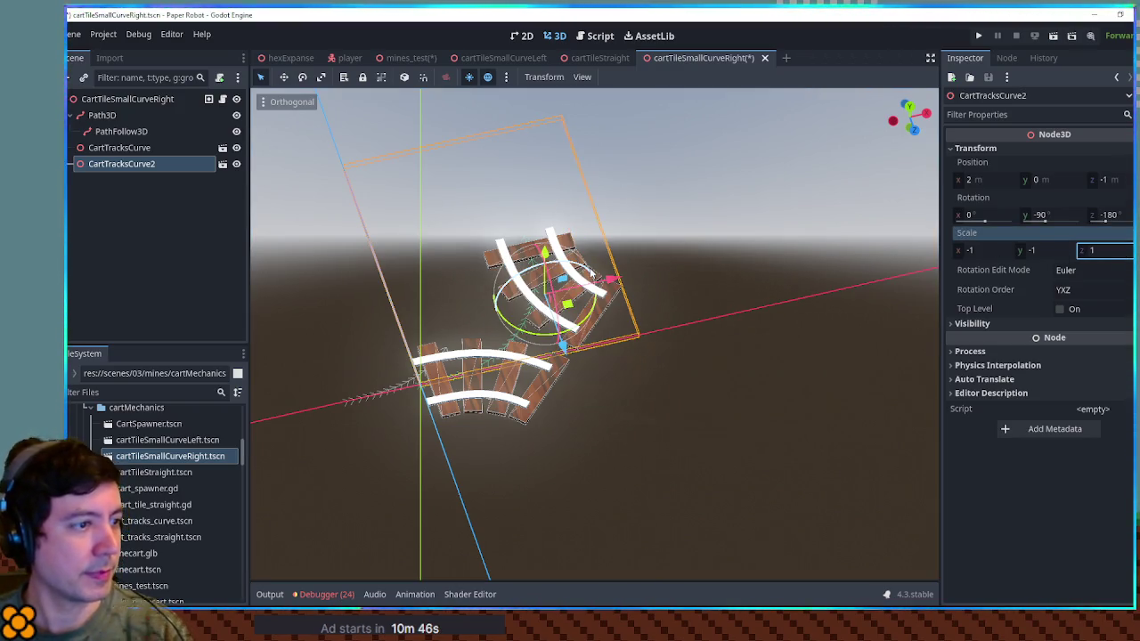
type("-1")
key("Return")
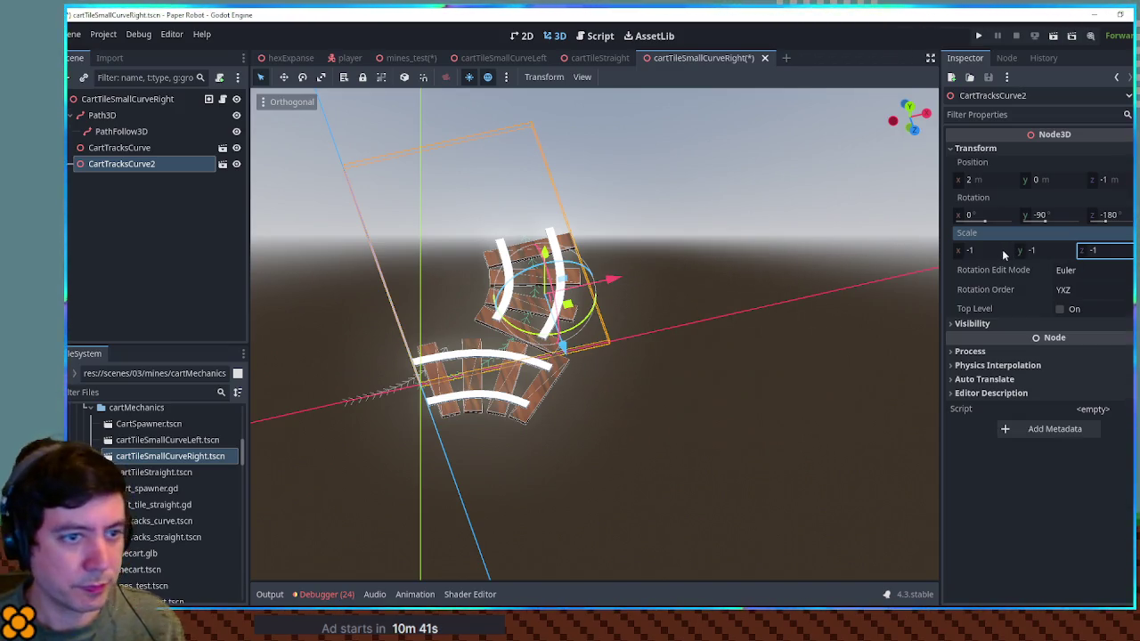
key("ctrl+z")
left_click(1117, 250)
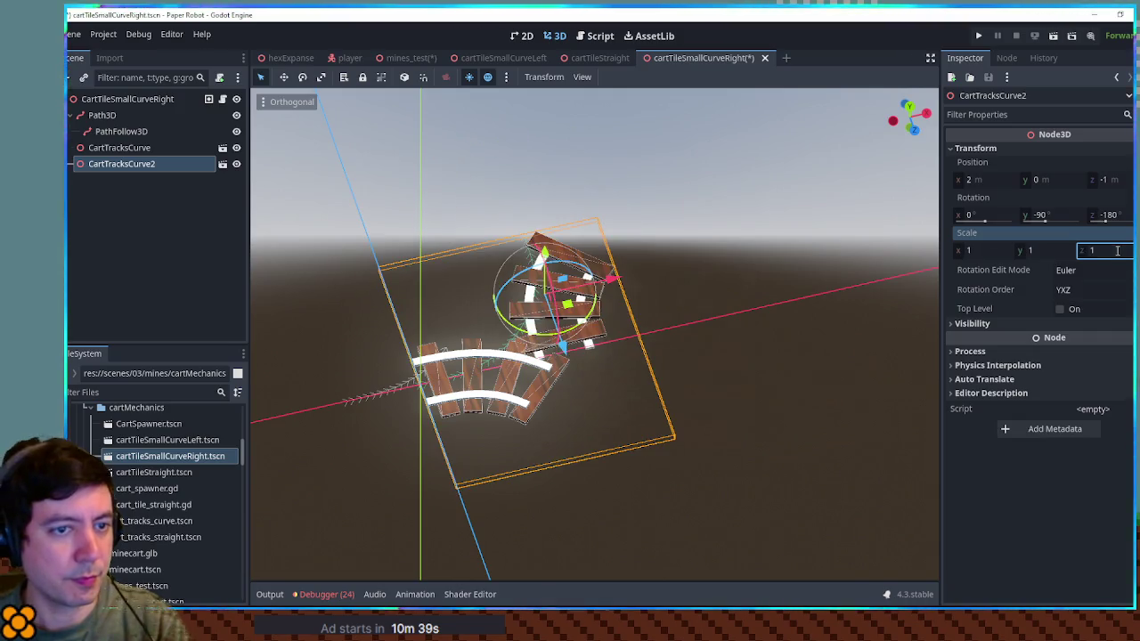
left_click(1109, 215)
type("0")
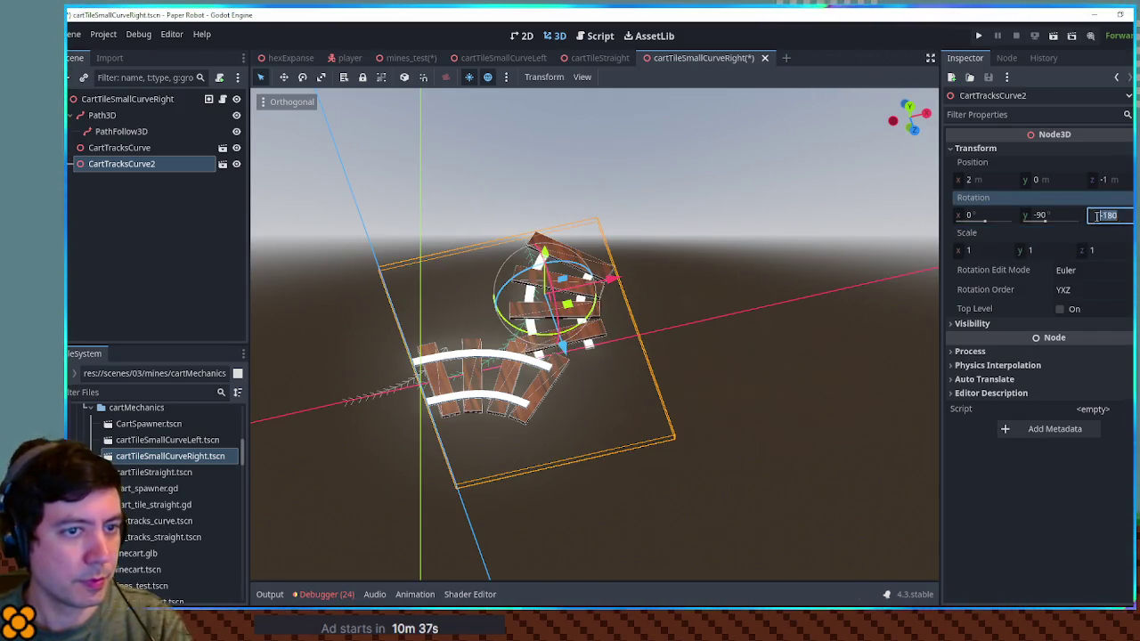
left_click(1042, 215)
type("0")
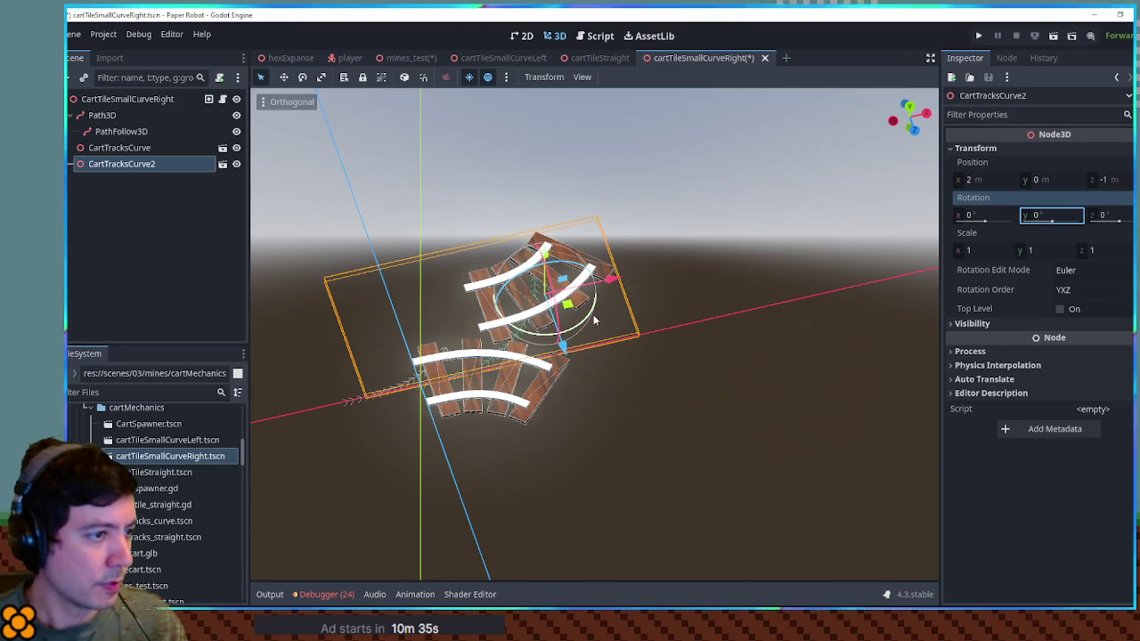
Rotate CartTracksCurve2 90° and move it to position (2, 0, 1) from a top view.
mouse_move(591, 318)
left_mouse_down()
mouse_move(550, 281)
mouse_move(607, 287)
left_mouse_up()
key("KP_7")
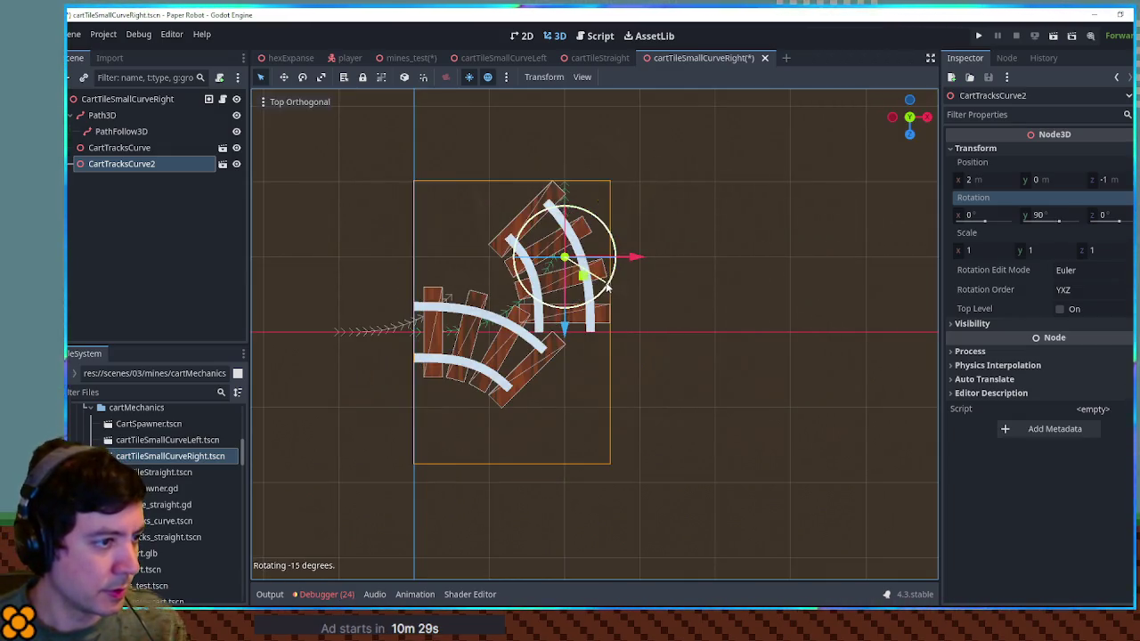
left_click_drag(570, 329, 564, 472)
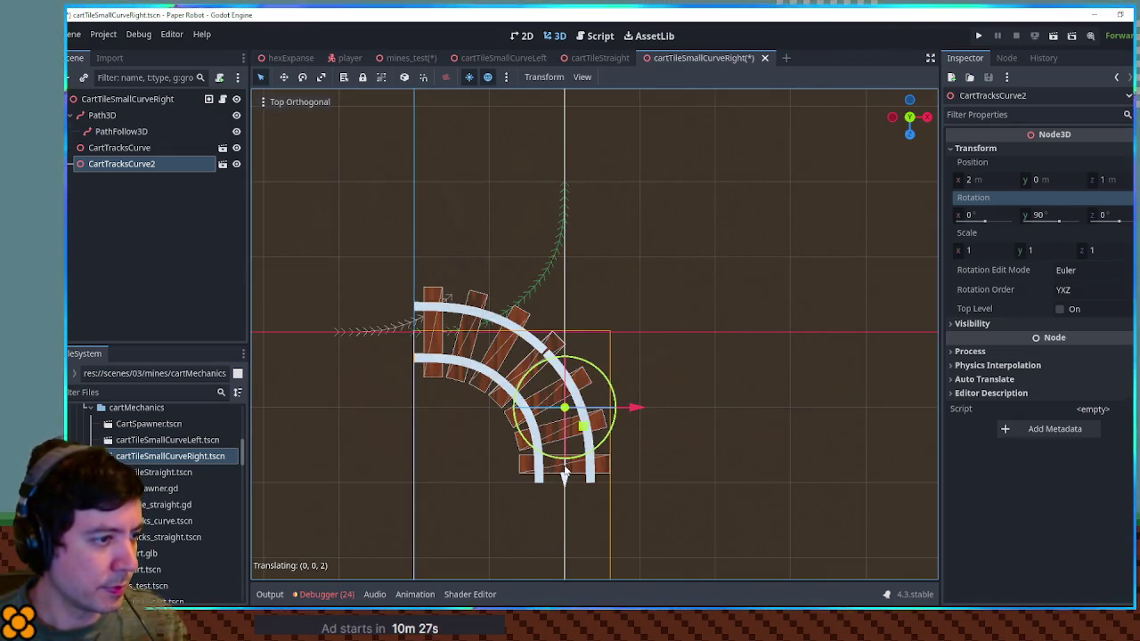
left_click(756, 358)
left_click(121, 131)
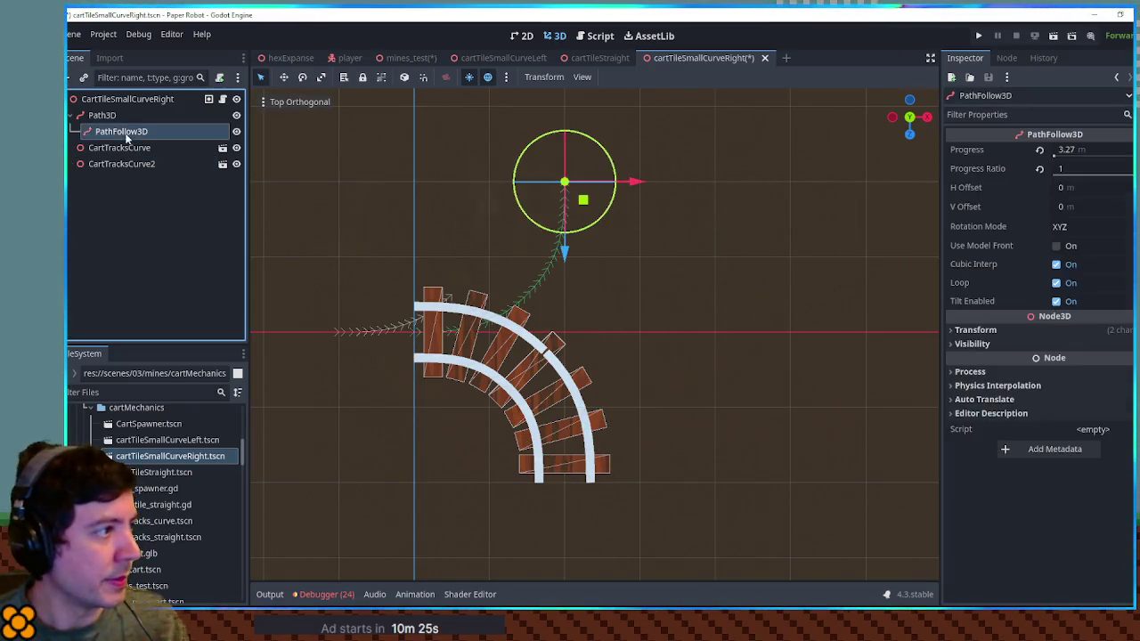
Expand the Path3D's Curve3D points and set the third point's z position to 2.
left_click(104, 114)
left_click(1111, 152)
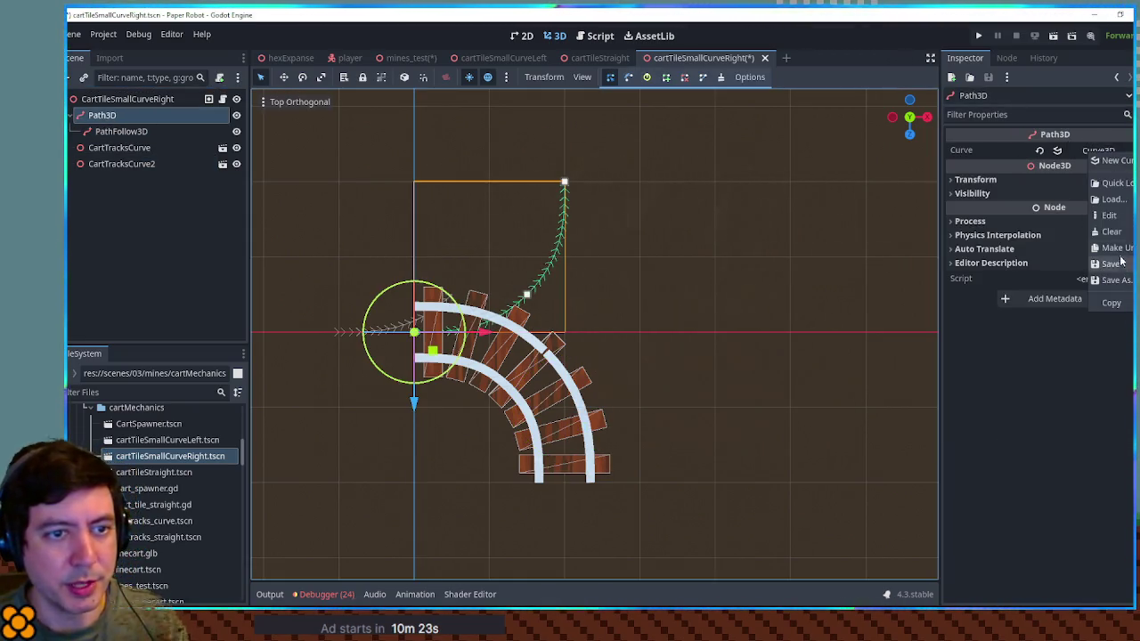
key("Escape")
left_click(1093, 151)
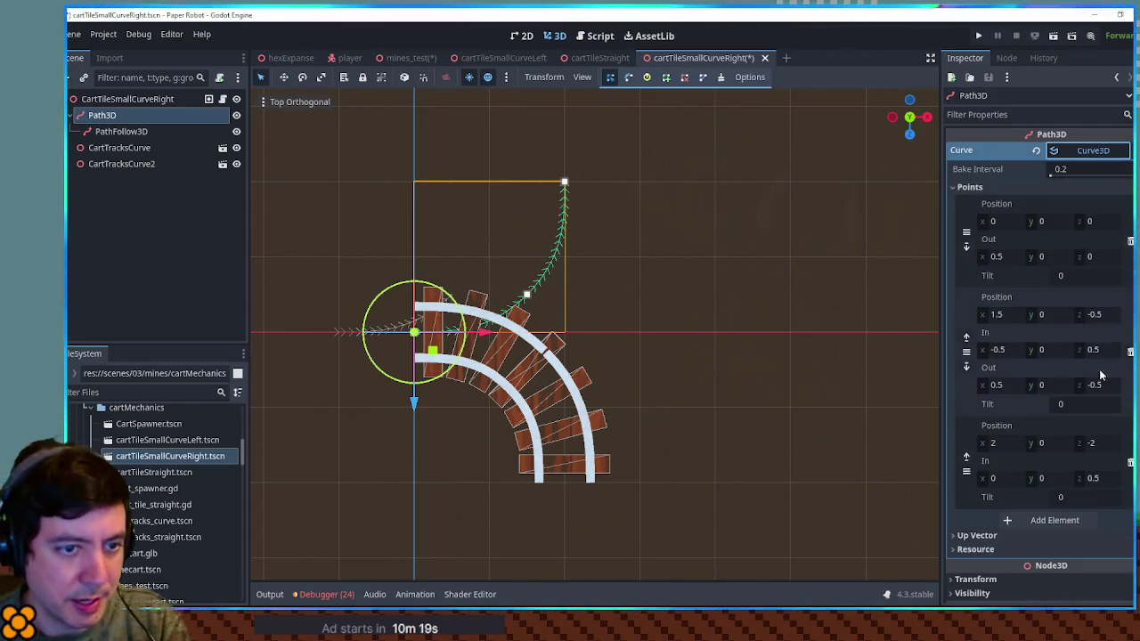
left_click(1104, 445)
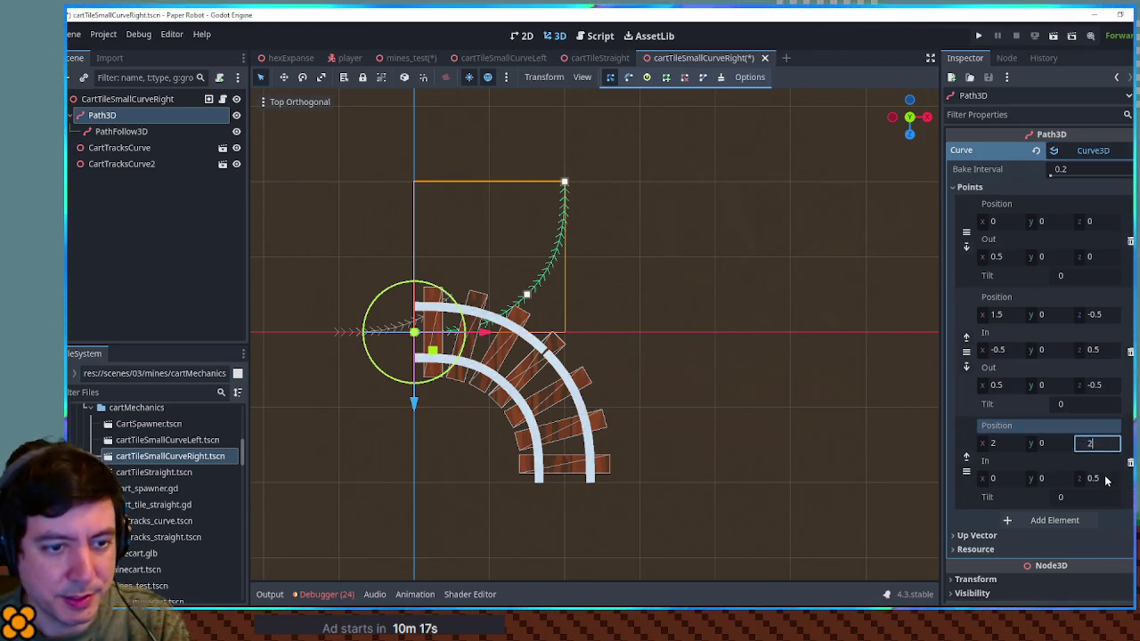
left_click(1106, 480)
type("-.5")
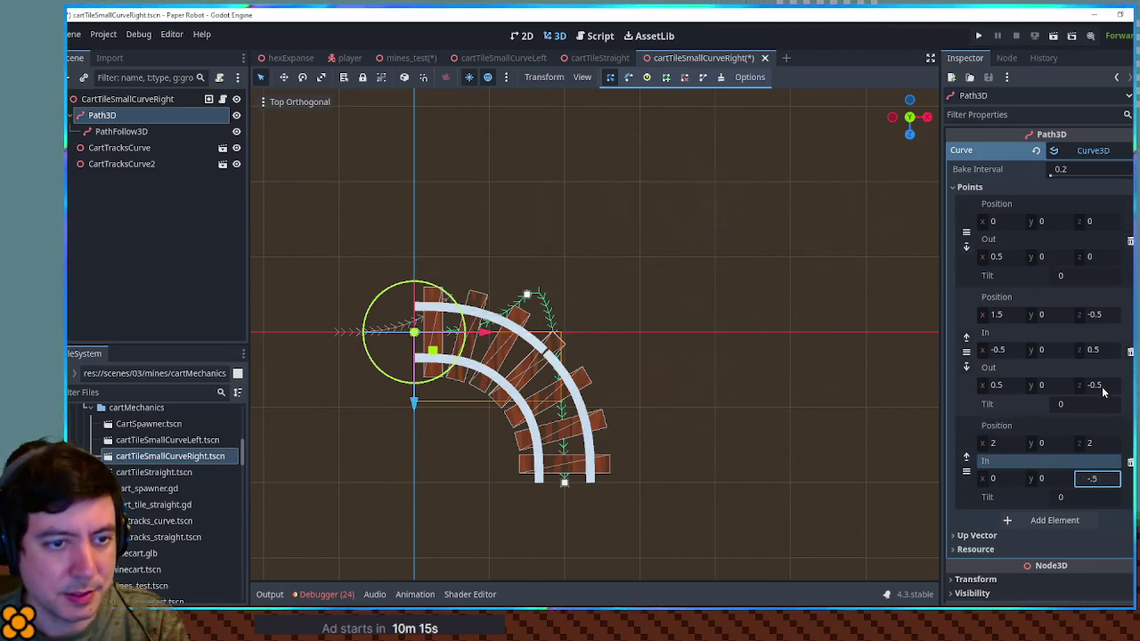
Set the middle point's z to 0.5 with adjusted handle z values, then save and close the scene.
left_click(1103, 388)
type(".5")
left_click(1102, 350)
type("-")
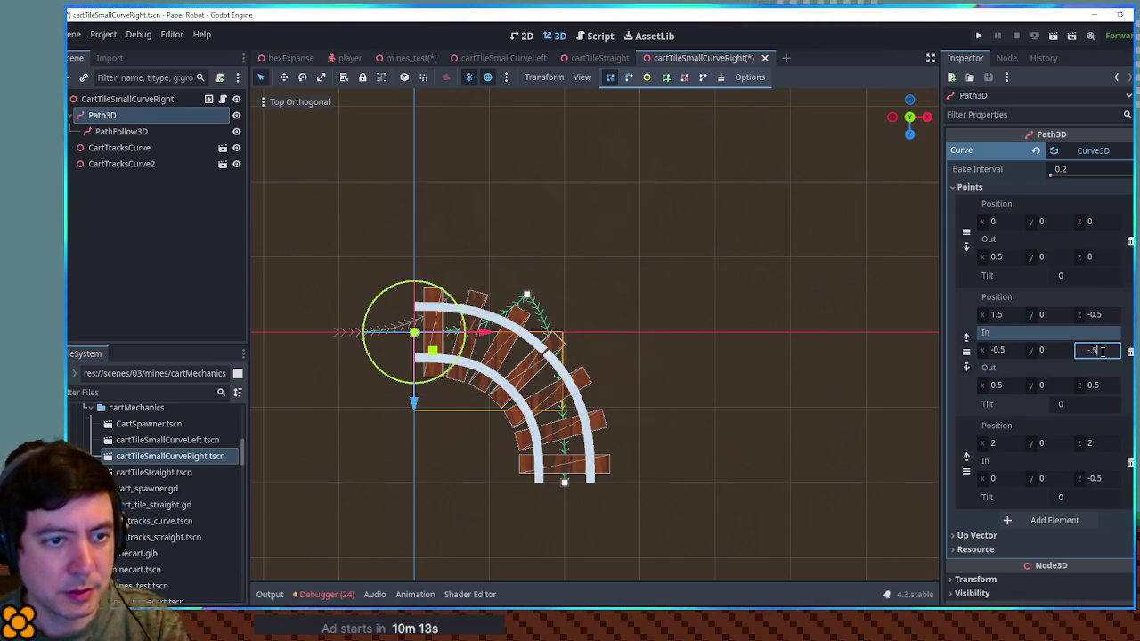
left_click(1103, 314)
type("0.5")
key("Return")
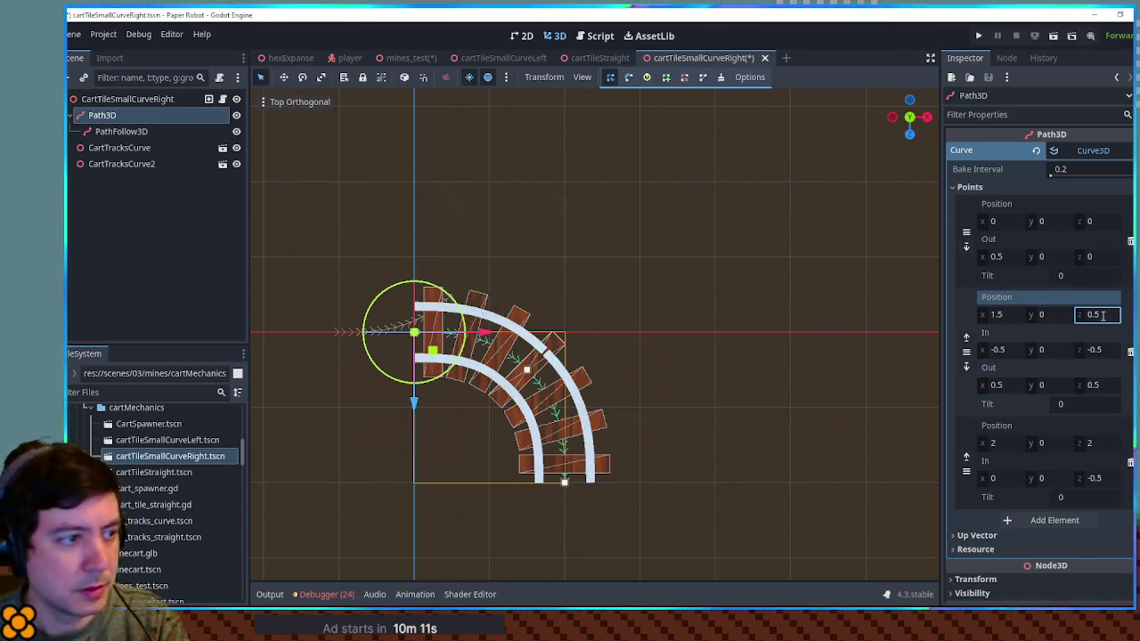
key("ctrl+s")
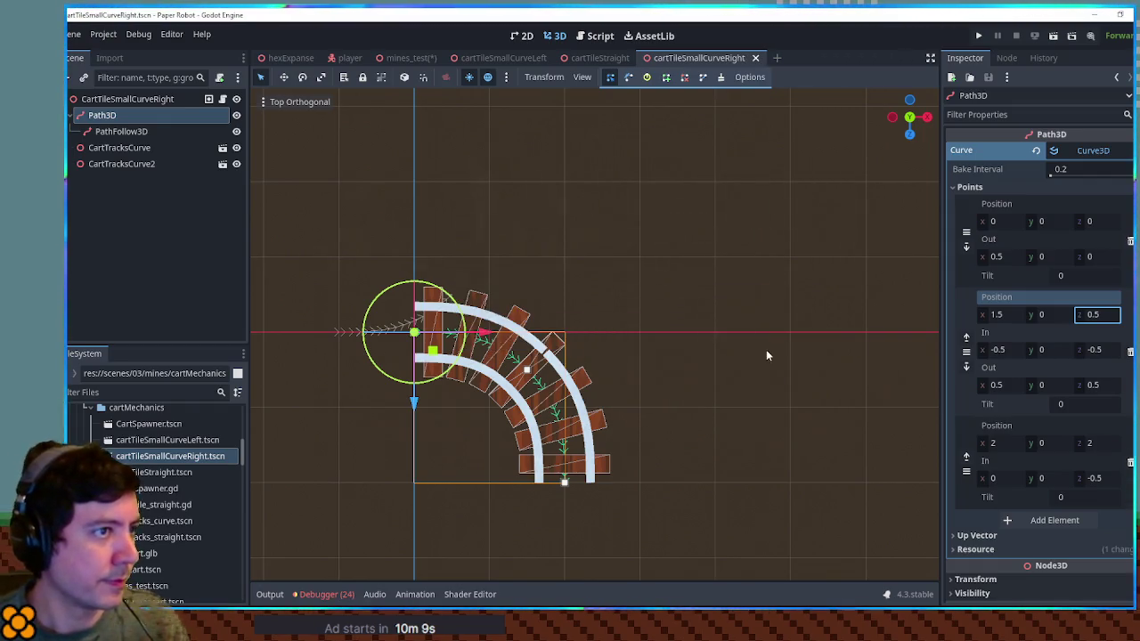
middle_click(668, 59)
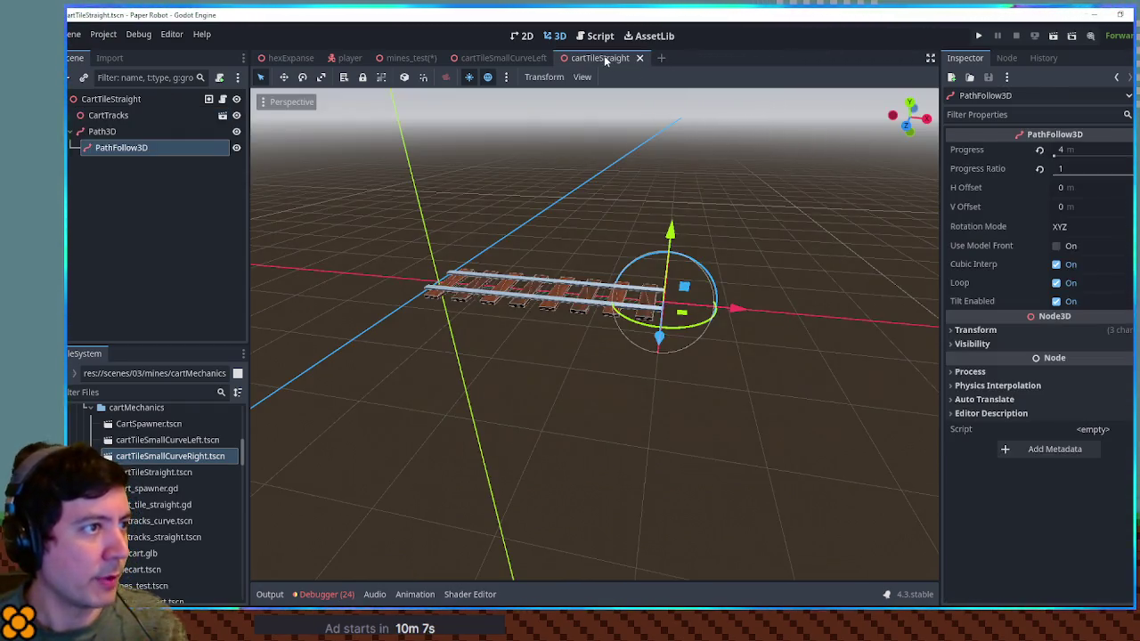
Close the cartTileStraight and cartTileSmallCurveLeft tabs and drop a right-curve tile under TrackTiles.
middle_click(604, 57)
middle_click(515, 62)
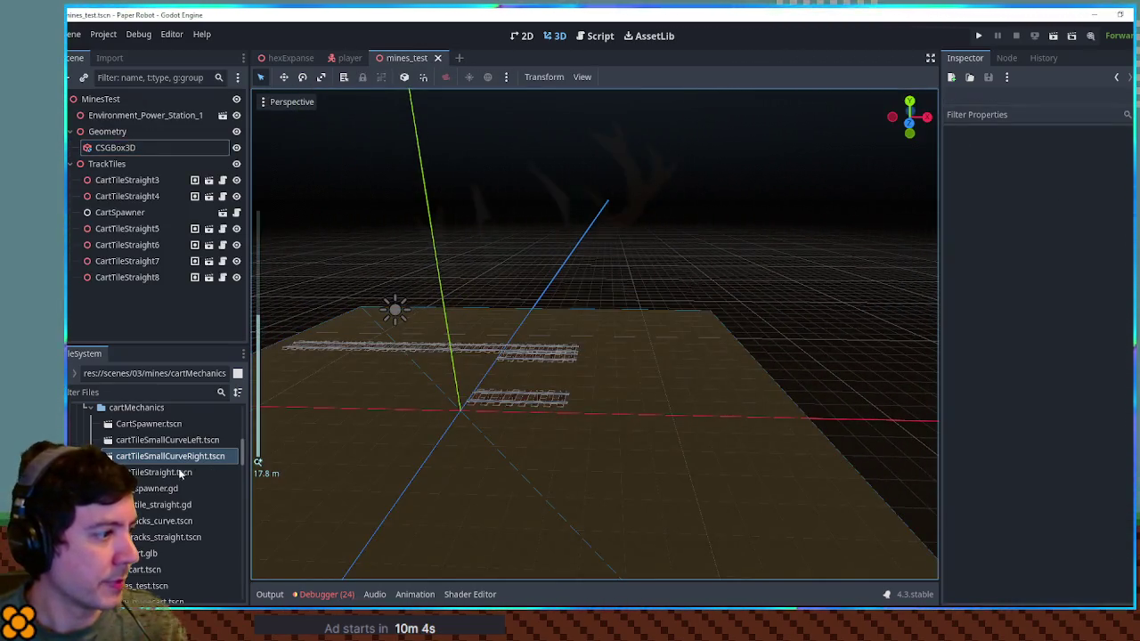
mouse_move(169, 457)
left_mouse_down()
mouse_move(140, 217)
mouse_move(152, 166)
mouse_move(133, 164)
left_mouse_up()
mouse_move(506, 274)
left_mouse_down()
mouse_move(532, 467)
mouse_move(614, 377)
mouse_move(601, 369)
mouse_move(593, 392)
mouse_move(645, 433)
mouse_move(509, 431)
left_mouse_up()
Duplicate and rotate the right-curve tiles to close the oval loop, save mines_test, and run it.
key("ctrl+d")
key("ctrl+d")
mouse_move(511, 437)
left_mouse_down()
mouse_move(530, 455)
mouse_move(536, 430)
mouse_move(538, 469)
mouse_move(525, 472)
mouse_move(482, 411)
left_mouse_up()
key("ctrl+d")
key("ctrl+s")
key("F6")
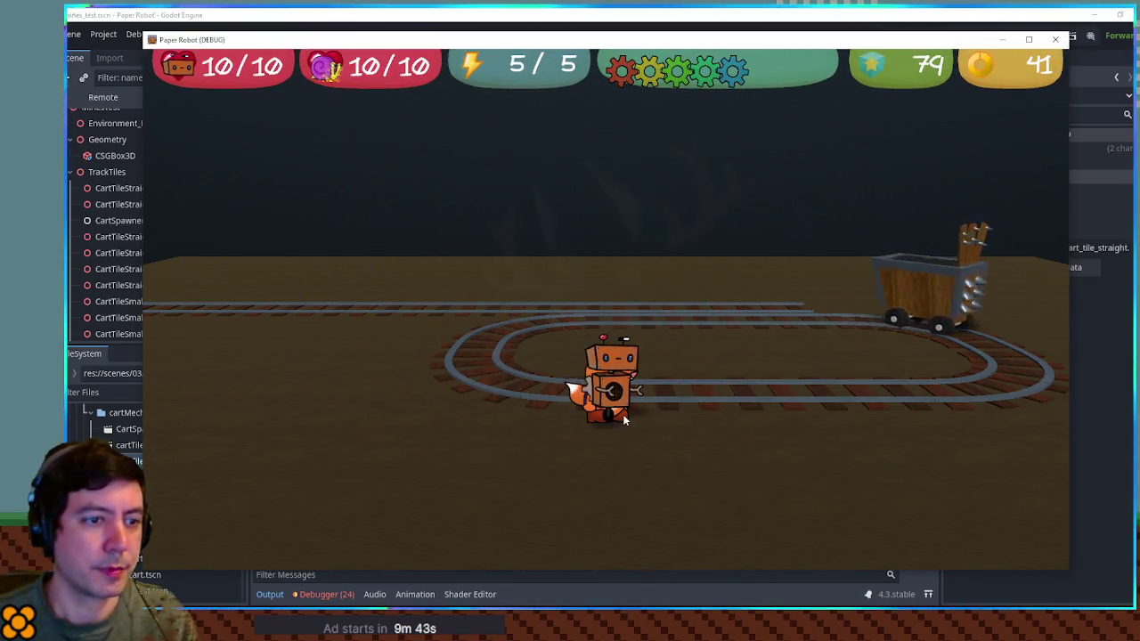
Walk the robot around and across the track, then hop onto a rolling mine cart.
key("d")
key("a")
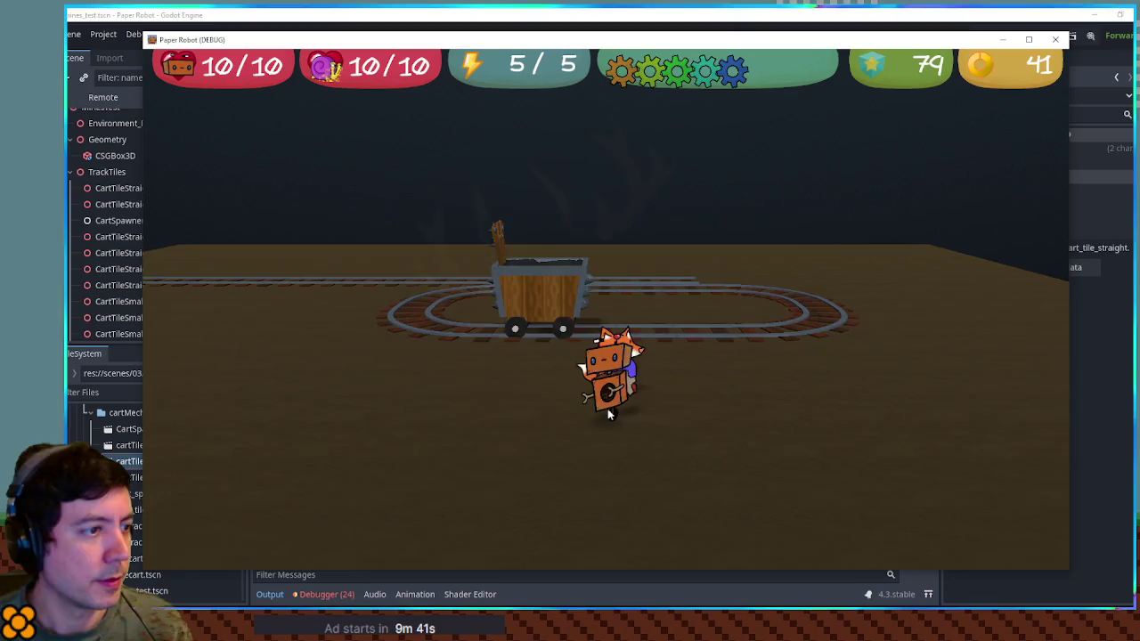
key("w")
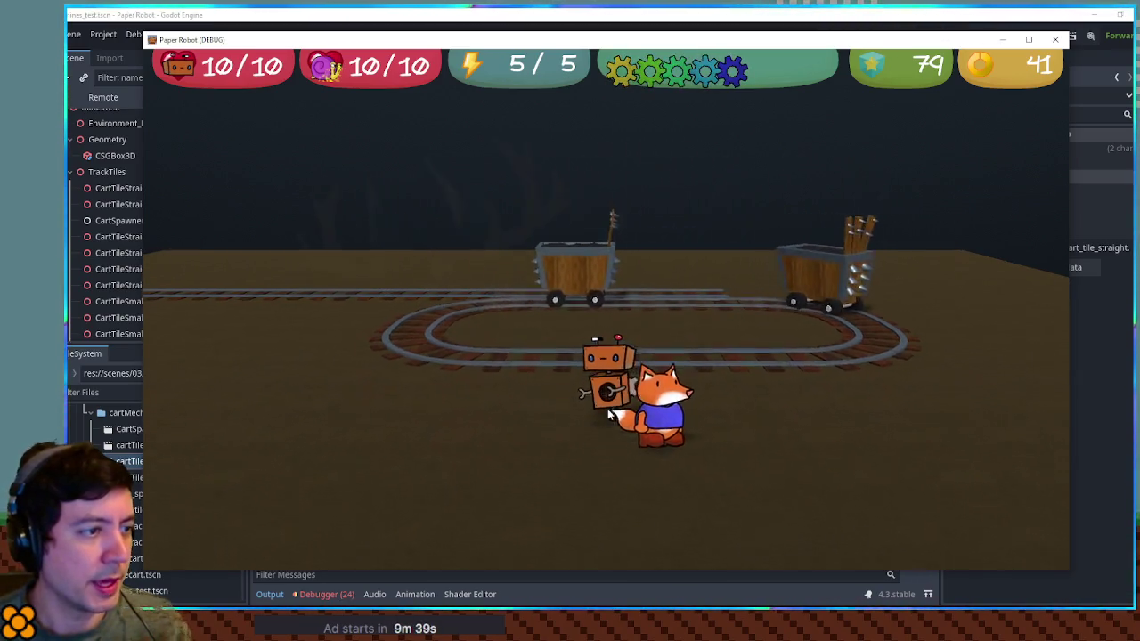
key("w")
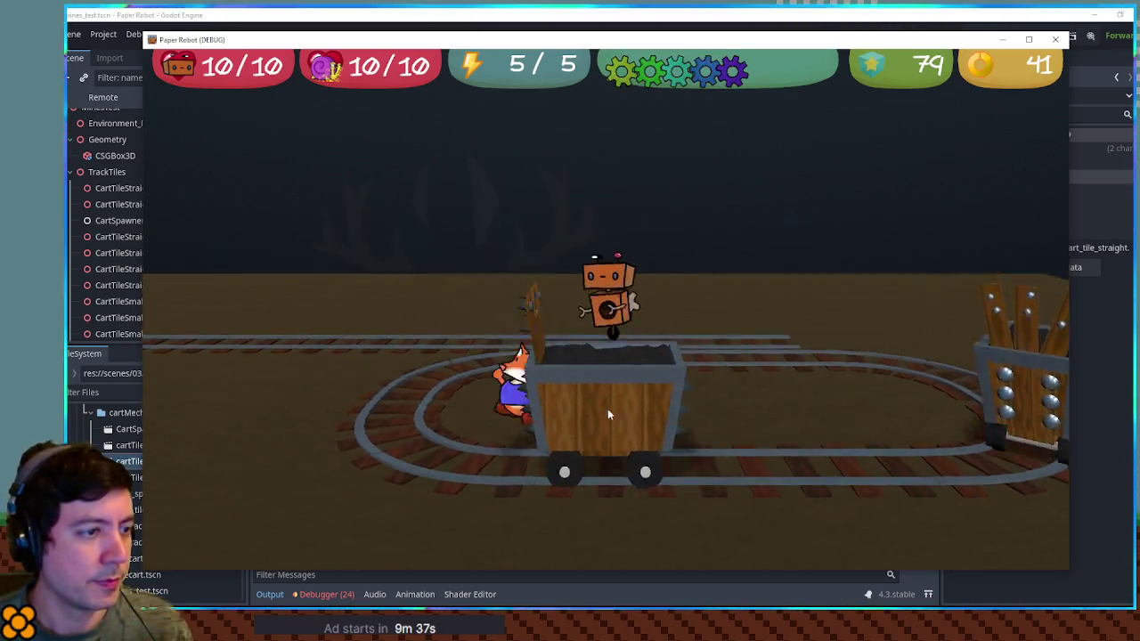
key("s")
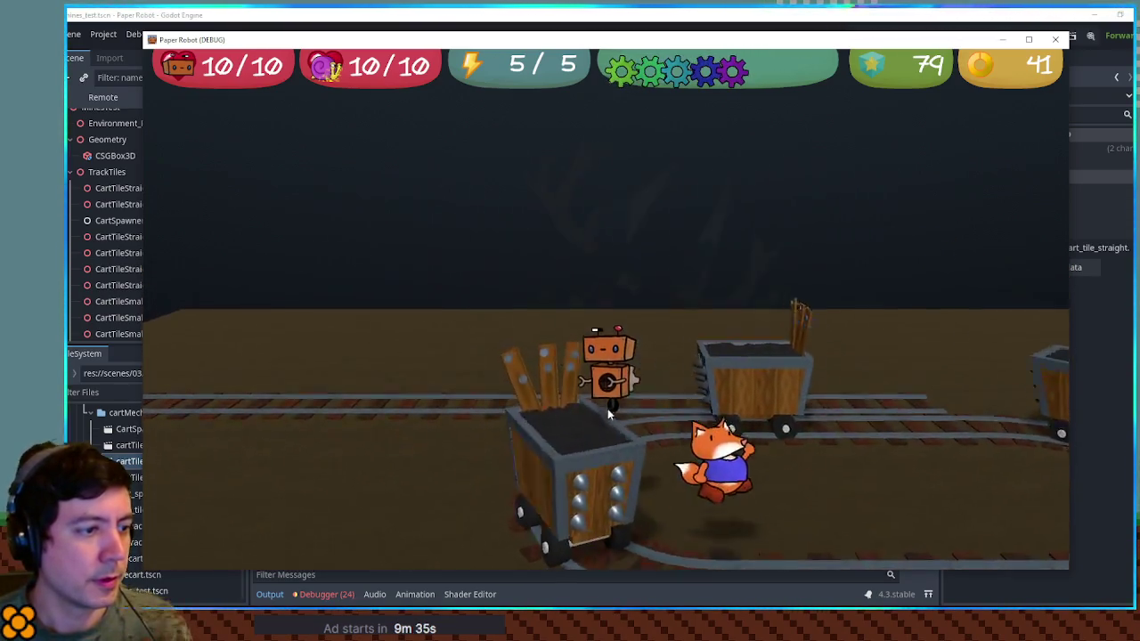
key("w")
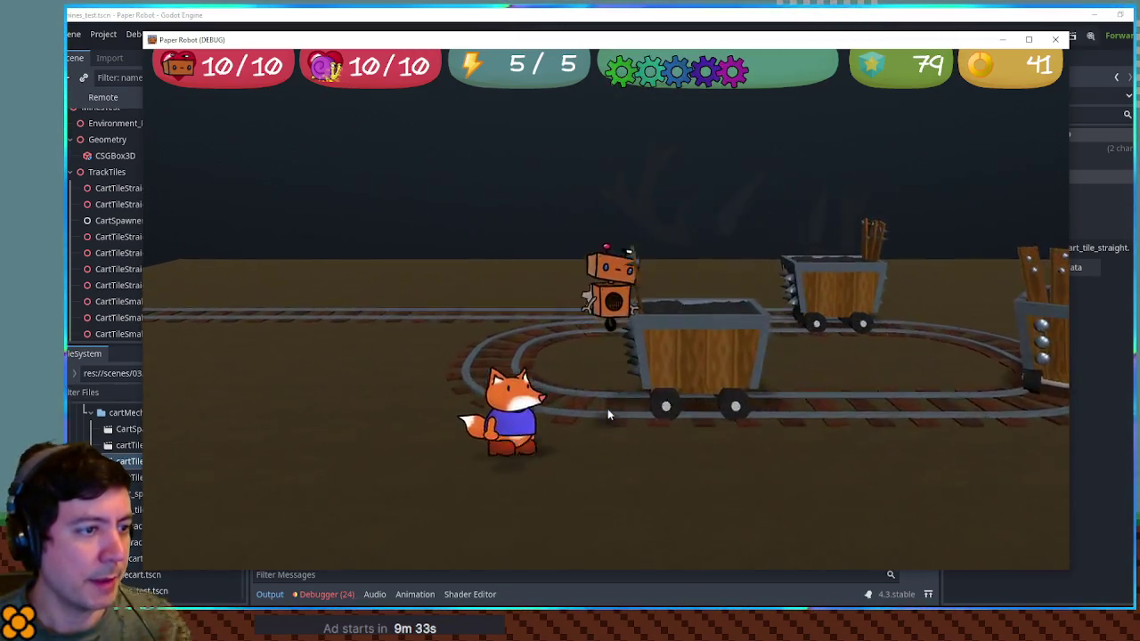
key("s")
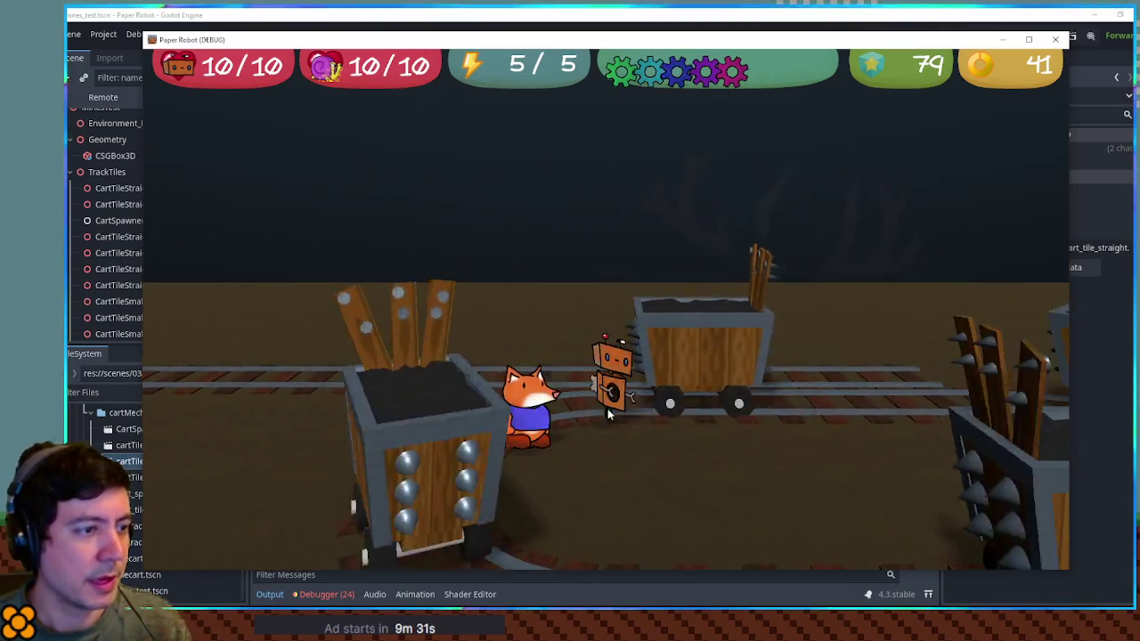
key("w")
key("space")
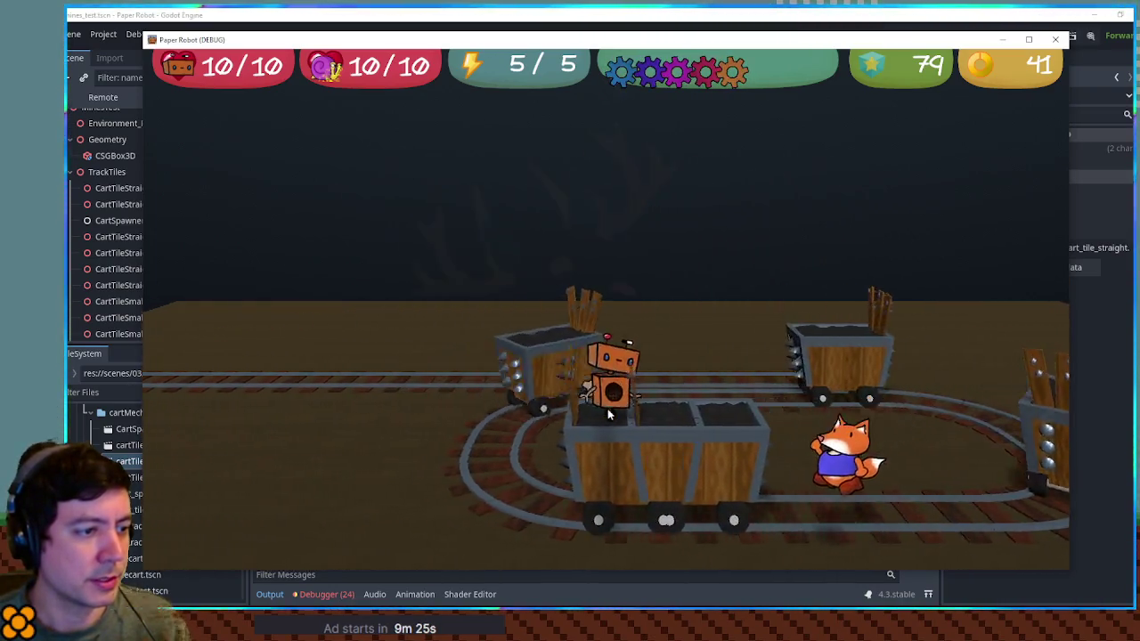
Jump off the cart, leap onto a passing cart, and step off near the fox.
key("space")
key("s")
key("w")
key("space")
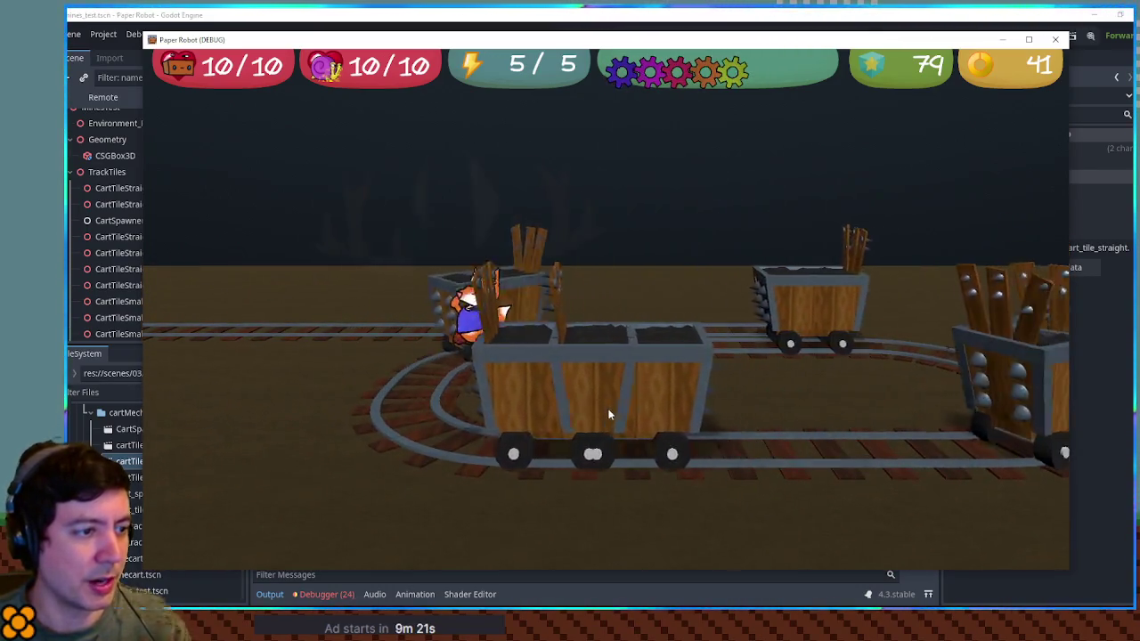
key("space")
key("s")
key("w")
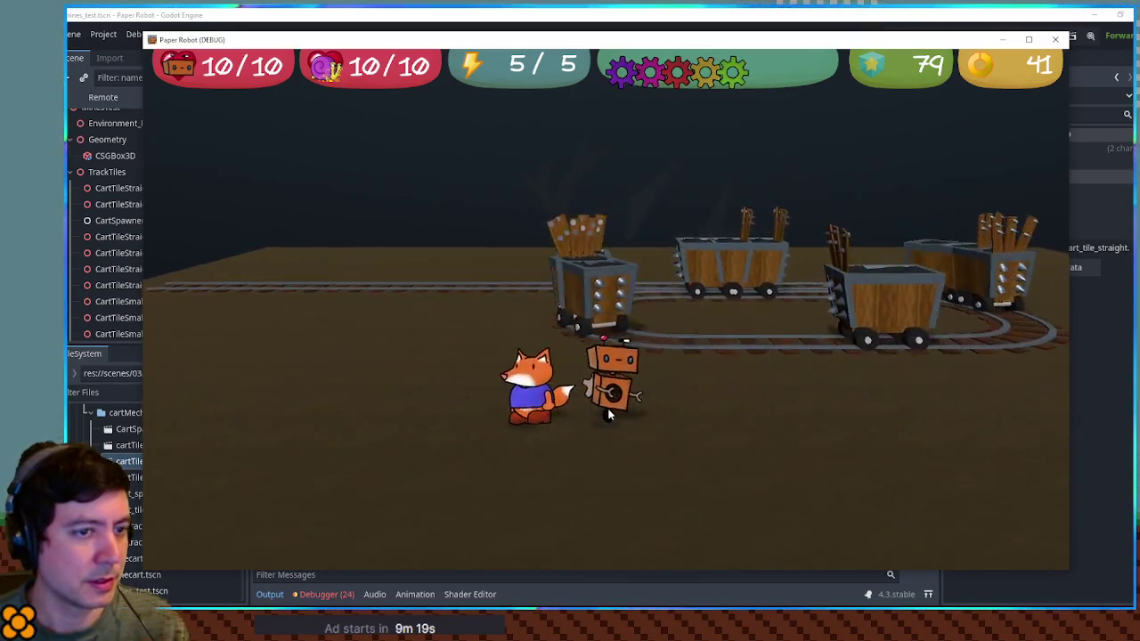
key("s")
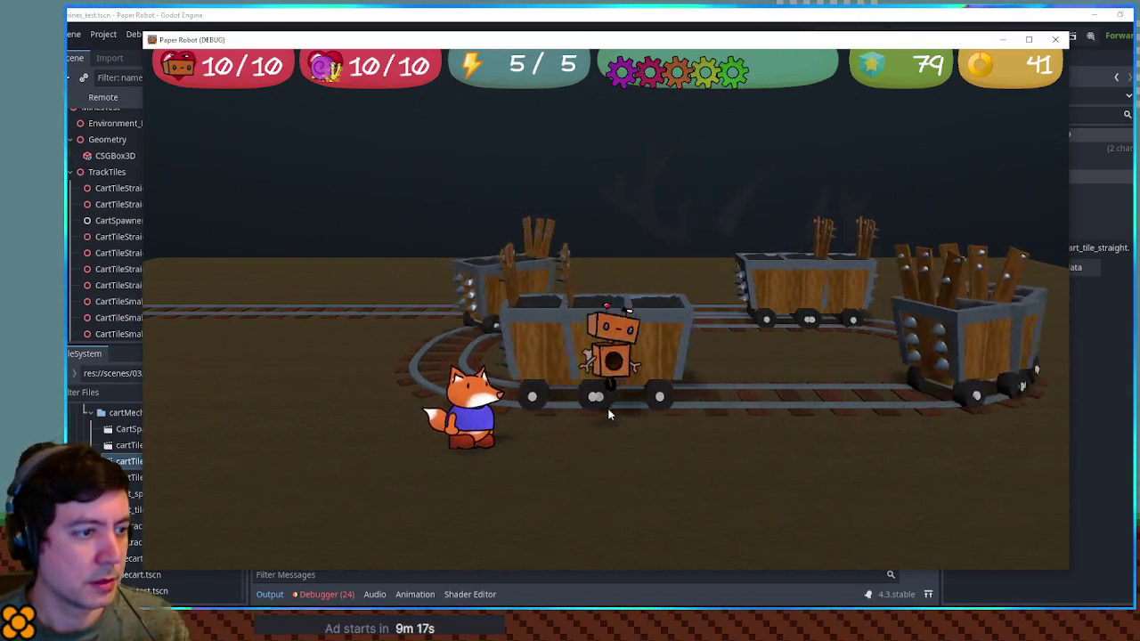
Ride another cart alongside the fox, climb back onto the carts, then close the game.
key("d")
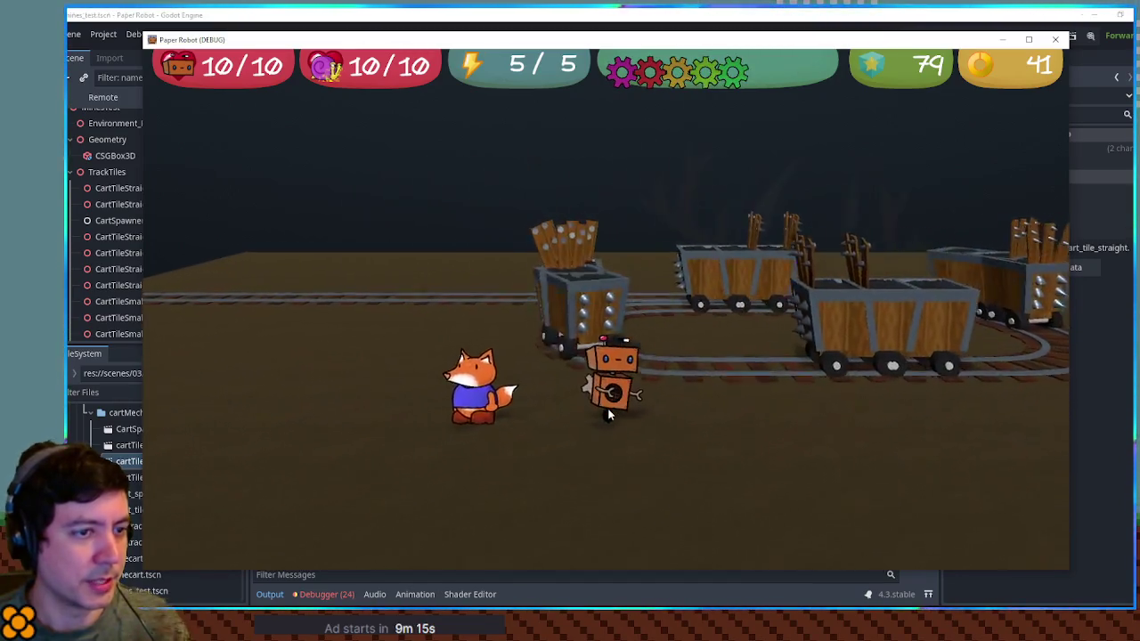
key("space")
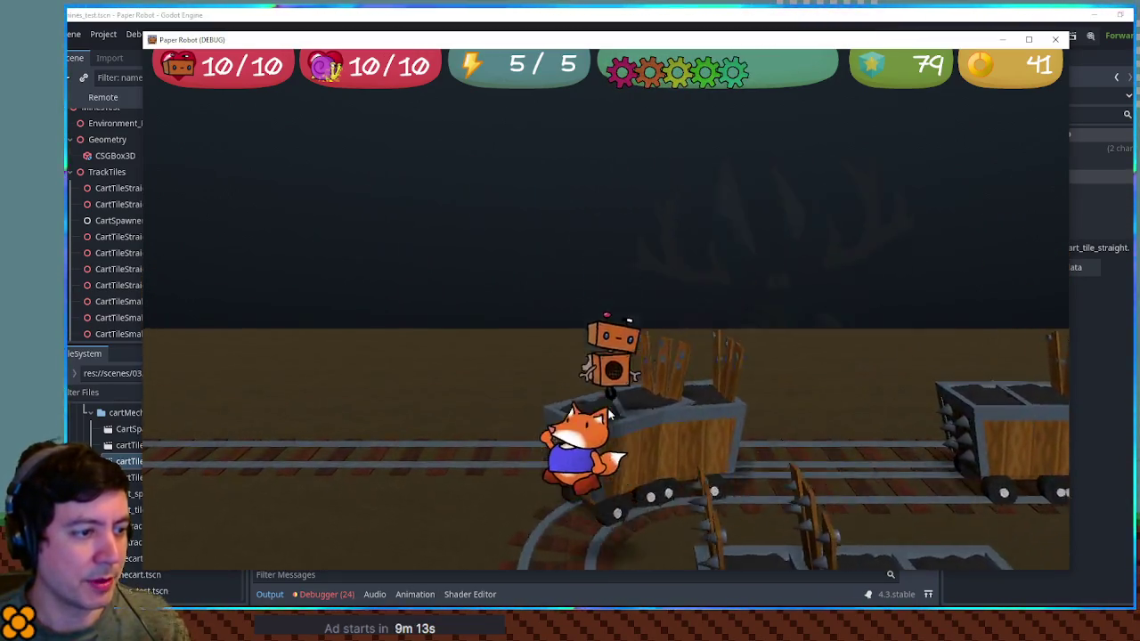
key("space")
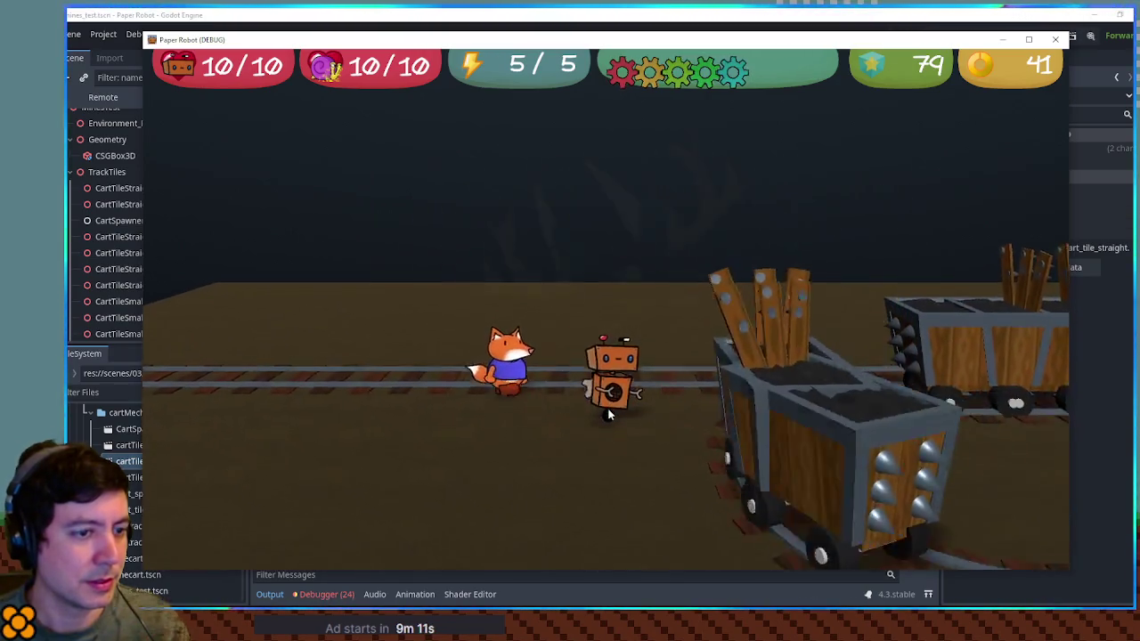
key("space")
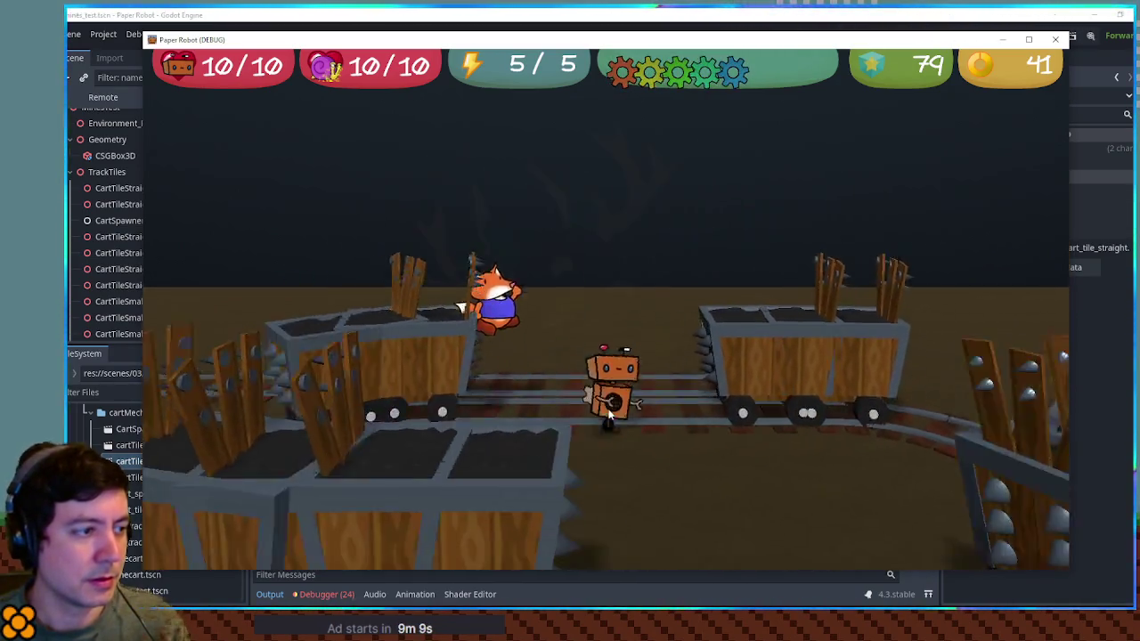
key("space")
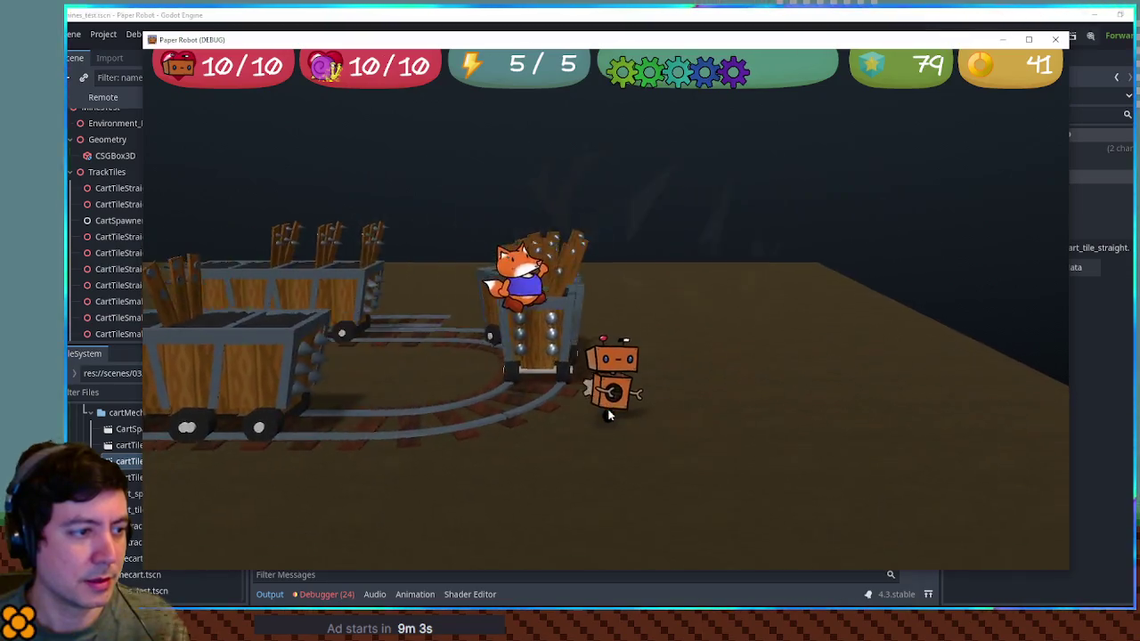
left_click(1055, 39)
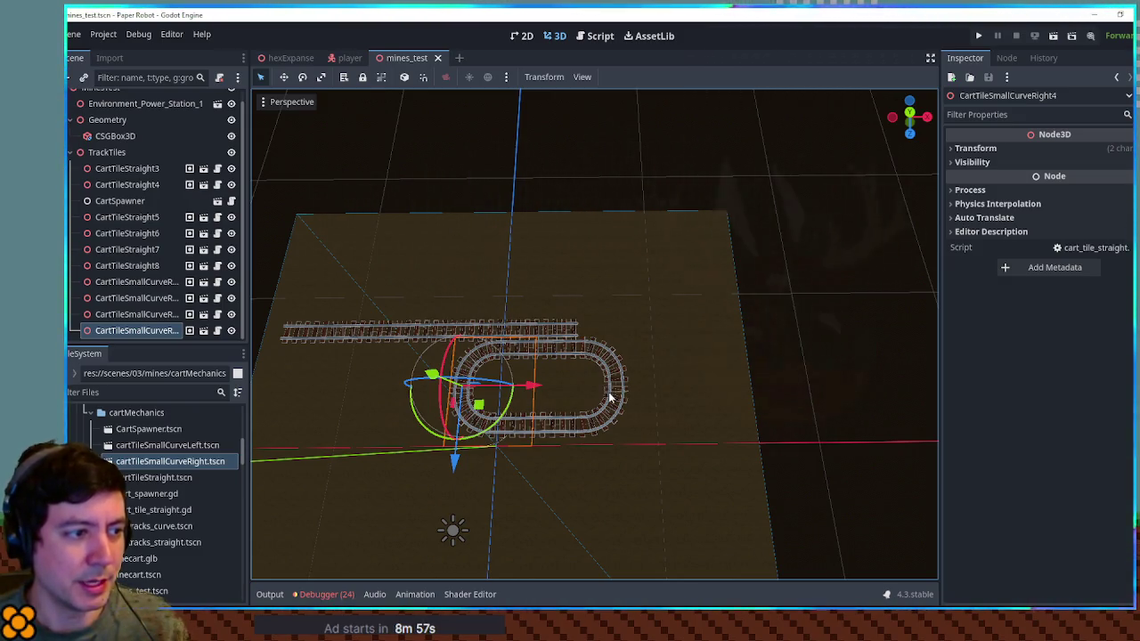
scroll(611, 395, "up", 6)
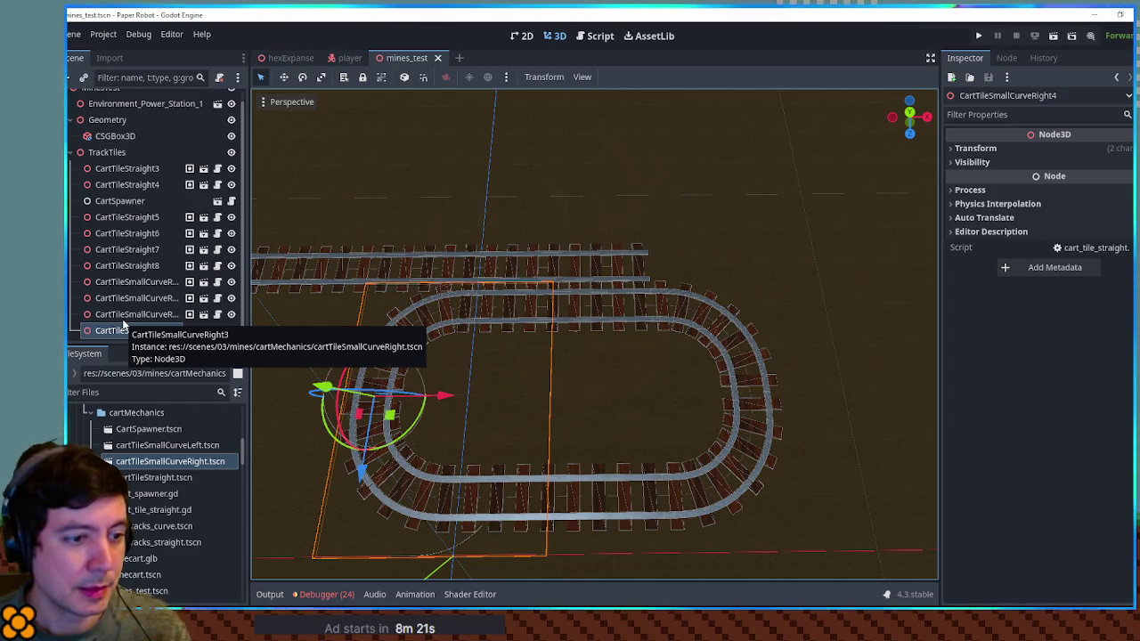
In cart_spawner.gd, review the loop variables and cut the currentPath declaration out of its branch.
left_click(596, 36)
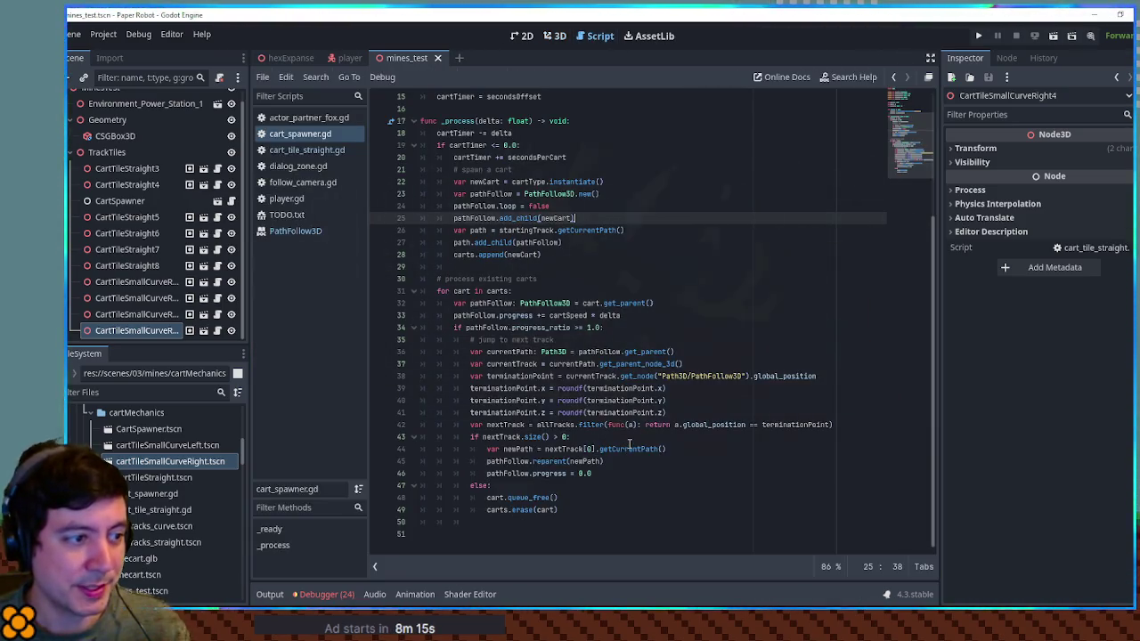
double_click(551, 376)
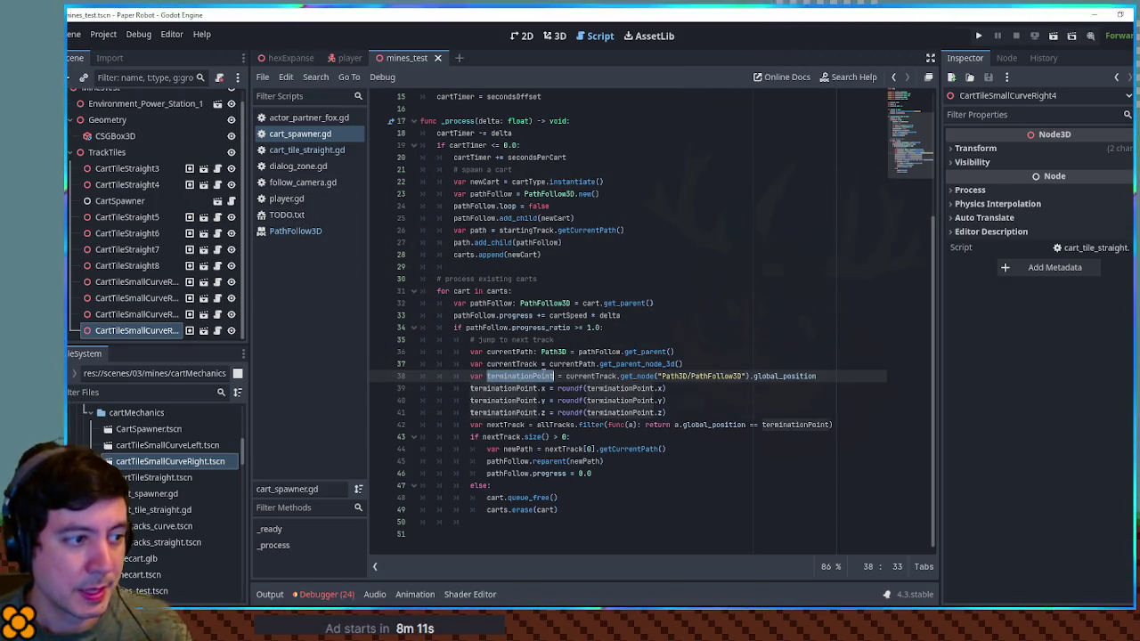
double_click(514, 328)
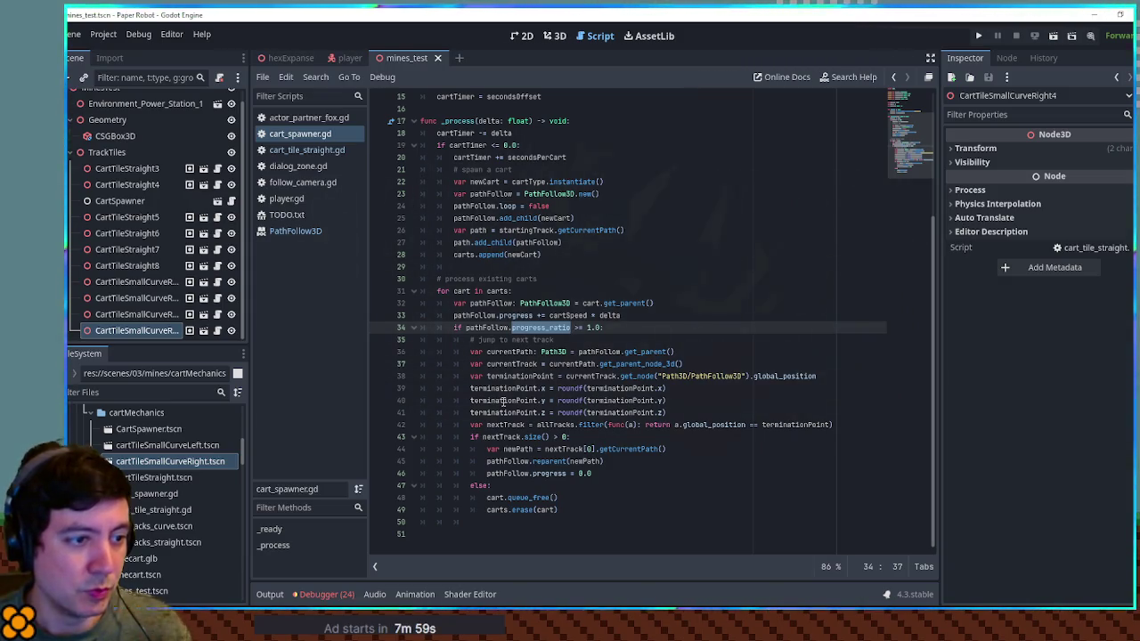
double_click(585, 376)
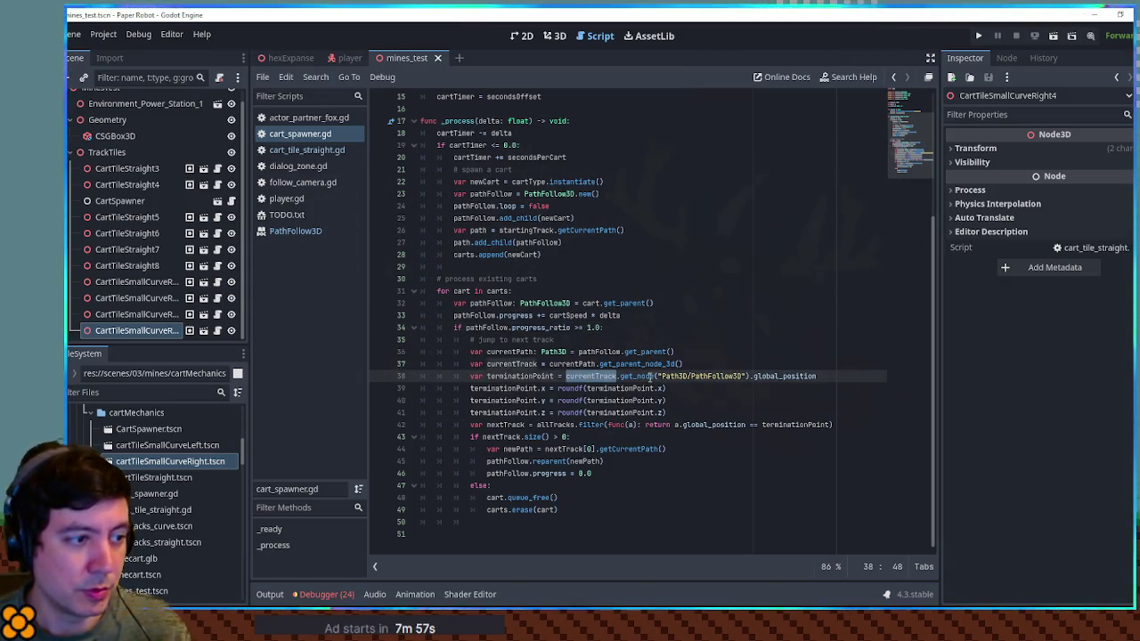
double_click(577, 364)
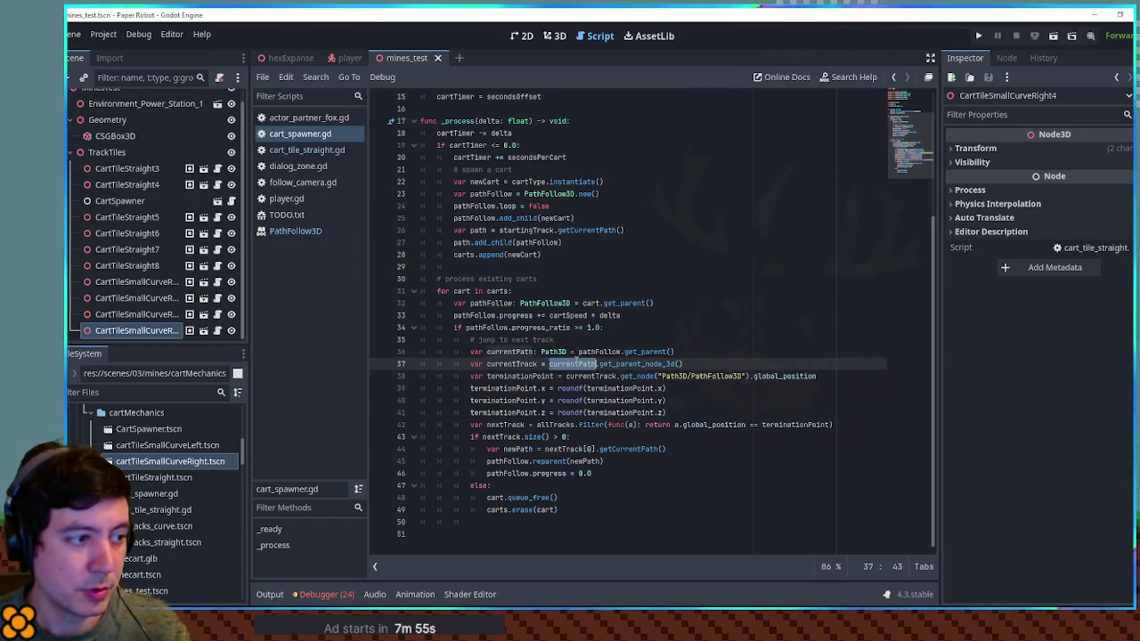
left_click_drag(692, 353, 692, 345)
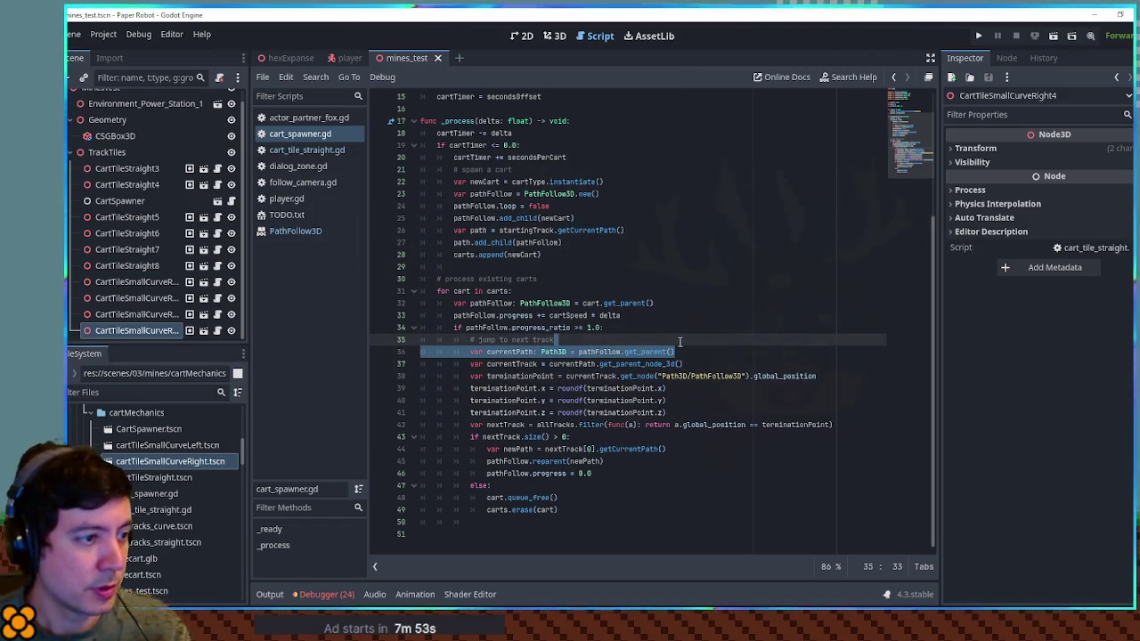
key("BackSpace")
Paste the currentPath declaration below the pathFollow line and start a new line under it.
left_click(654, 312)
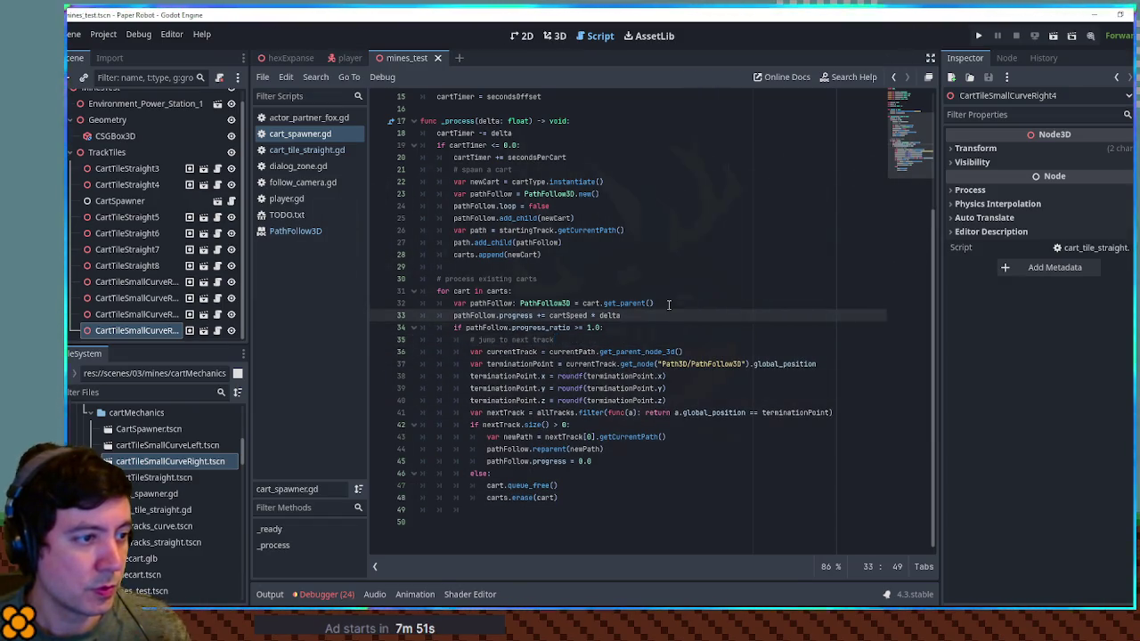
key("Up")
key("Up")
left_click(670, 303)
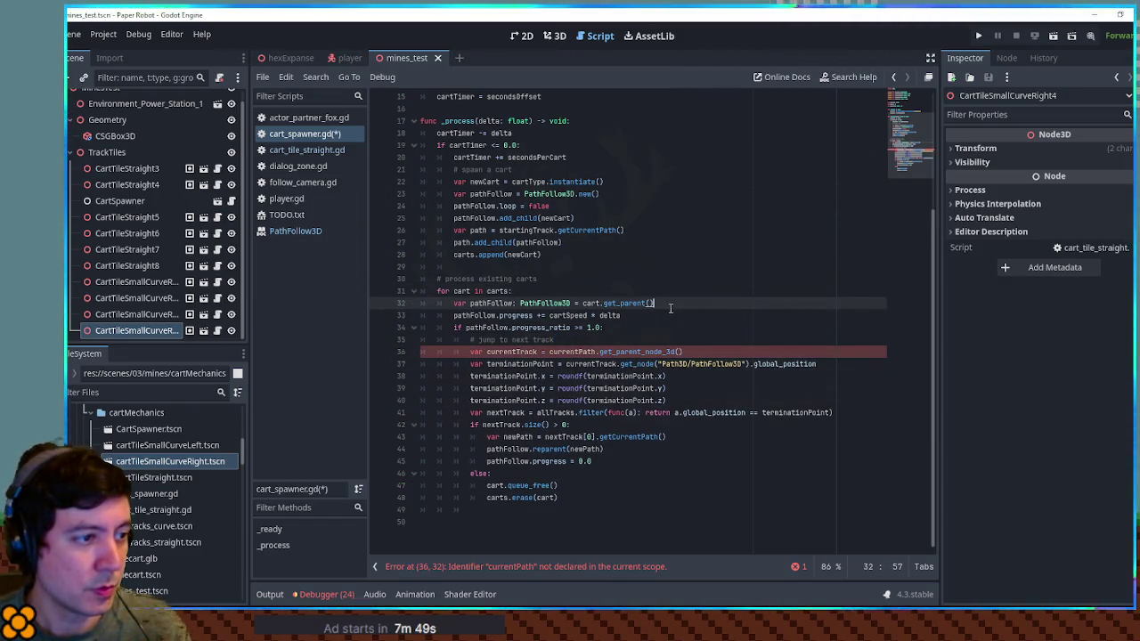
type("var currentPath: Path3D = pathFollow.get_parent()")
left_click(673, 309)
left_click(680, 314)
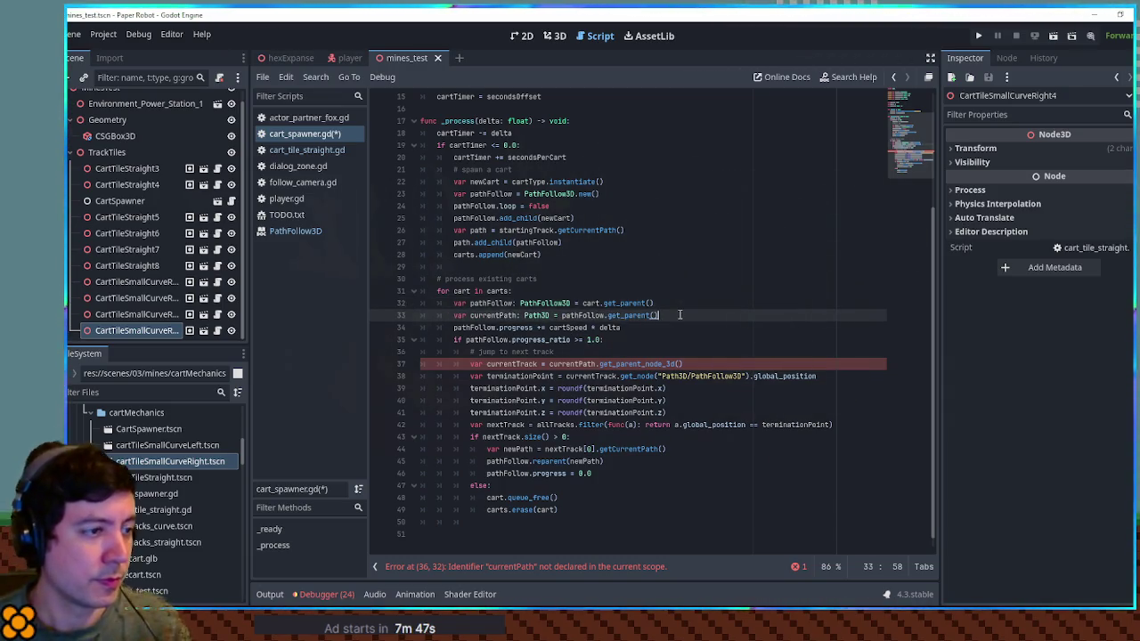
key("Return")
type("var distance")
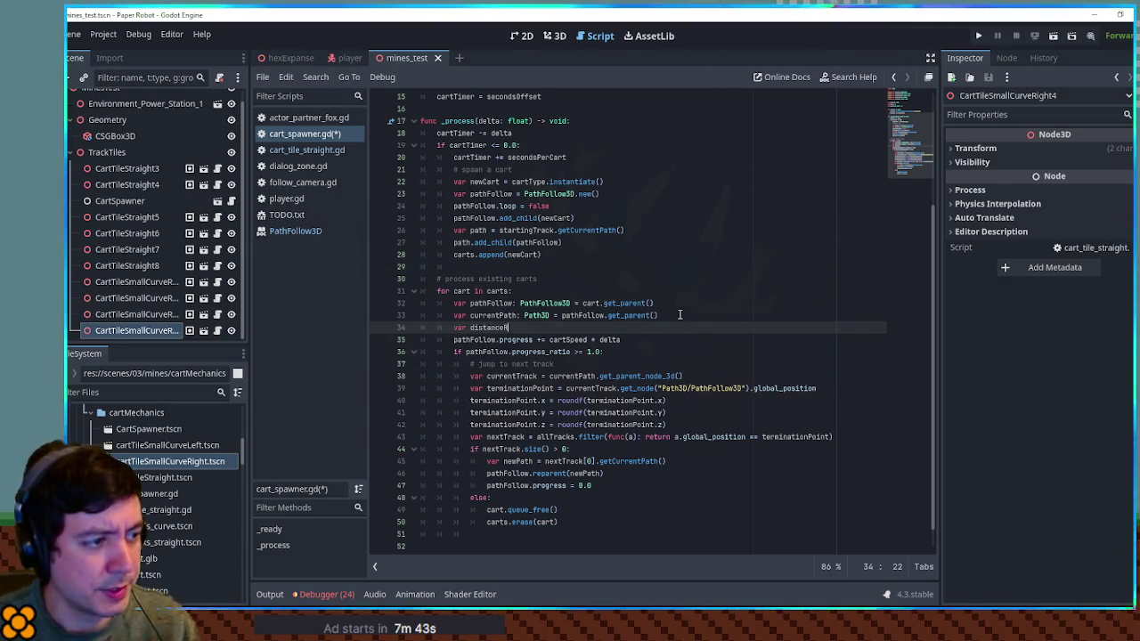
type("ing =")
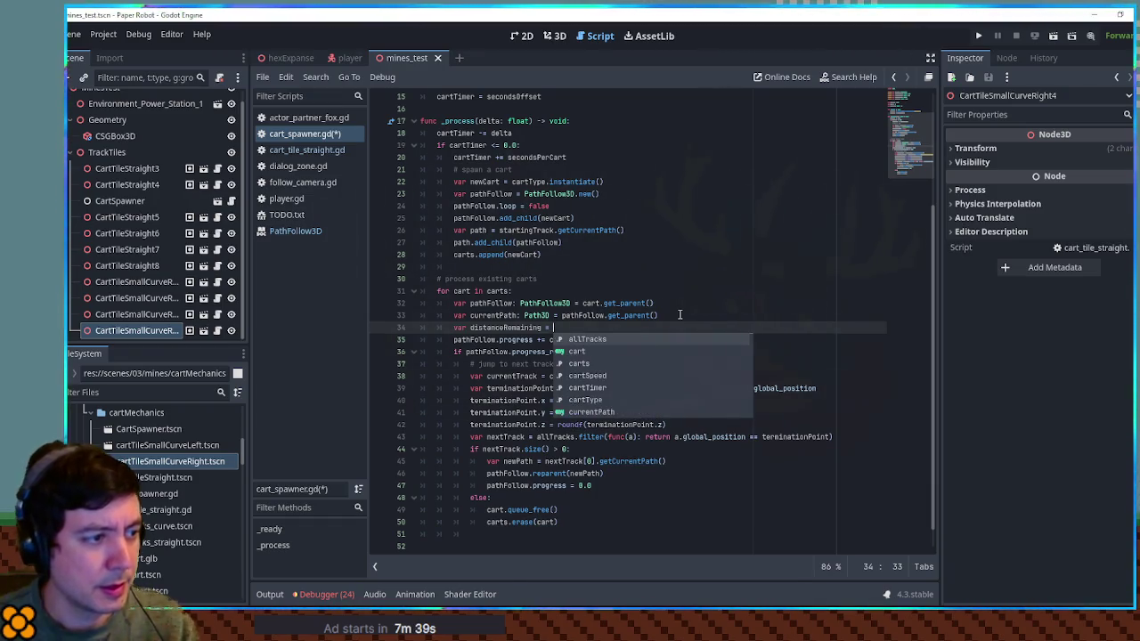
left_click(676, 315)
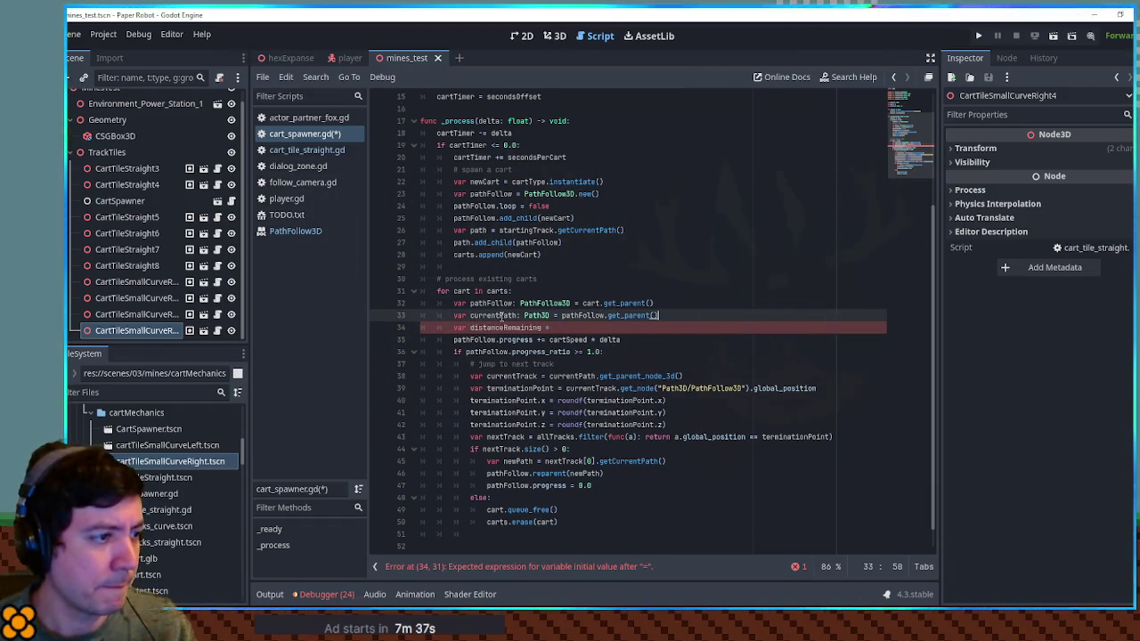
Begin the distanceRemaining expression on line 34 from pathFollow's progress and the current path.
double_click(502, 316)
double_click(491, 303)
key("ctrl+c")
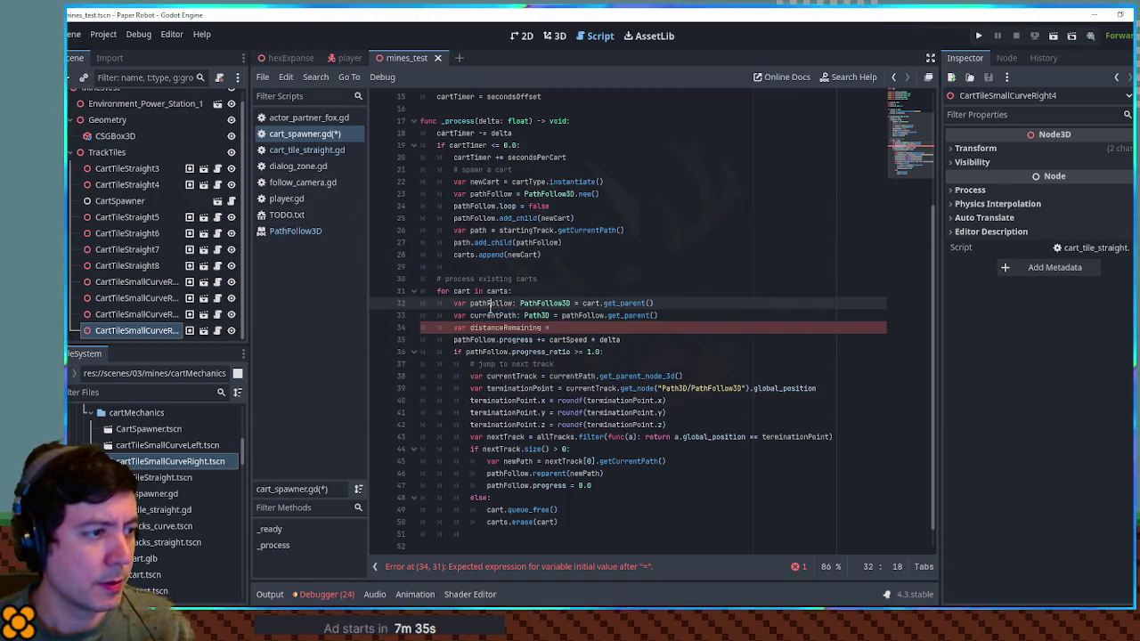
left_click(580, 329)
key("ctrl+v")
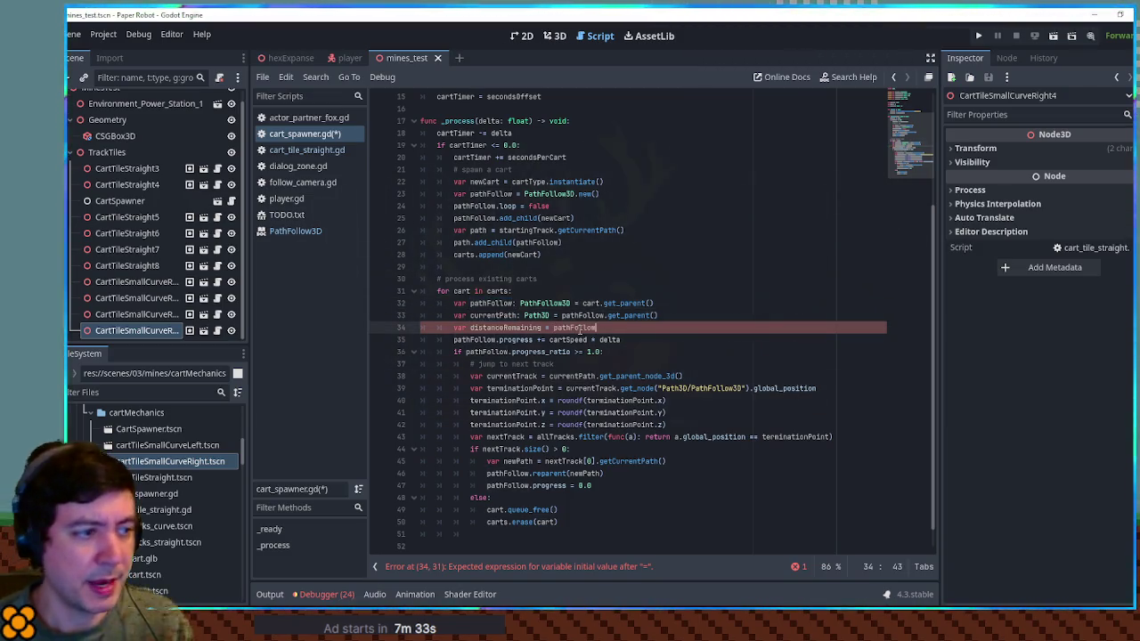
type(".get_")
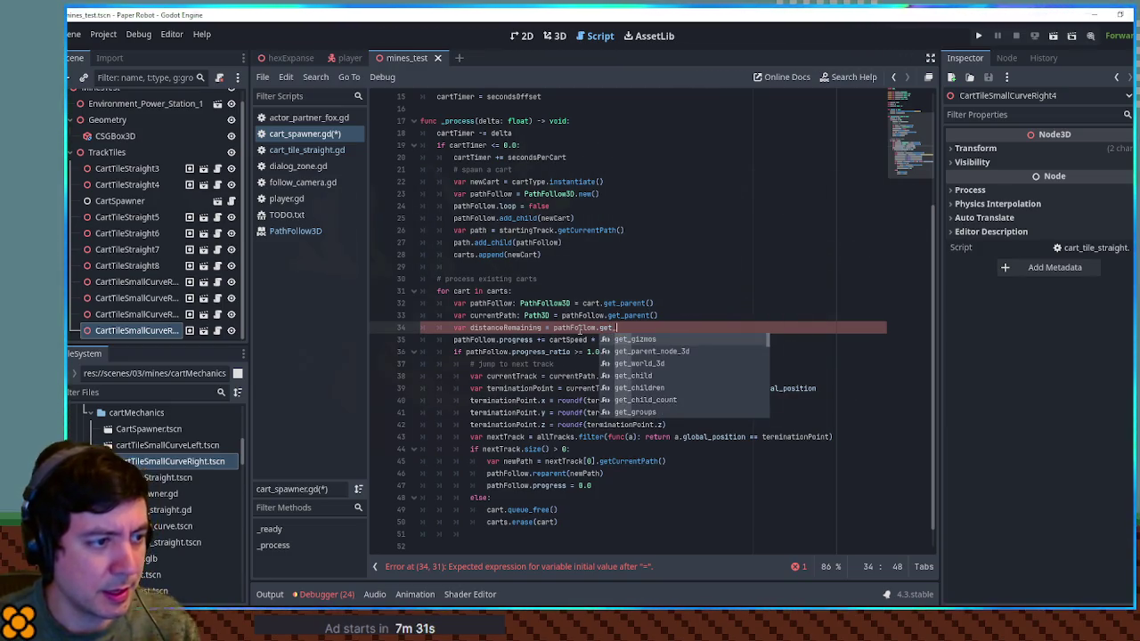
key("BackSpace")
key("BackSpace")
key("BackSpace")
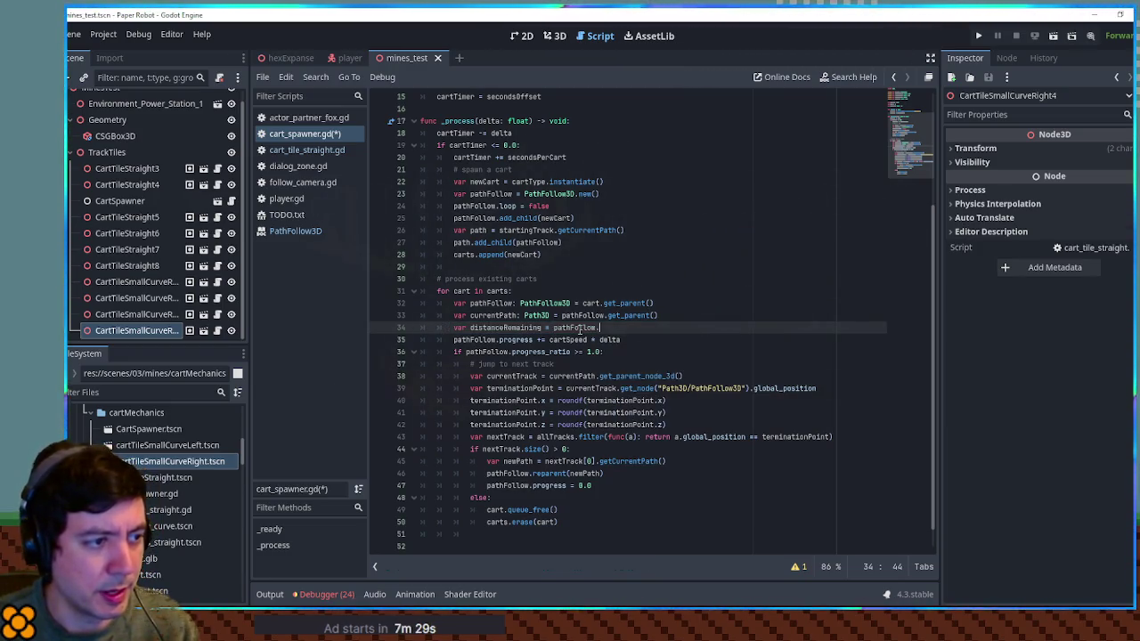
type("pr")
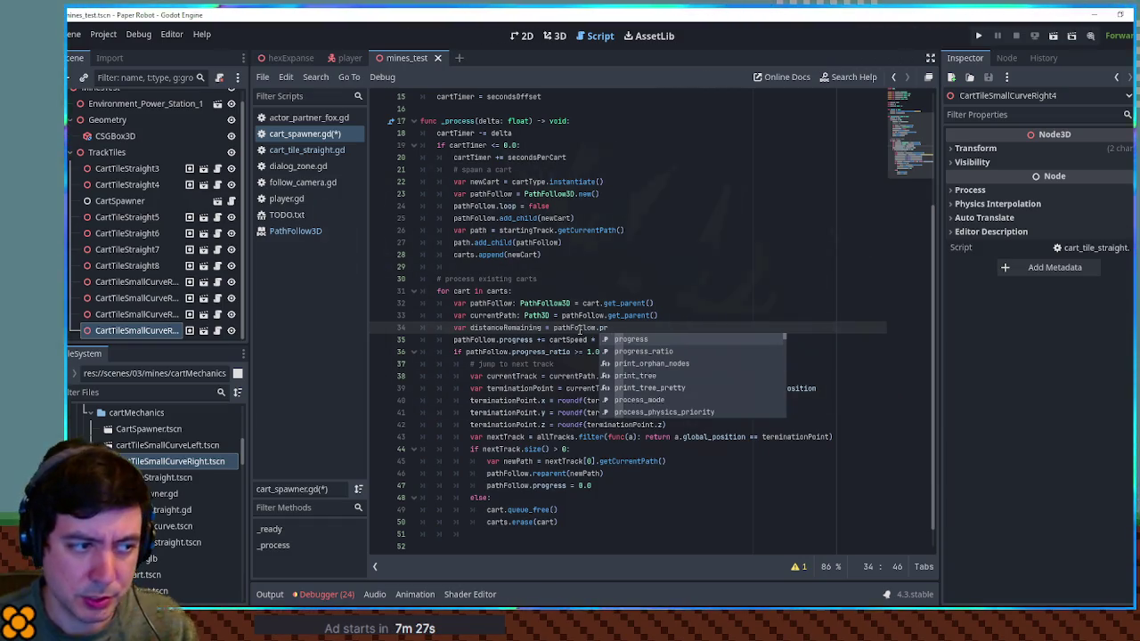
key("Return")
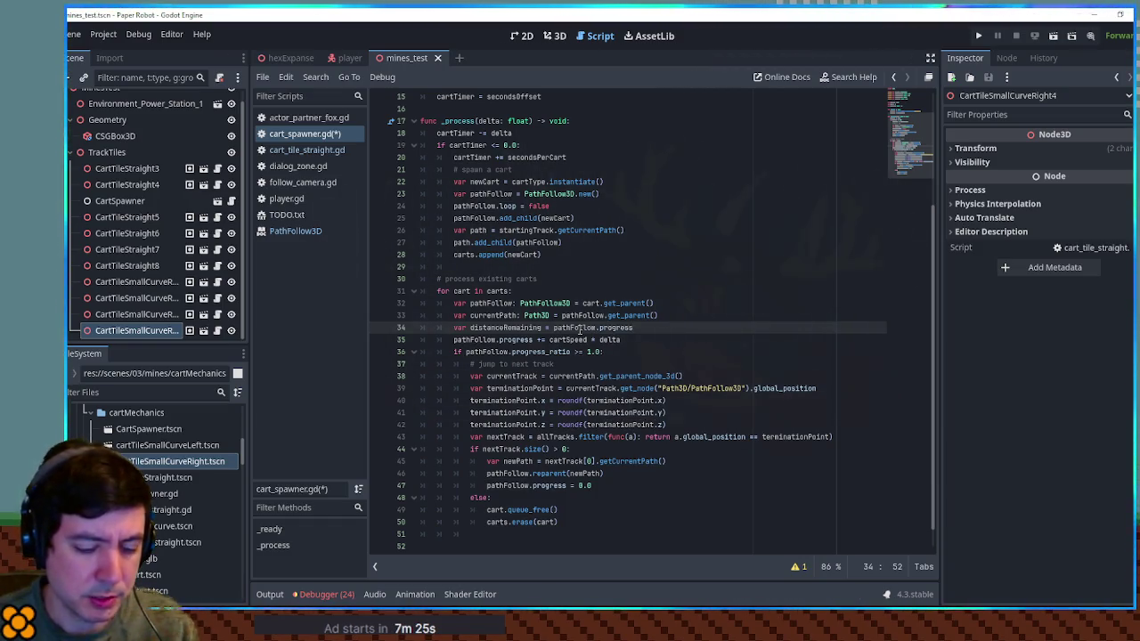
type(" - current")
key("Return")
Complete distanceRemaining with currentPath.curve.get_baked_length() chosen from autocomplete.
type(".get")
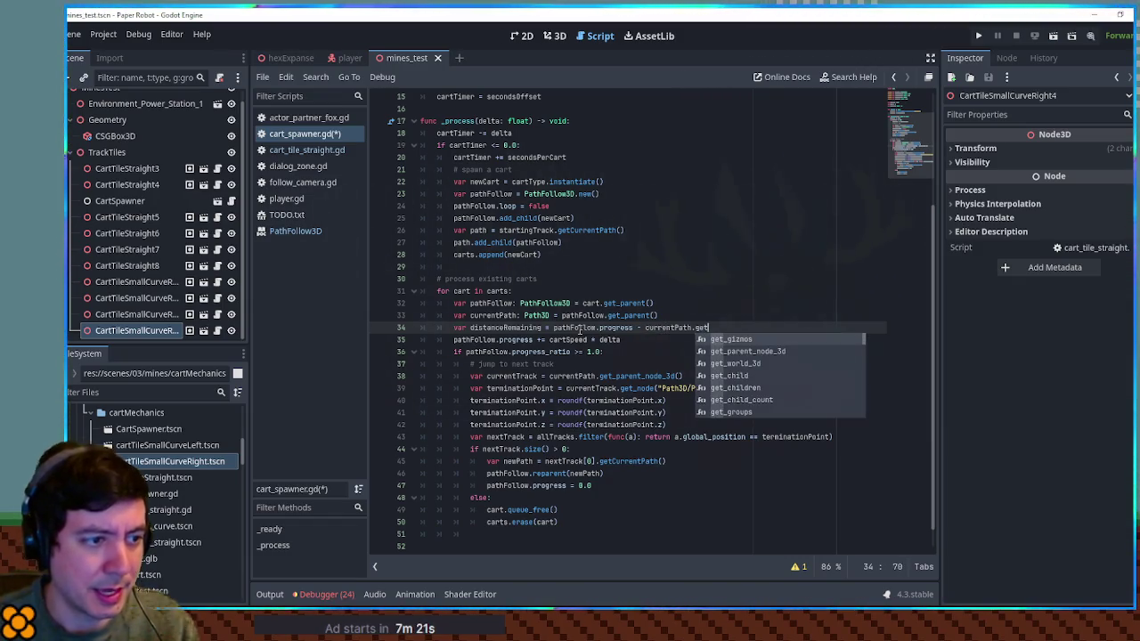
type("_")
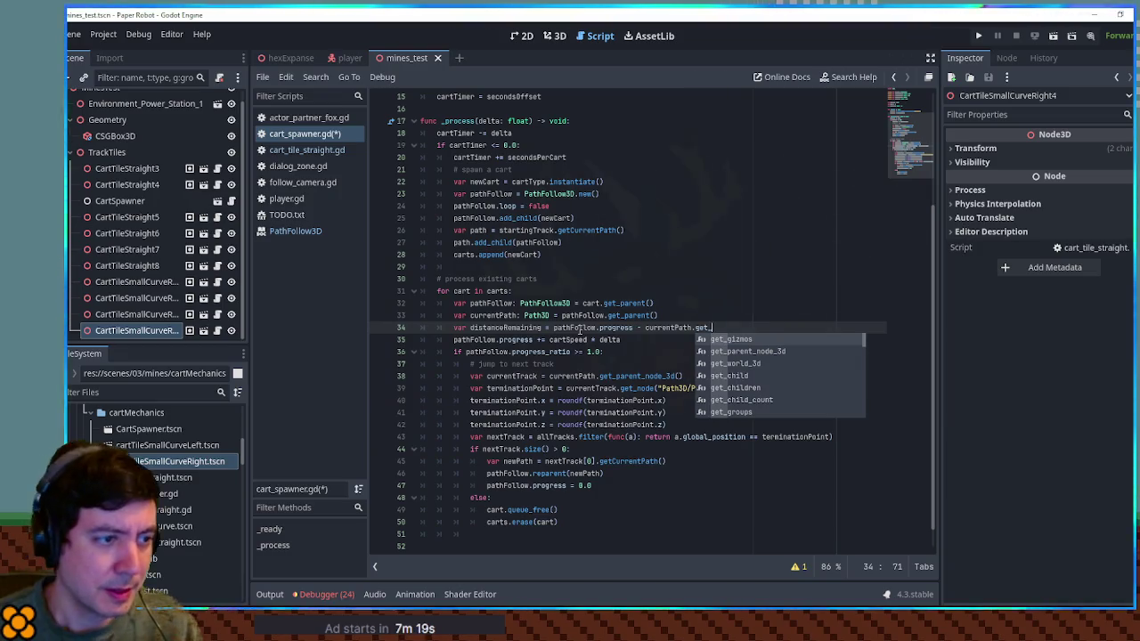
scroll(771, 395, "down", 10)
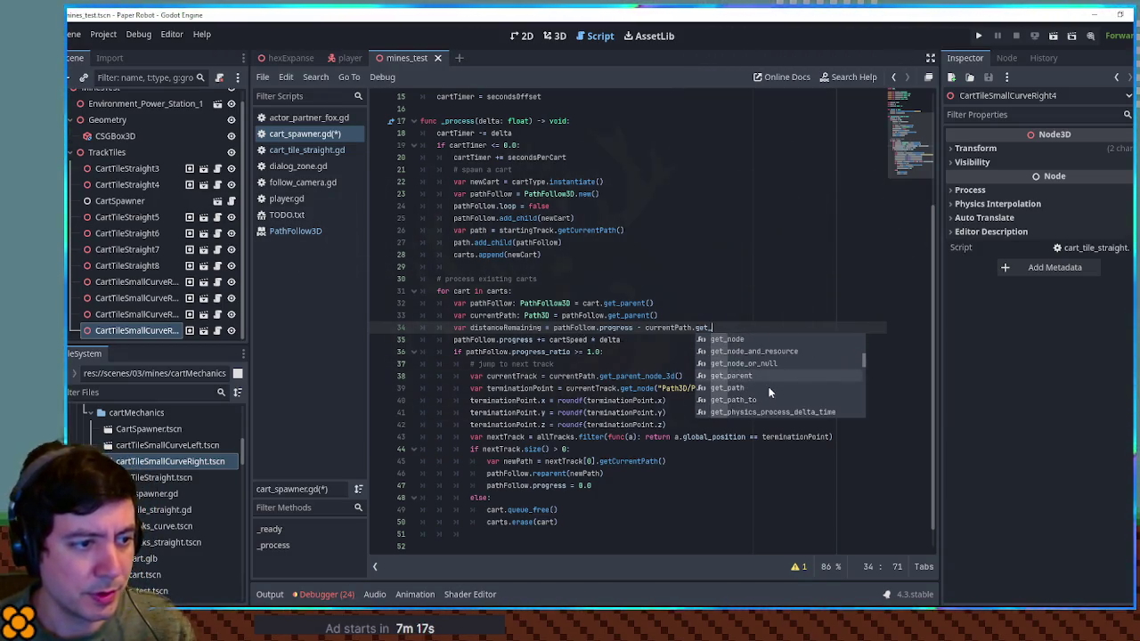
scroll(770, 392, "down", 5)
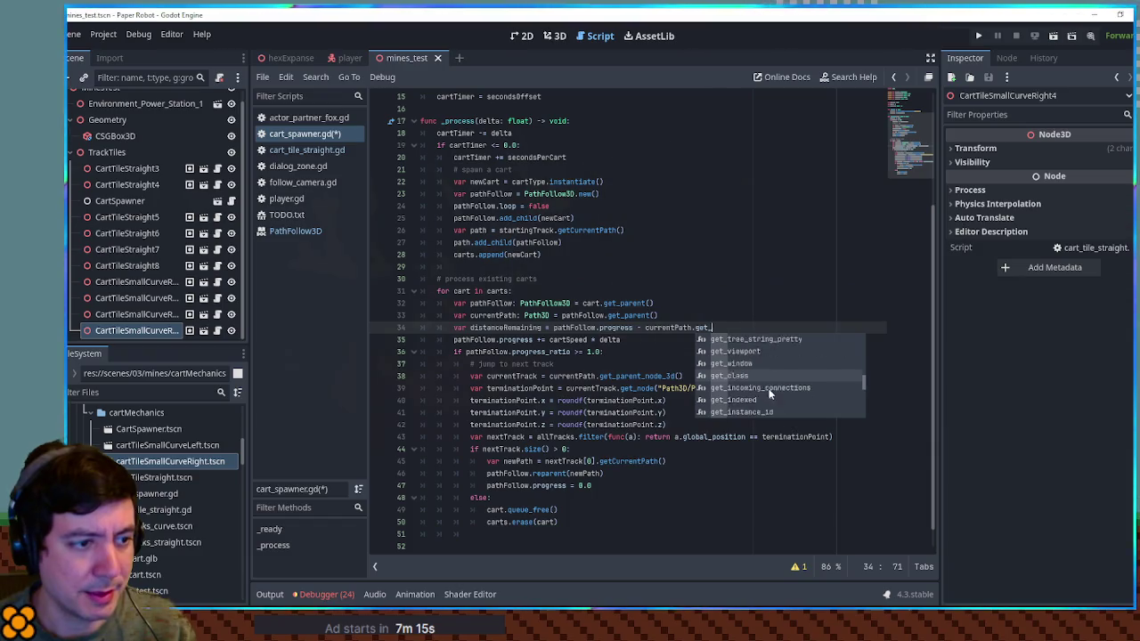
scroll(770, 395, "down", 10)
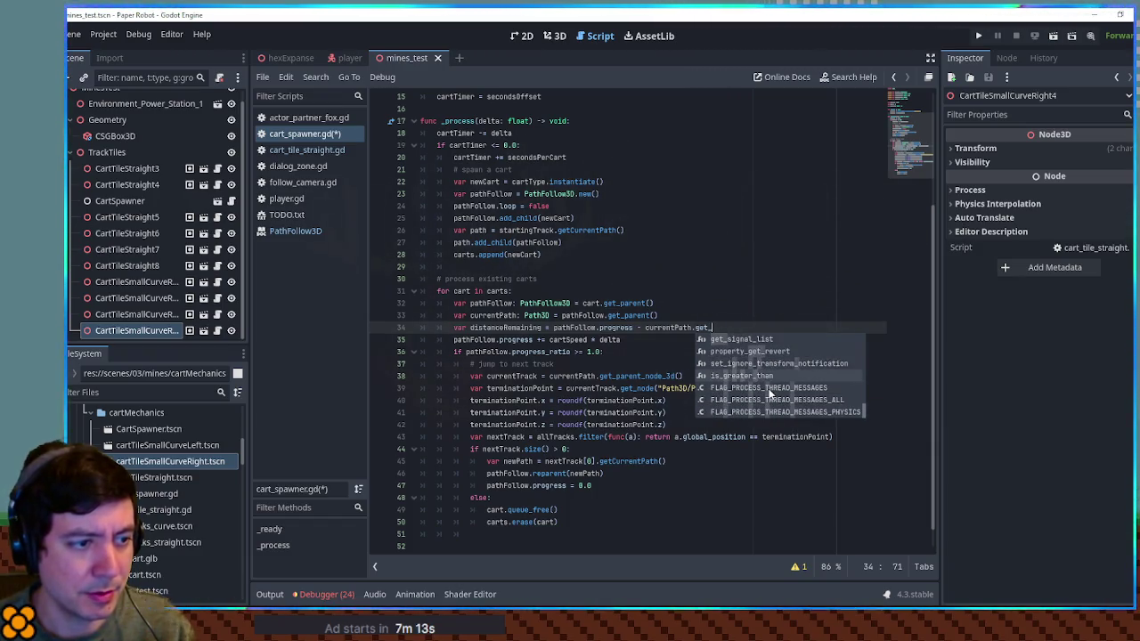
type("ba")
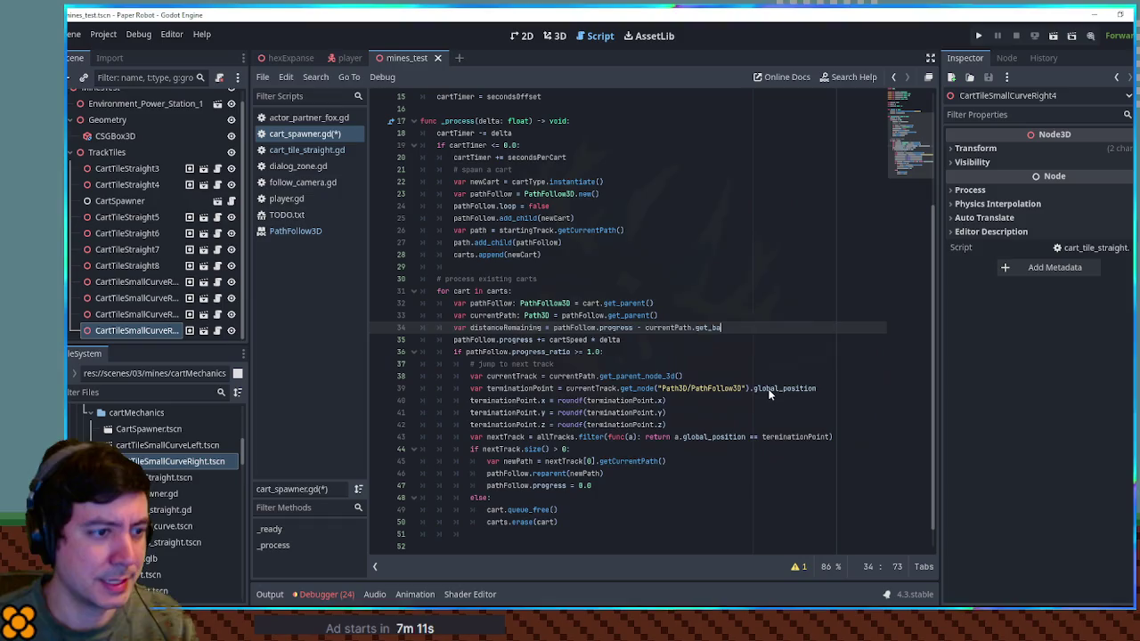
key("ctrl+BackSpace")
key("ctrl+BackSpace")
key("ctrl+BackSpace")
type("currentPath.")
type("rve.s")
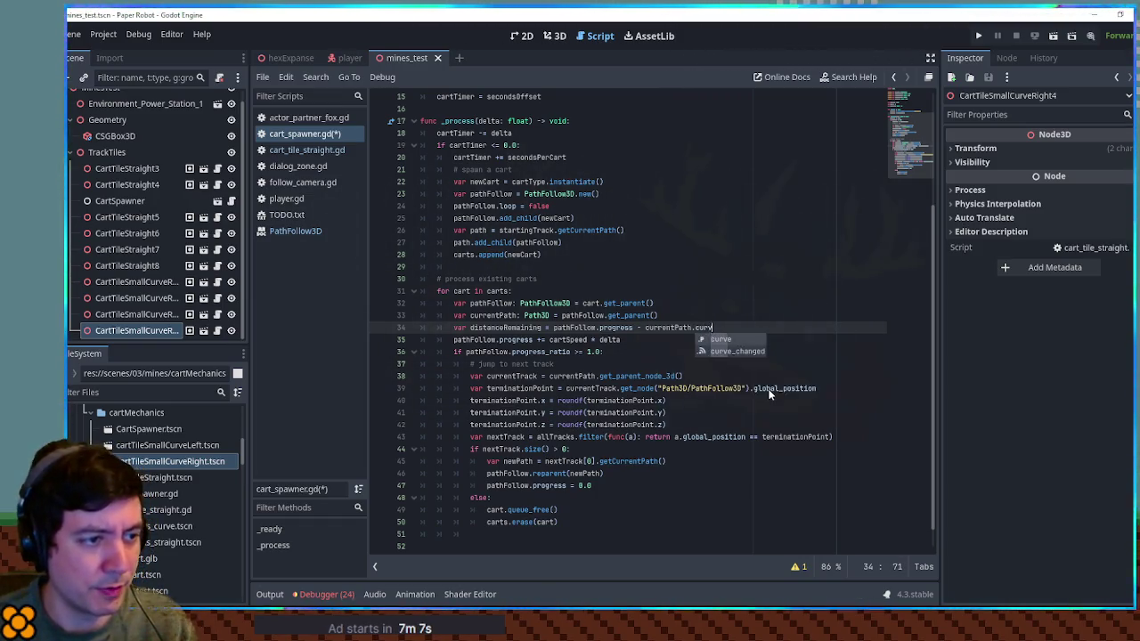
key("Return")
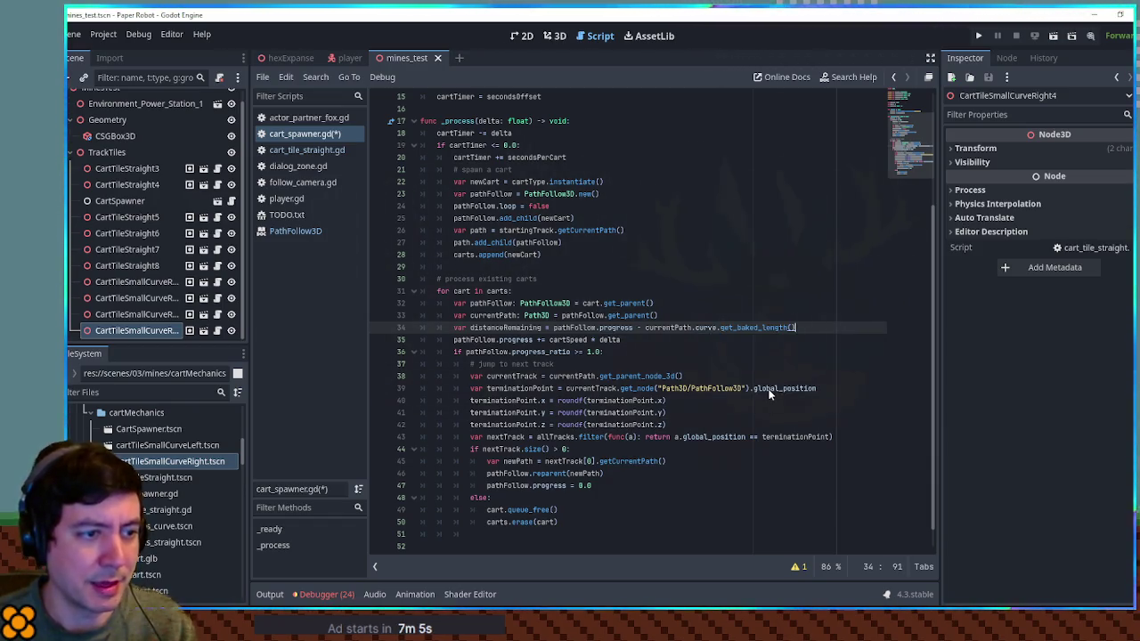
Add 'if distanceRemaining < cartSpeed * delta:' below line 34, reusing the copied cartSpeed * delta.
double_click(513, 328)
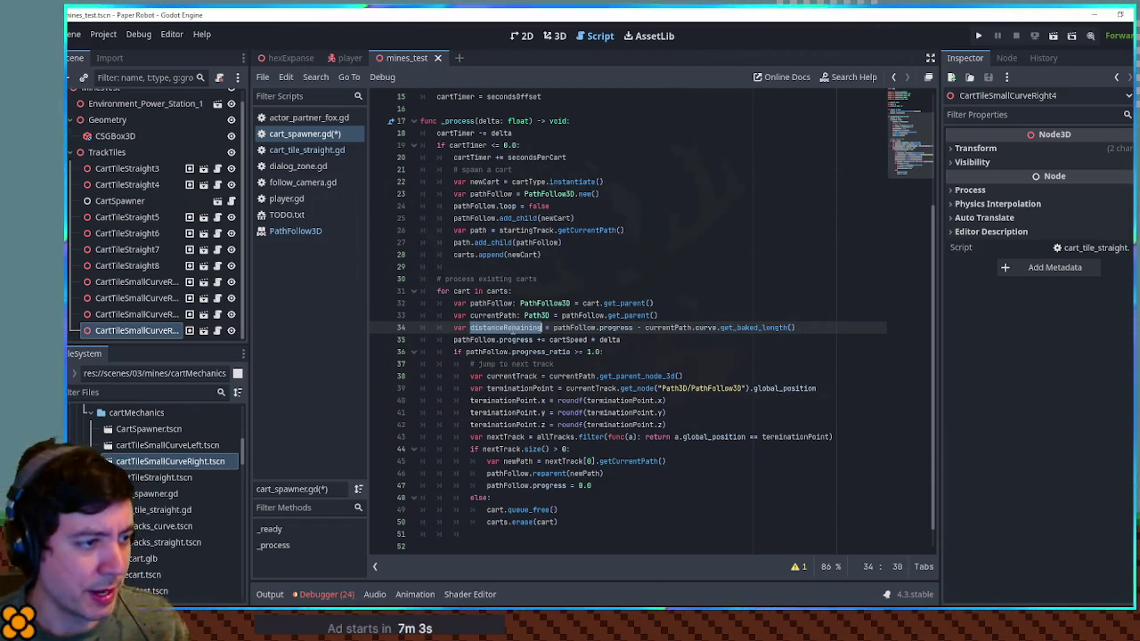
left_click_drag(549, 339, 621, 339)
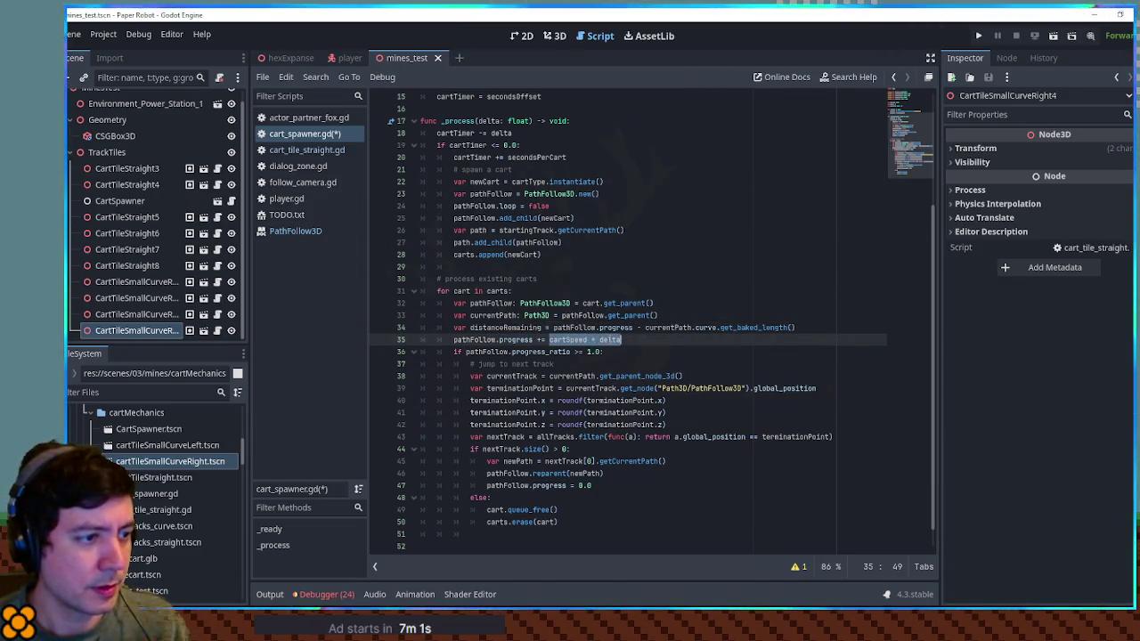
left_click(794, 327)
key("Return")
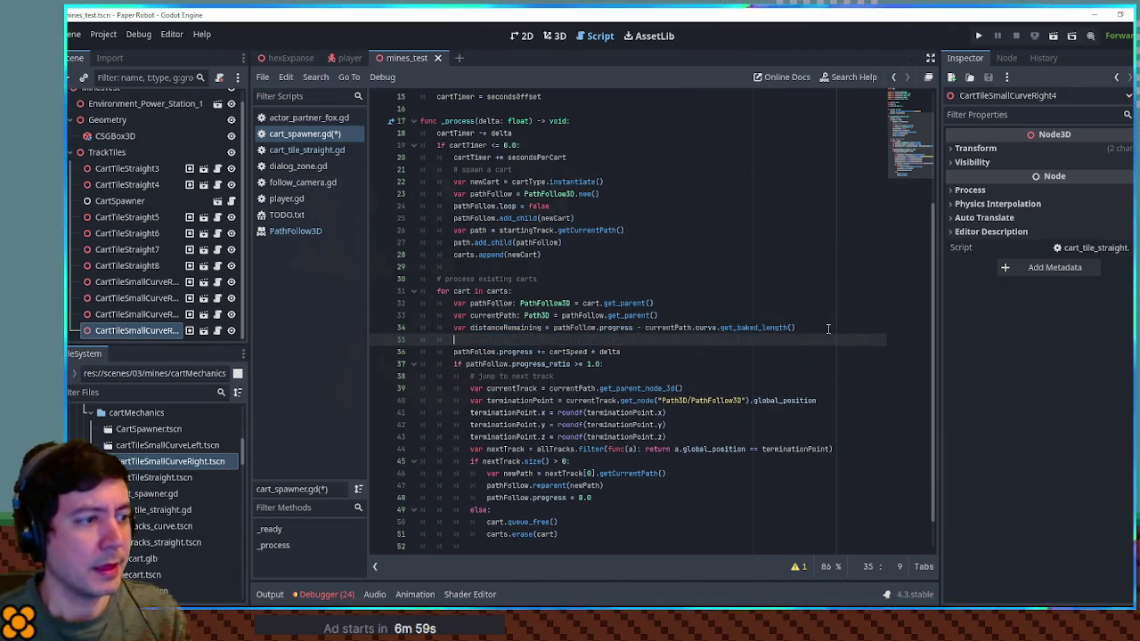
type("if ")
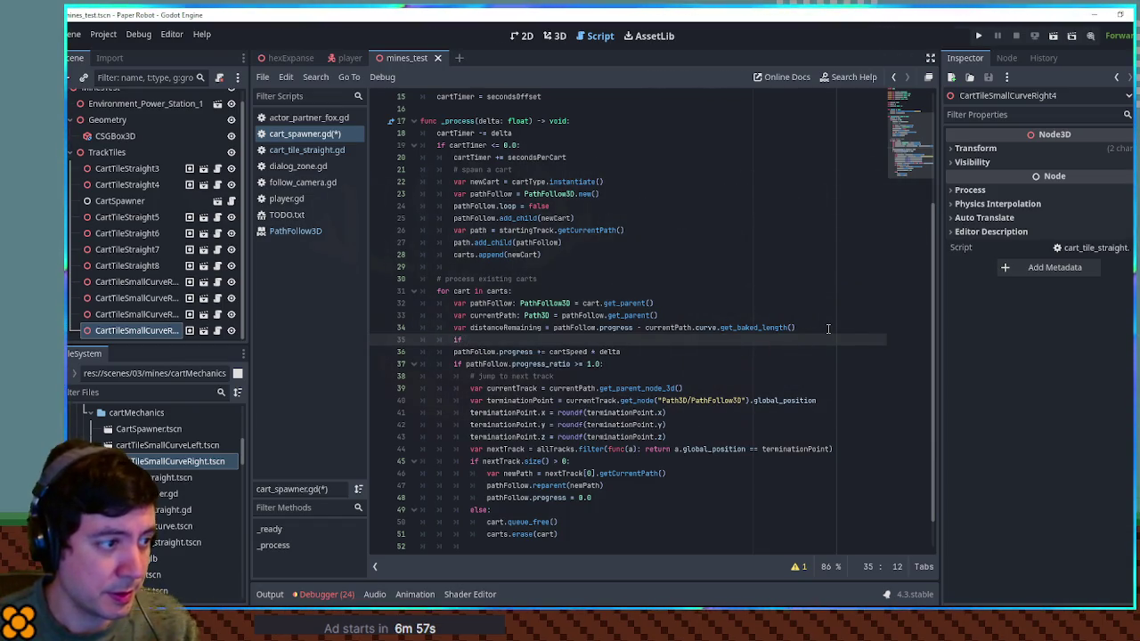
type("distanceRemaining <")
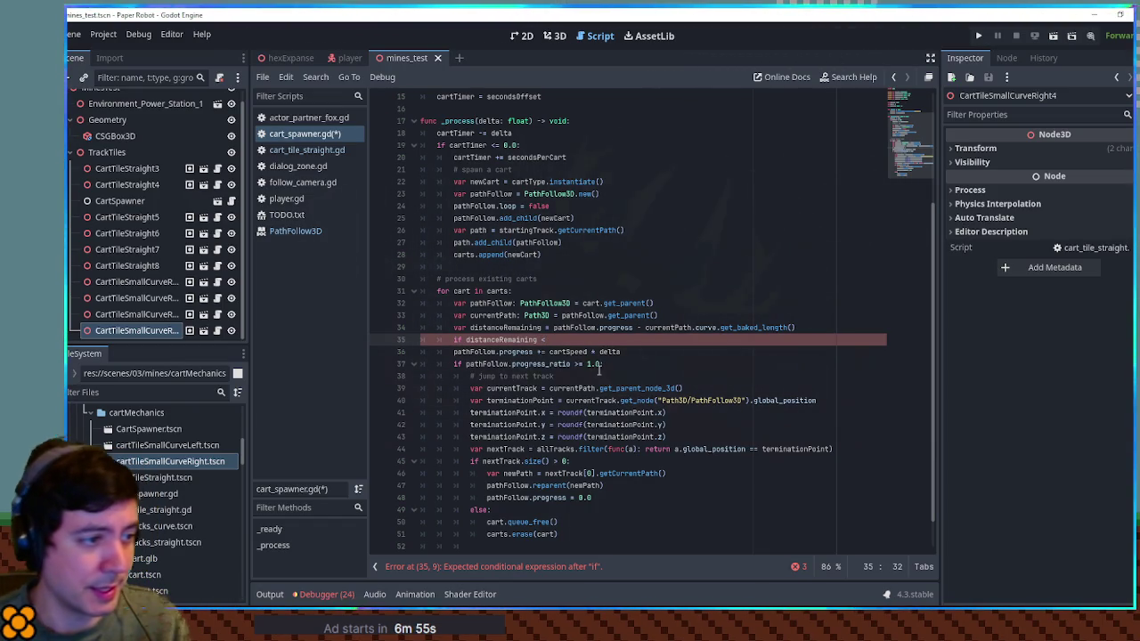
left_click_drag(549, 352, 621, 351)
key("ctrl+c")
left_click(595, 340)
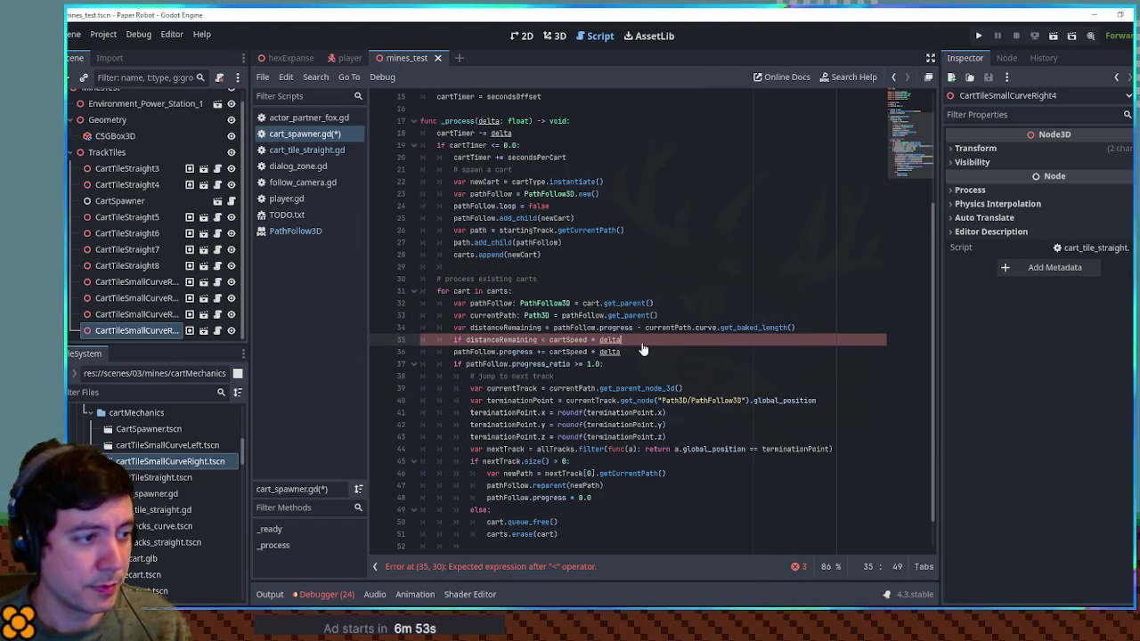
key("ctrl+v")
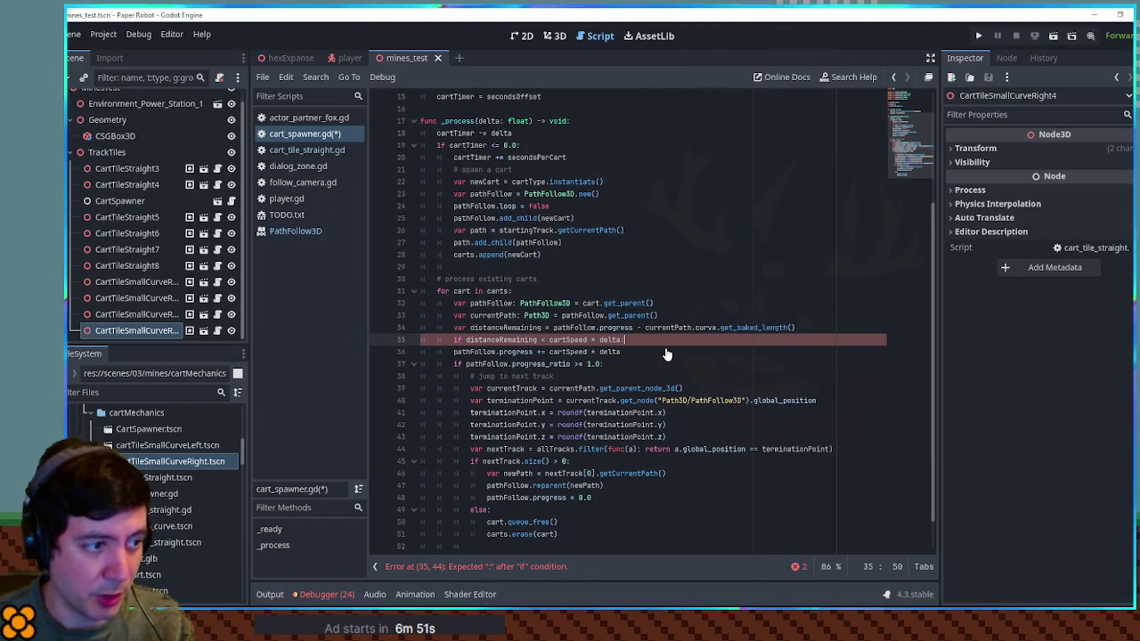
key("Return")
key("Up")
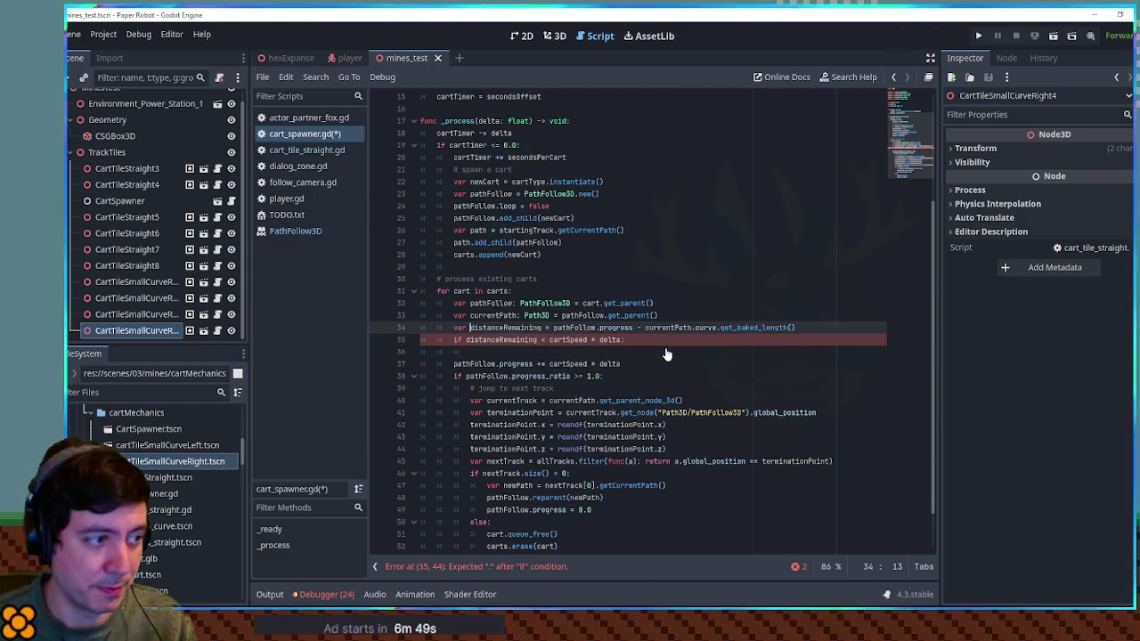
Declare 'var spillover = 0.0' above the if and set spillover = cartSpeed * delta - distanceRemaining inside it.
key("ctrl+shift+Return")
type("va")
type("lover =")
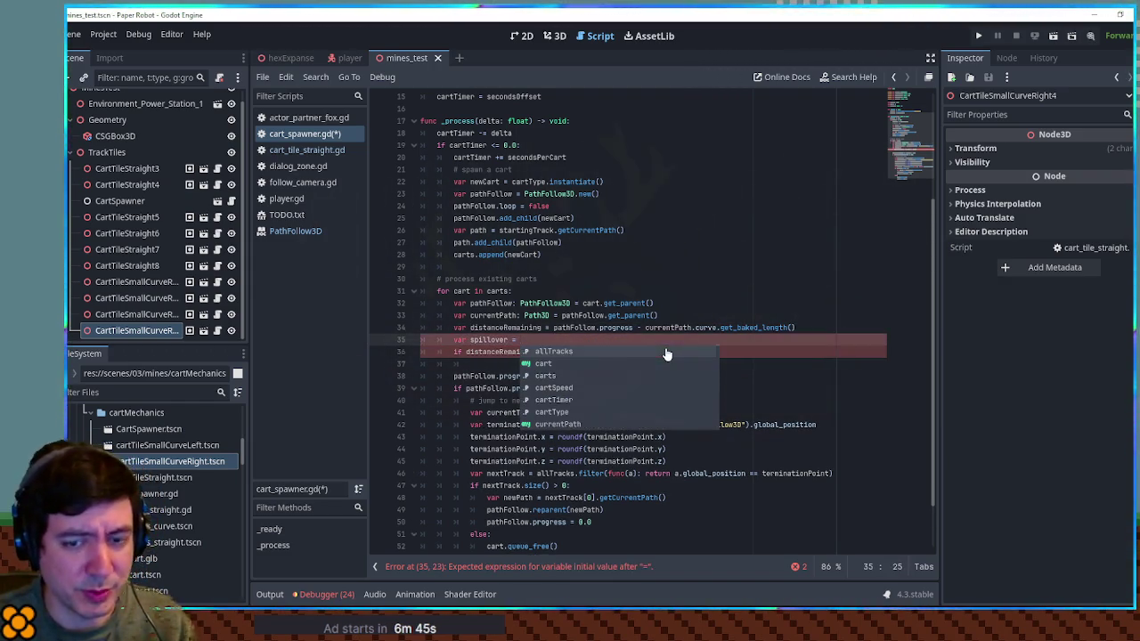
type("0.0")
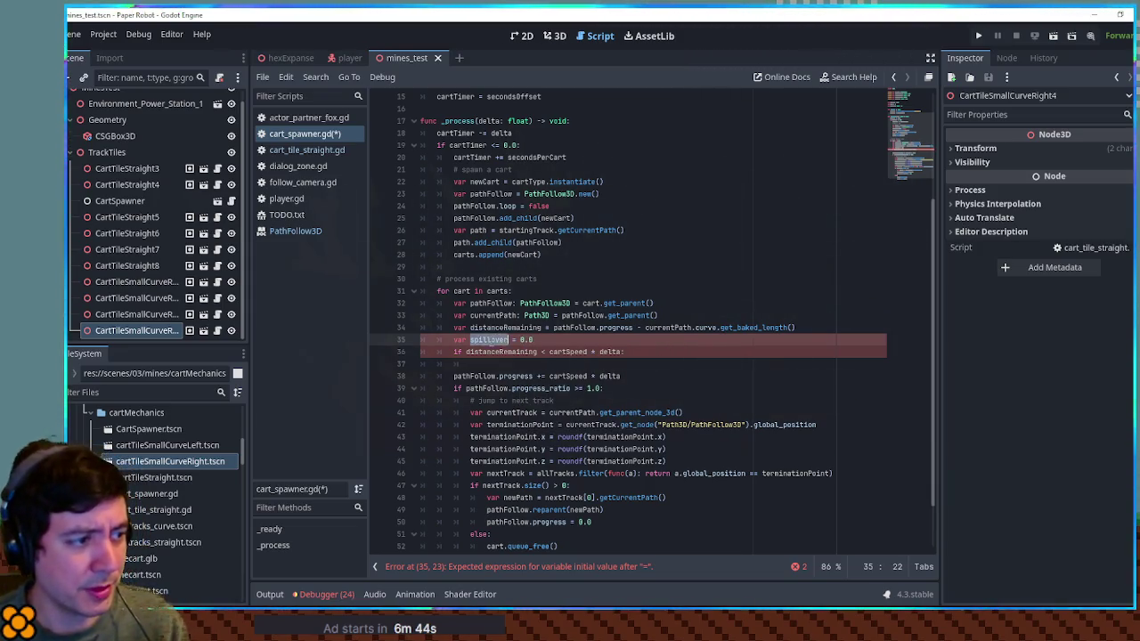
key("Down")
key("Down")
type("spillover")
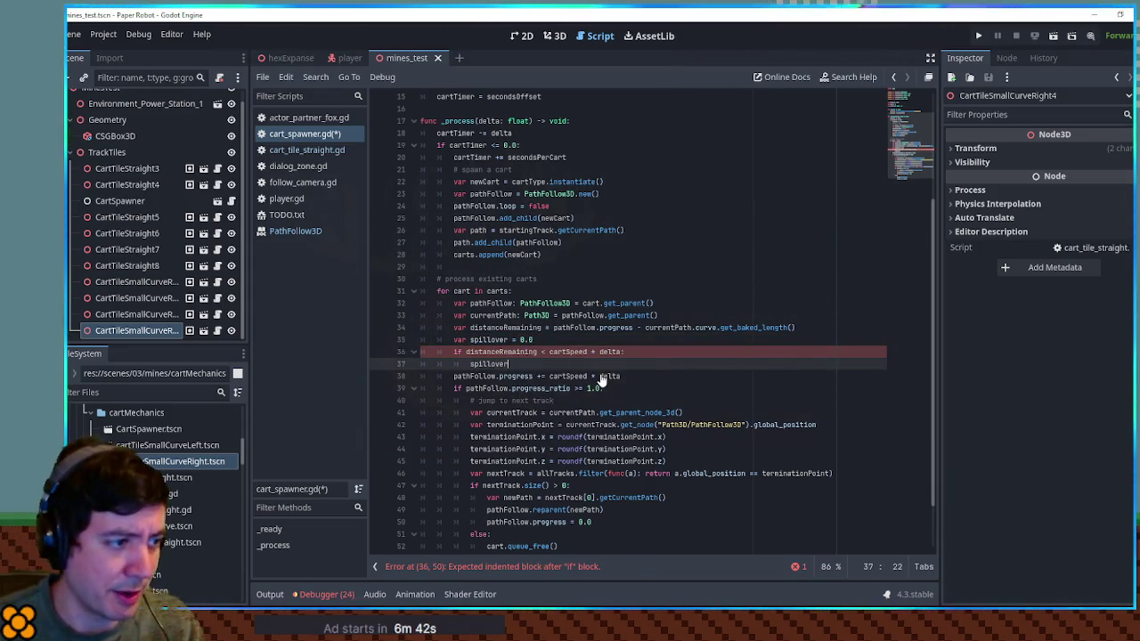
type(" = distanceRemaining")
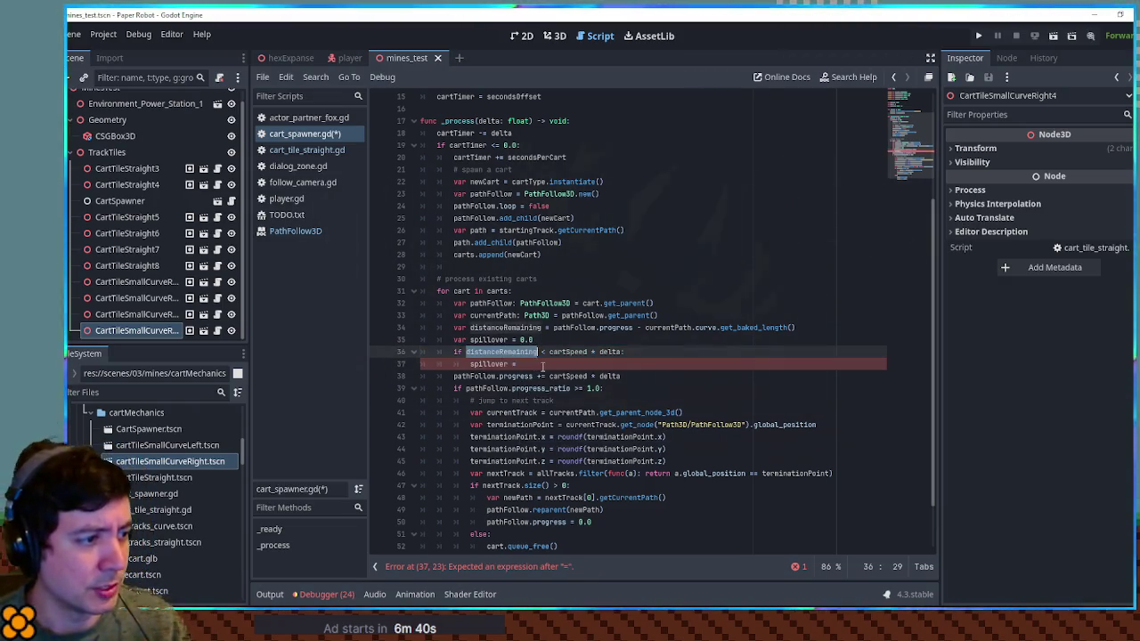
double_click(508, 353)
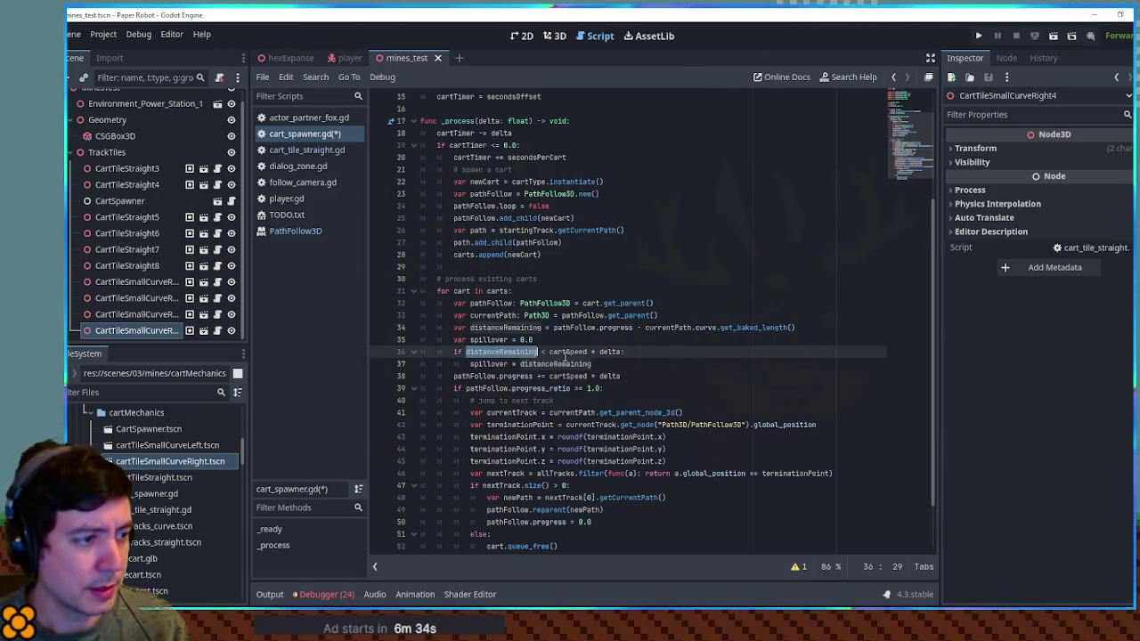
left_click(574, 364)
left_click_drag(550, 352, 623, 352)
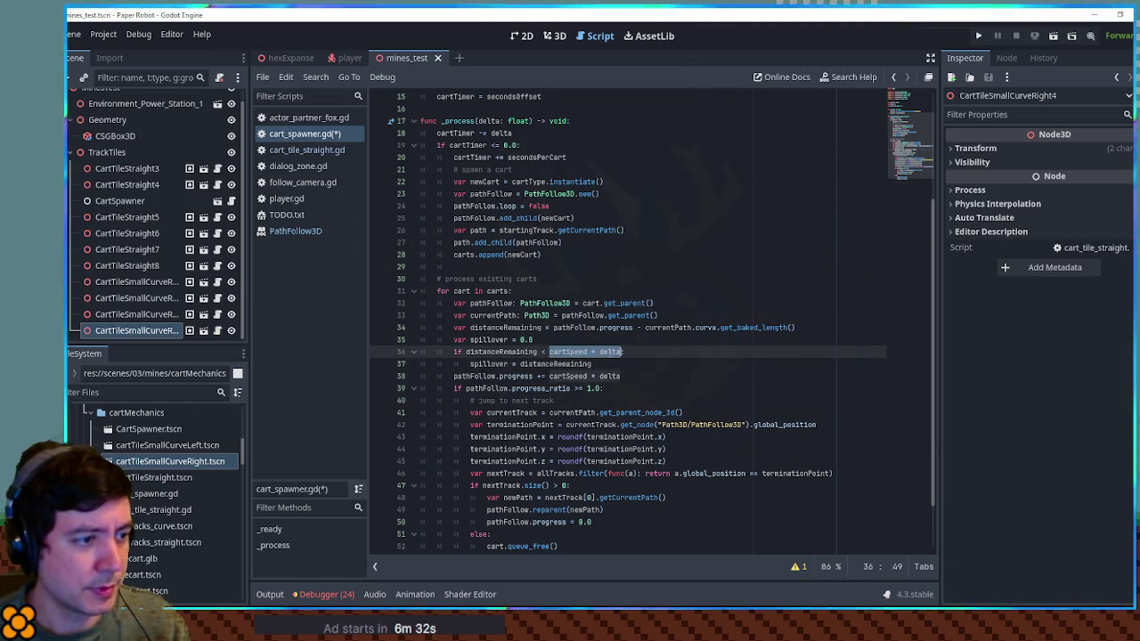
left_click(515, 364)
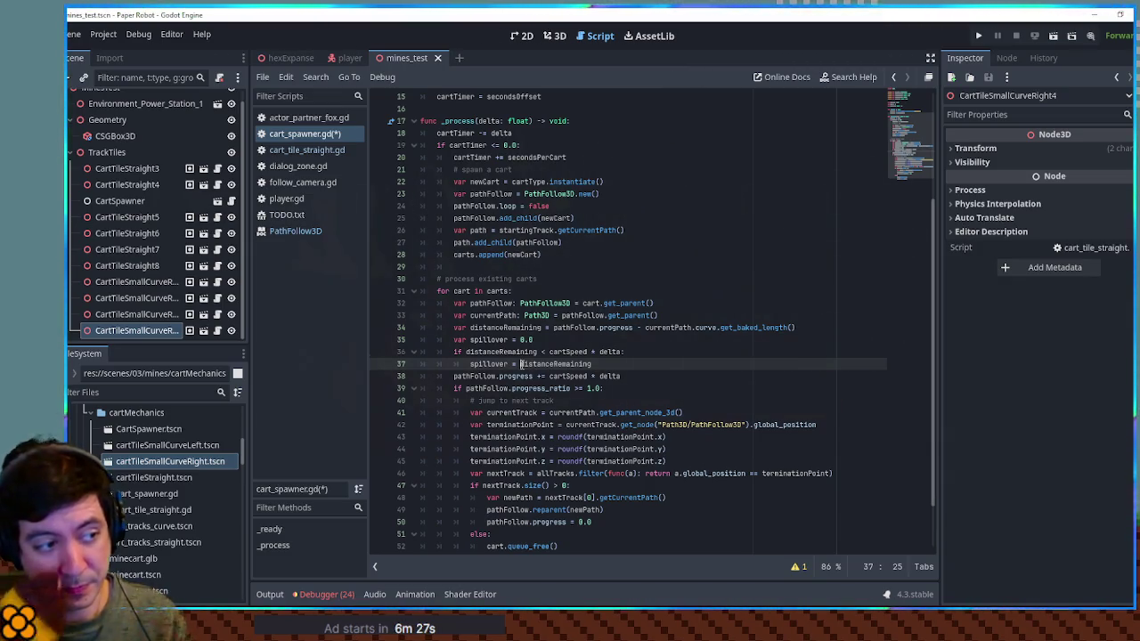
key("shift+End")
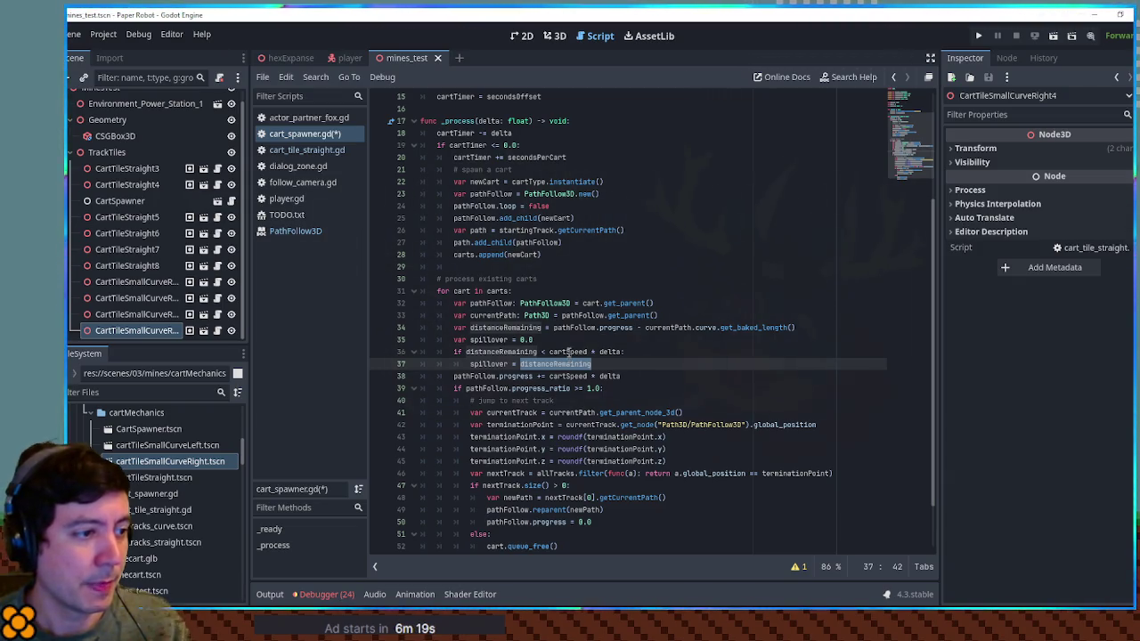
double_click(567, 352)
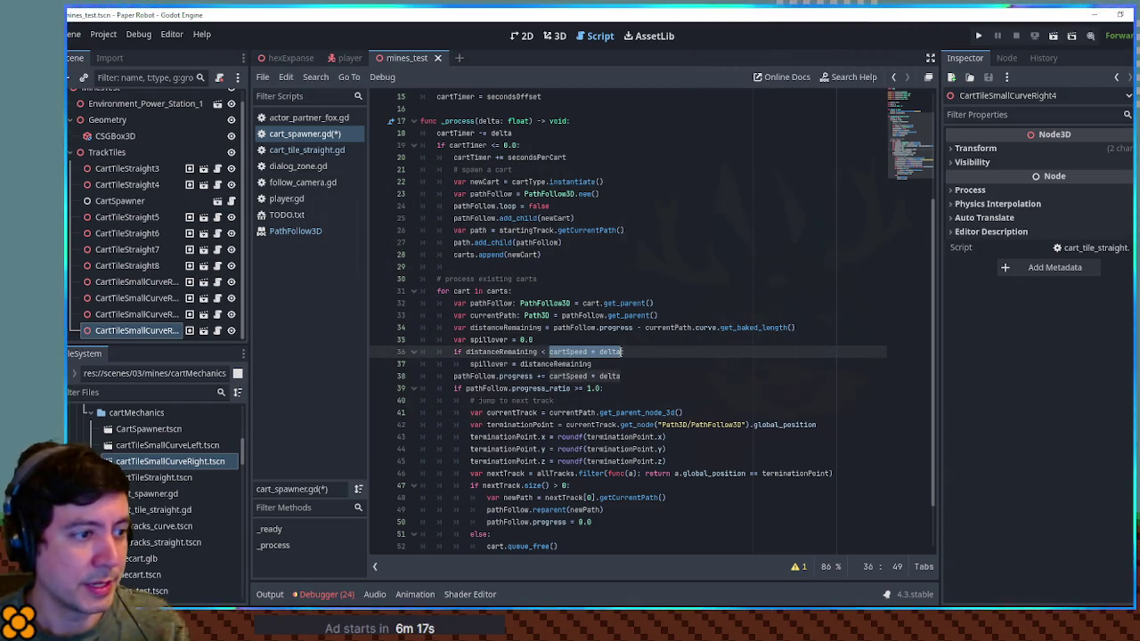
left_click(521, 366)
double_click(477, 365)
Replace the 0.0 progress on line 50 with spillover, save the script, and run the game.
scroll(679, 390, "down", 2)
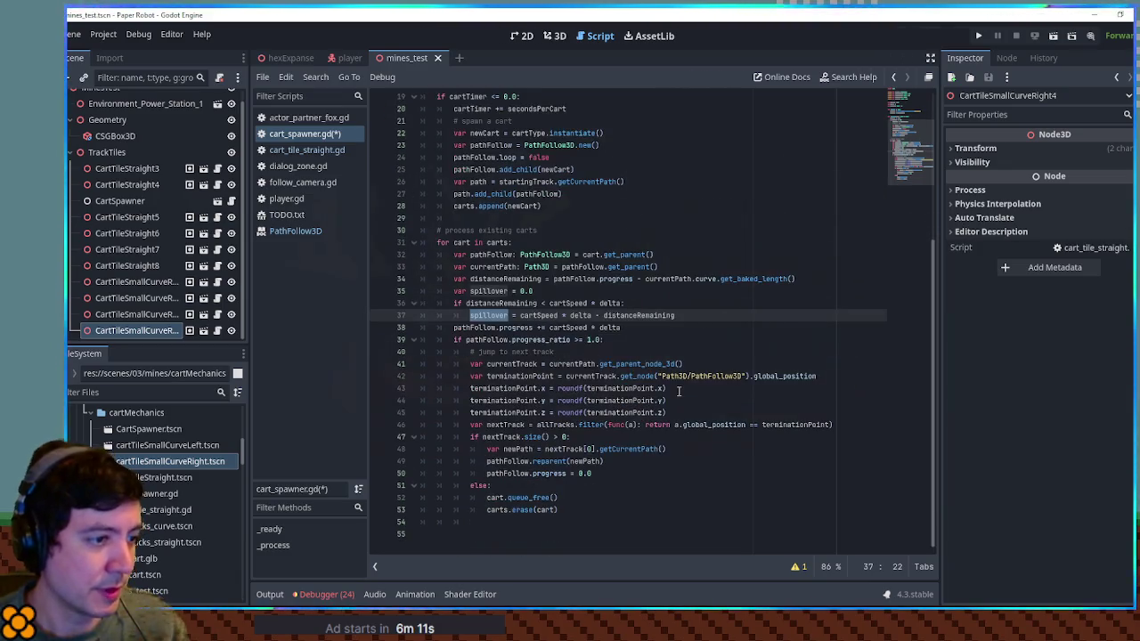
double_click(507, 425)
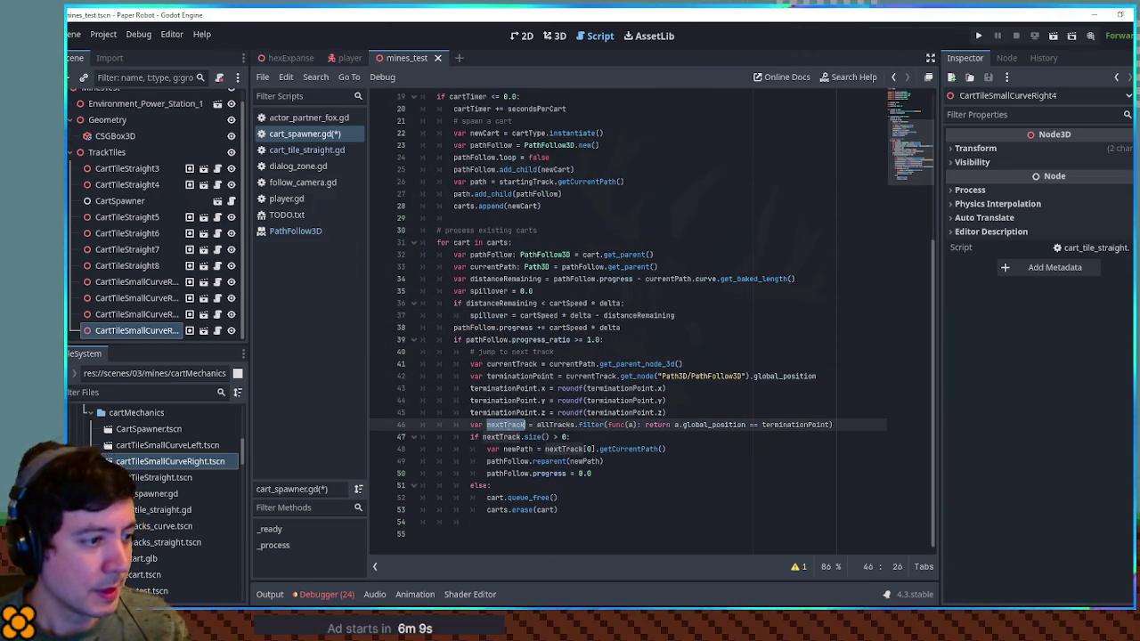
double_click(506, 473)
double_click(583, 473)
type("spillover")
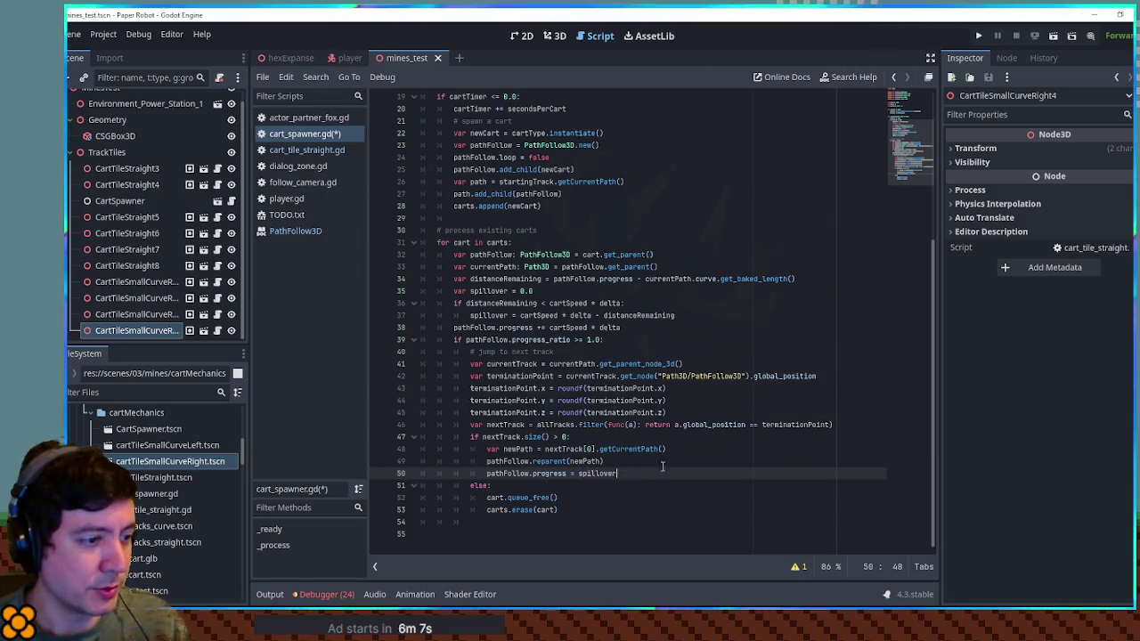
left_click(675, 454)
key("ctrl+s")
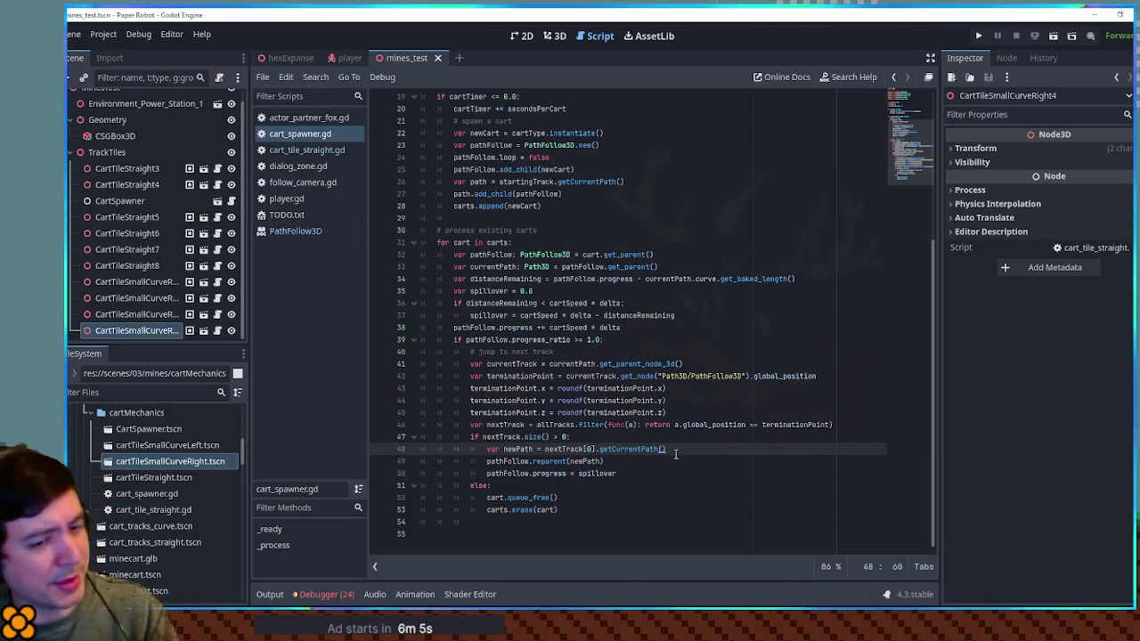
key("F6")
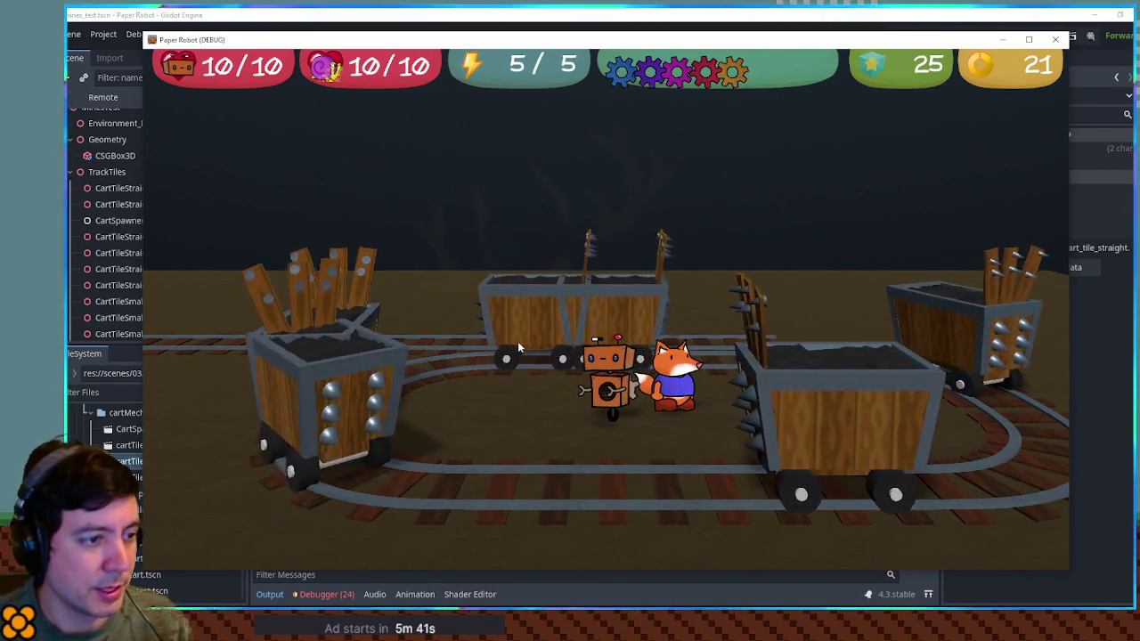
Walk the robot beside the circling carts with W, S and D, then close the Paper Robot window.
key("w")
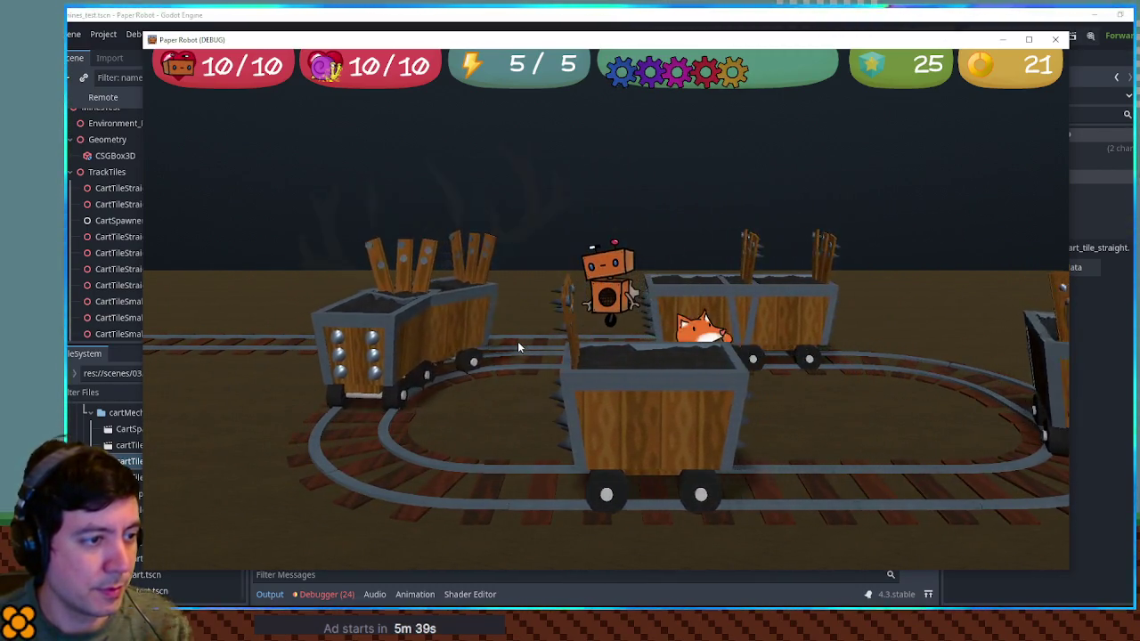
key("s")
key("w")
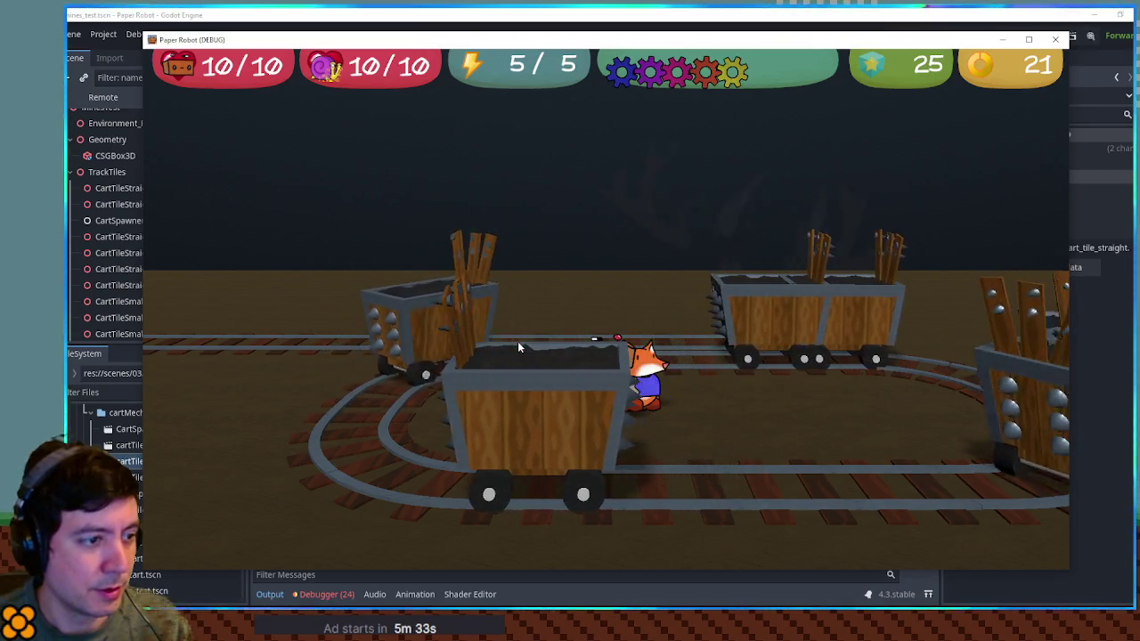
key("d")
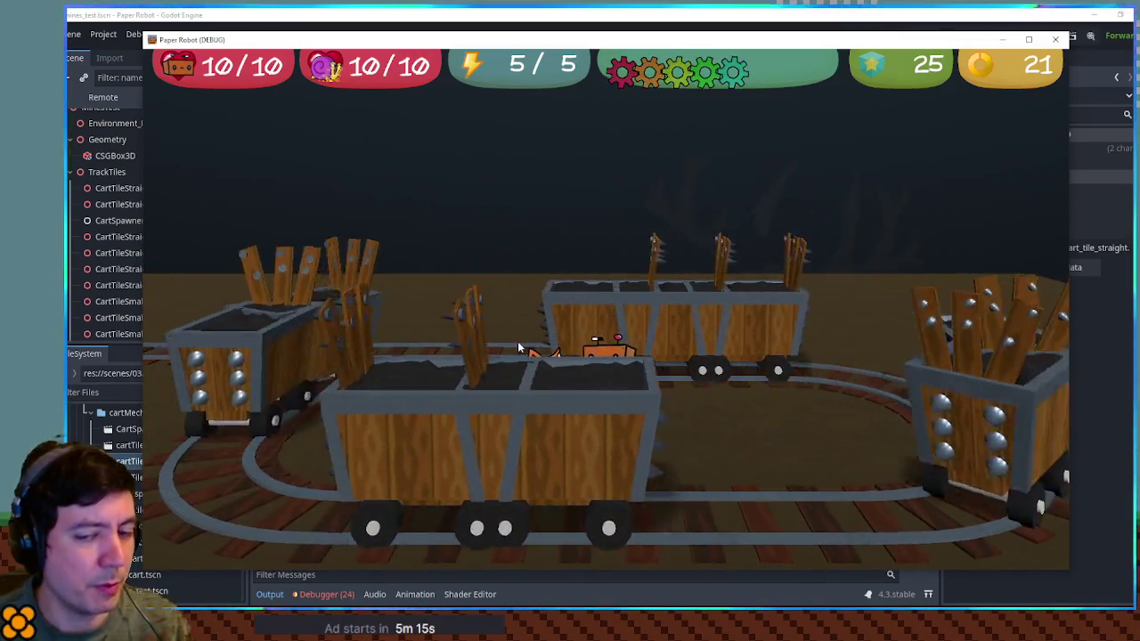
left_click(1045, 41)
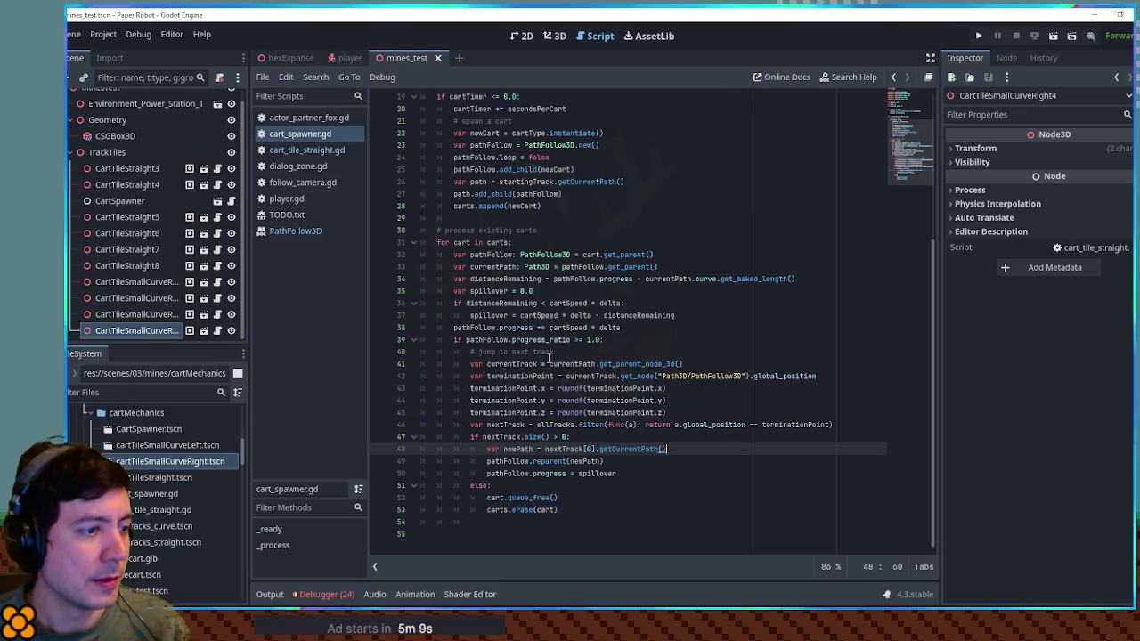
Comment out the spillover progress line on line 50 and test-run the game.
left_click(494, 473)
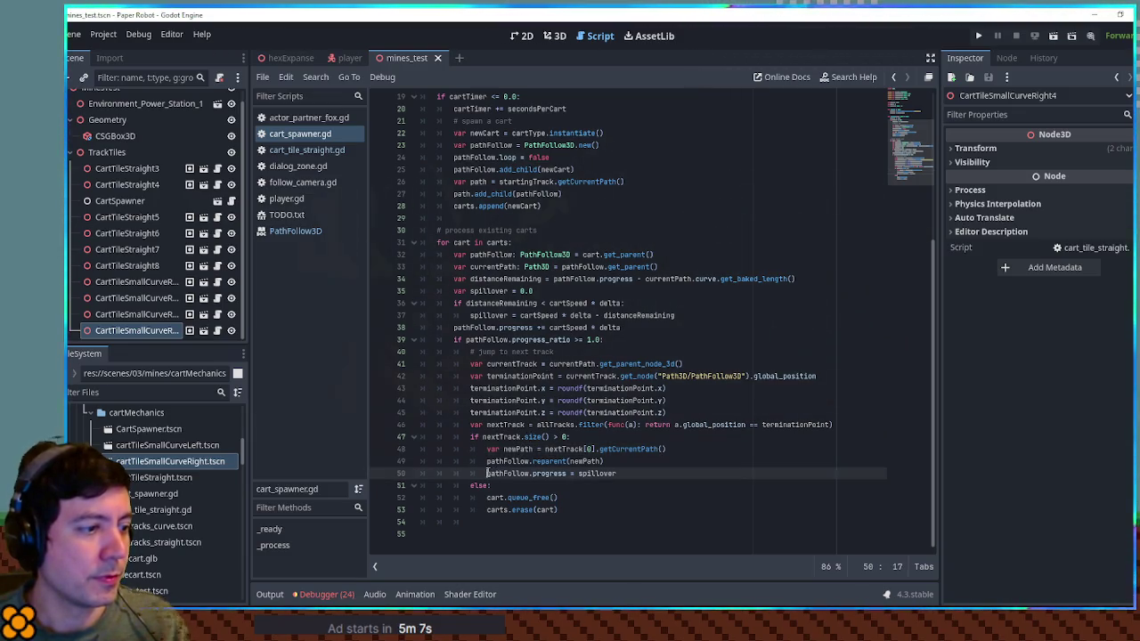
key("ctrl+k")
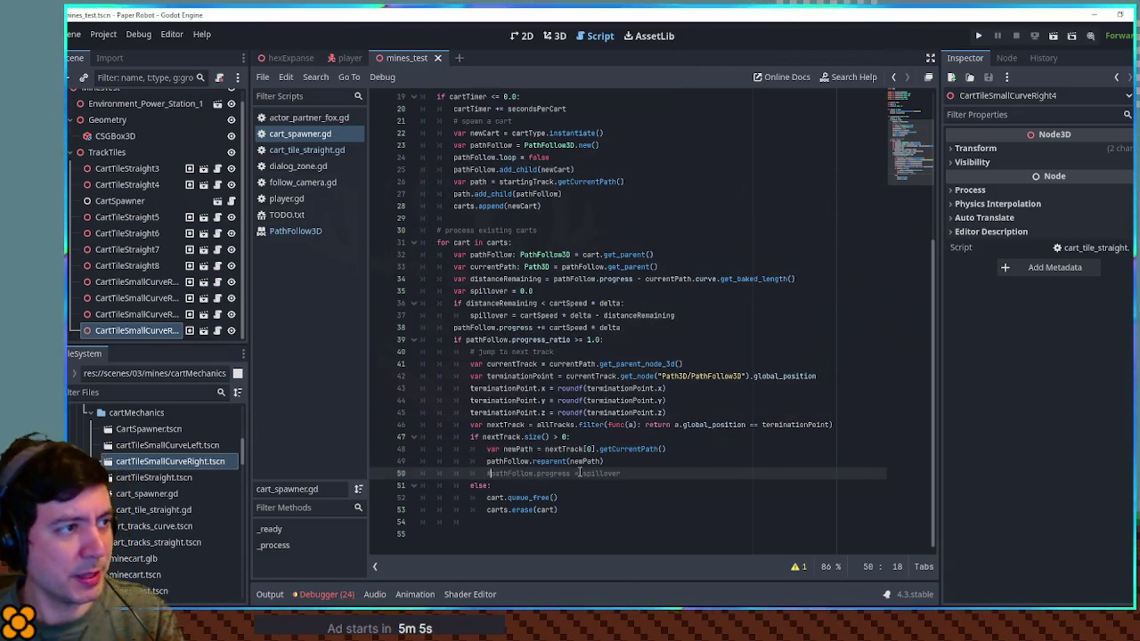
key("F5")
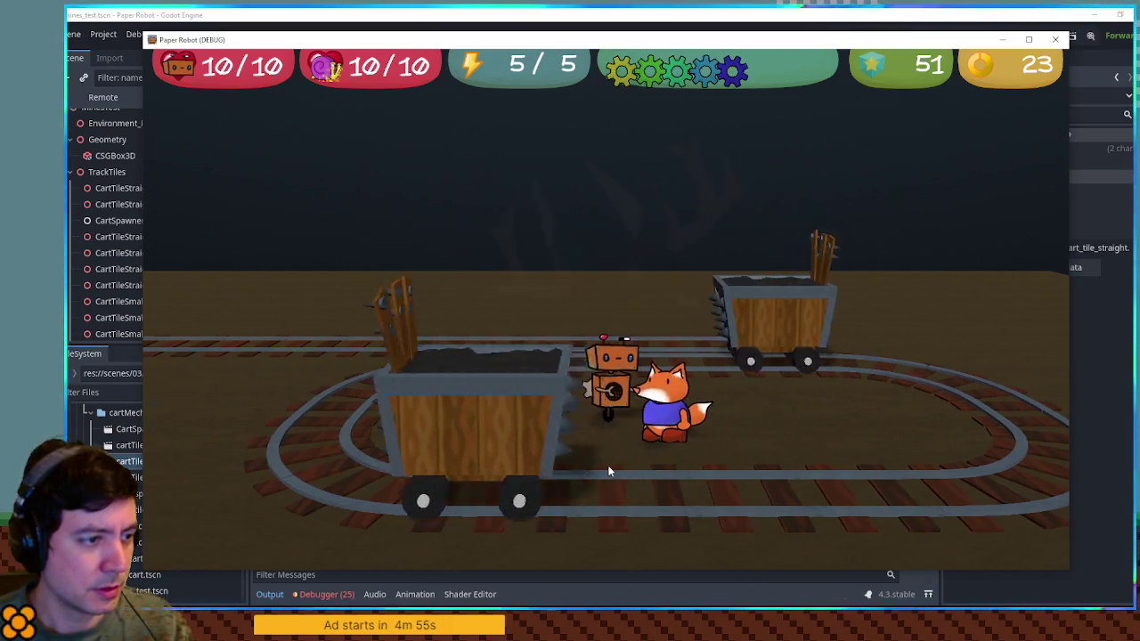
left_click(1056, 39)
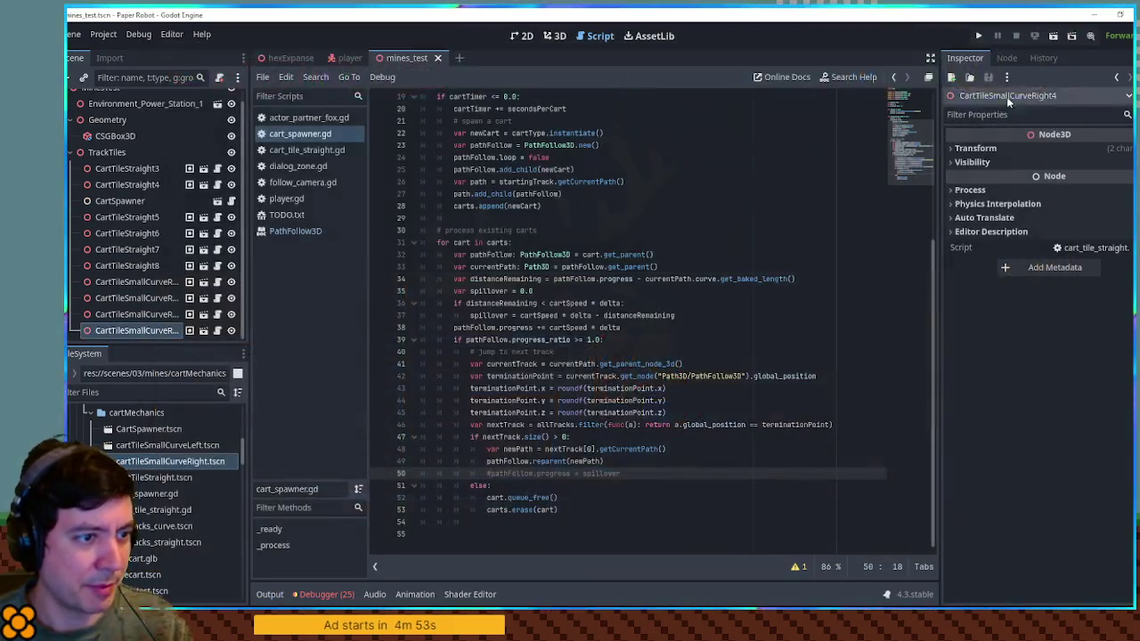
Restore and duplicate the spillover line, set the copy's progress to 0.0, comment out the original, and test again.
key("BackSpace")
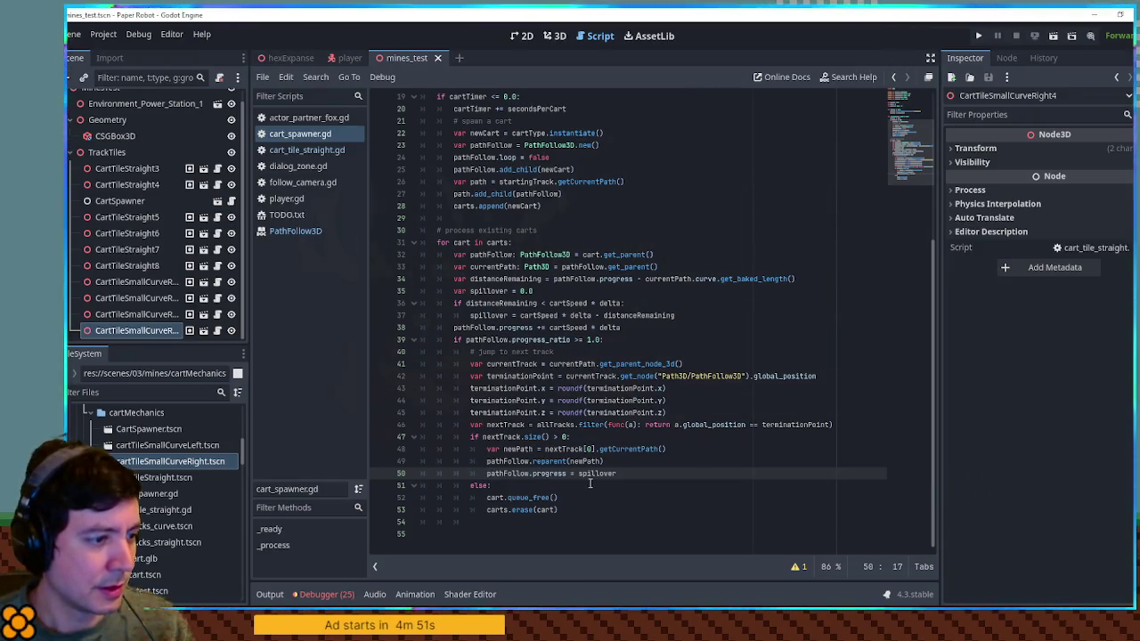
key("ctrl+shift+d")
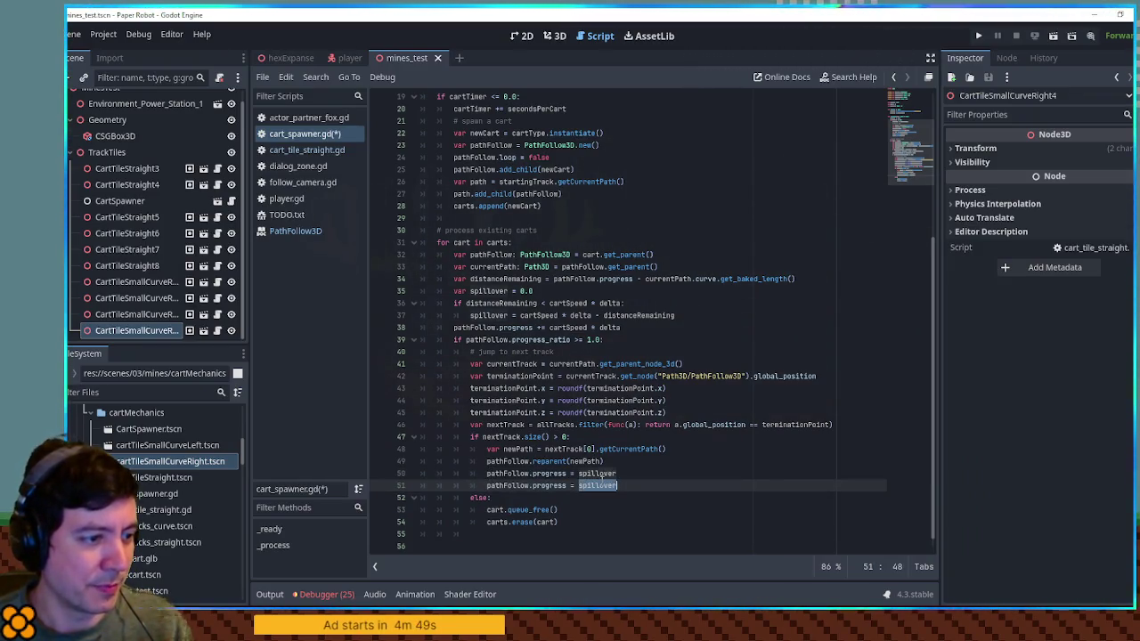
double_click(601, 485)
type("0.0")
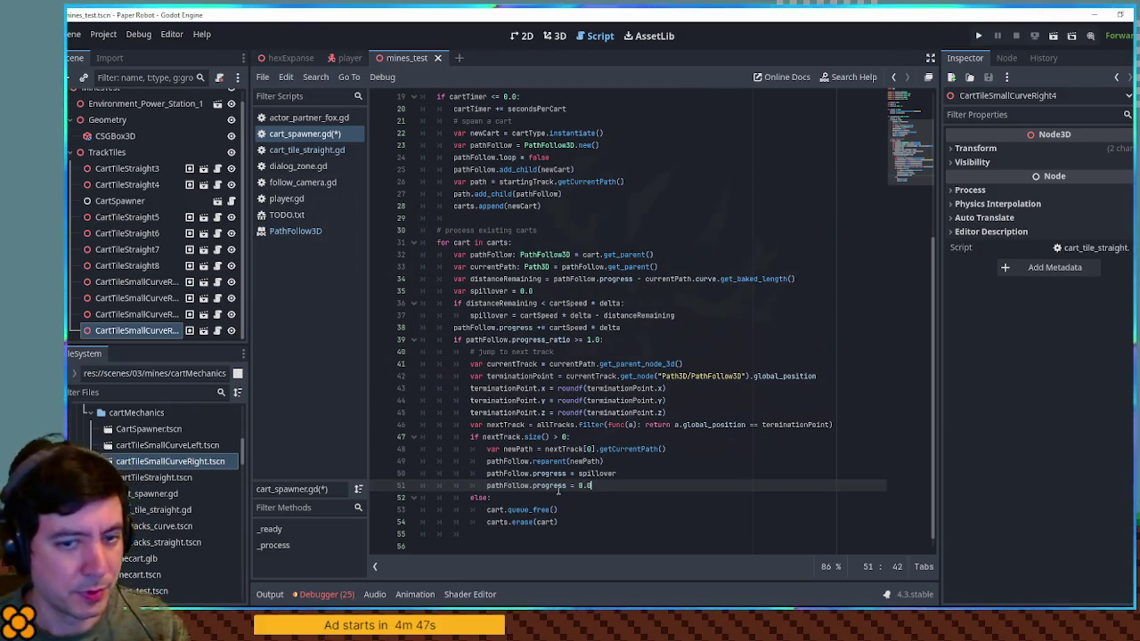
left_click(497, 474)
key("ctrl+k")
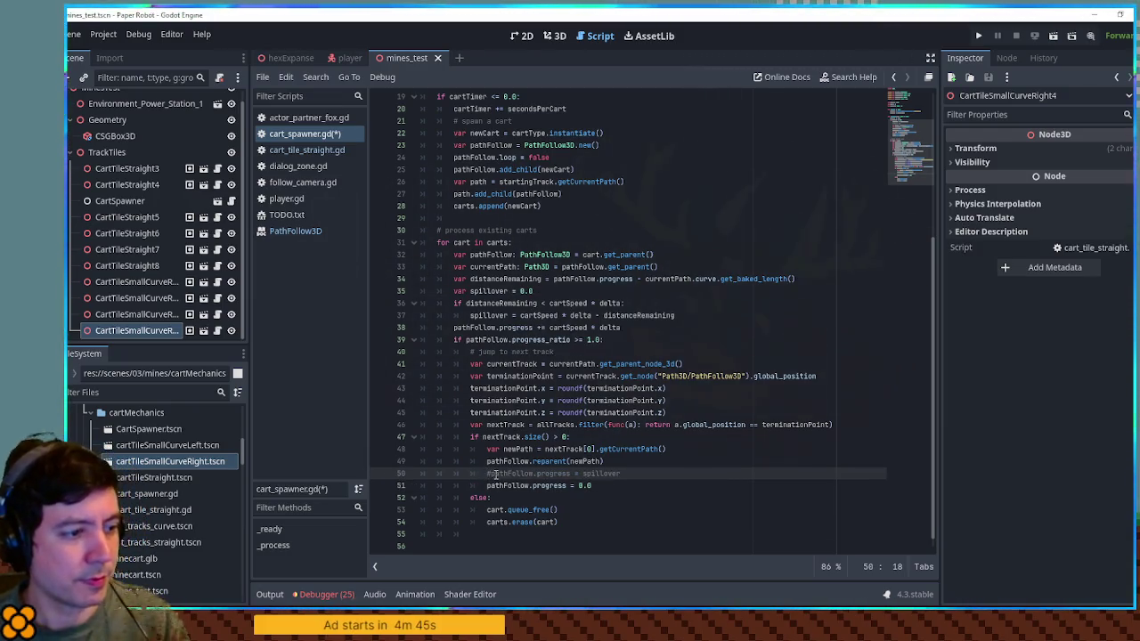
key("F5")
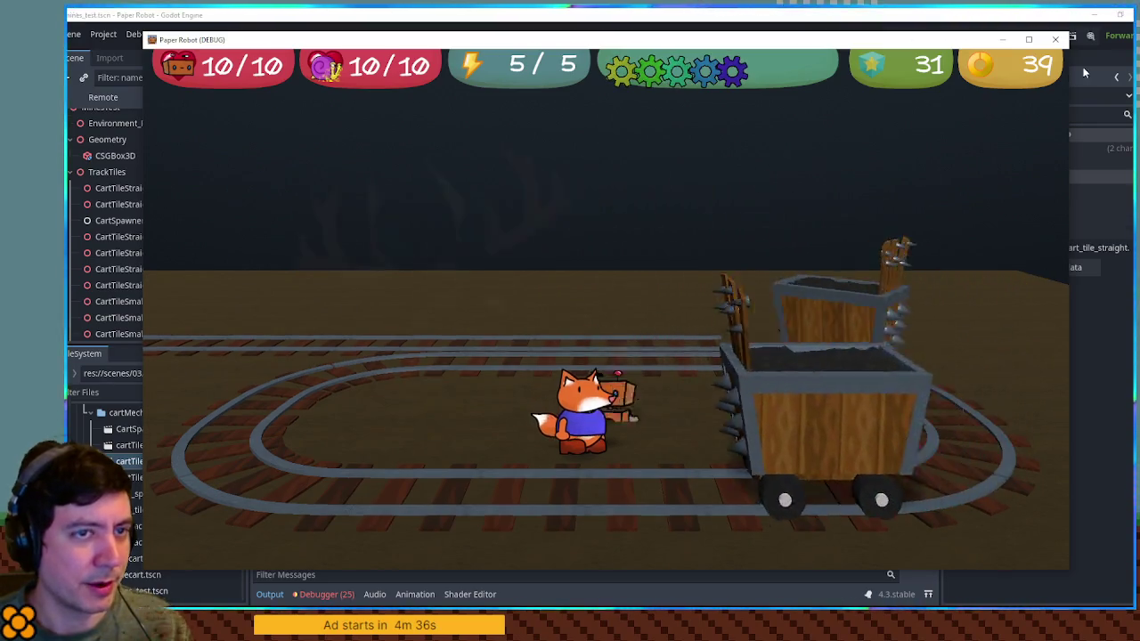
key("F8")
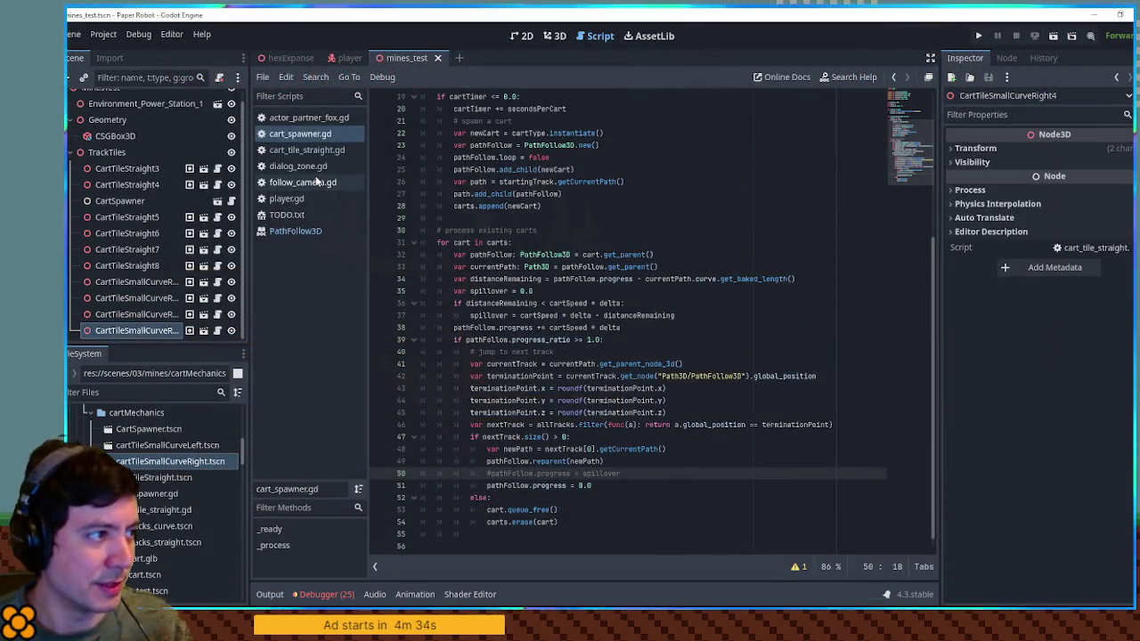
Select CartSpawner and add an exported maxCarts variable with value 10 after the cartSpeed export.
left_click(119, 200)
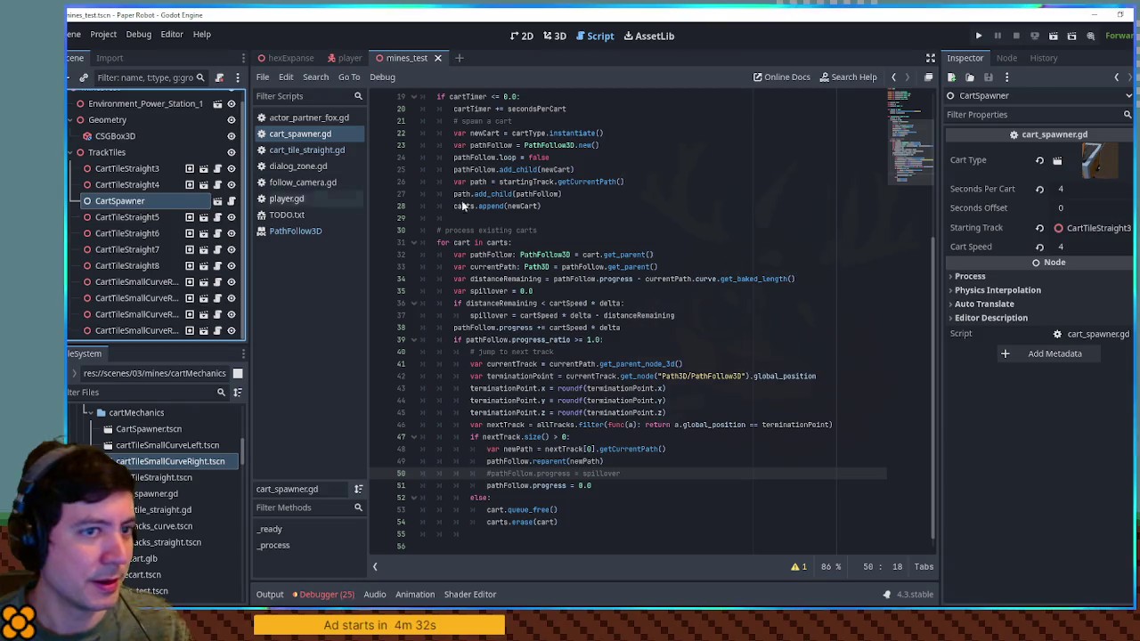
left_click(1070, 189)
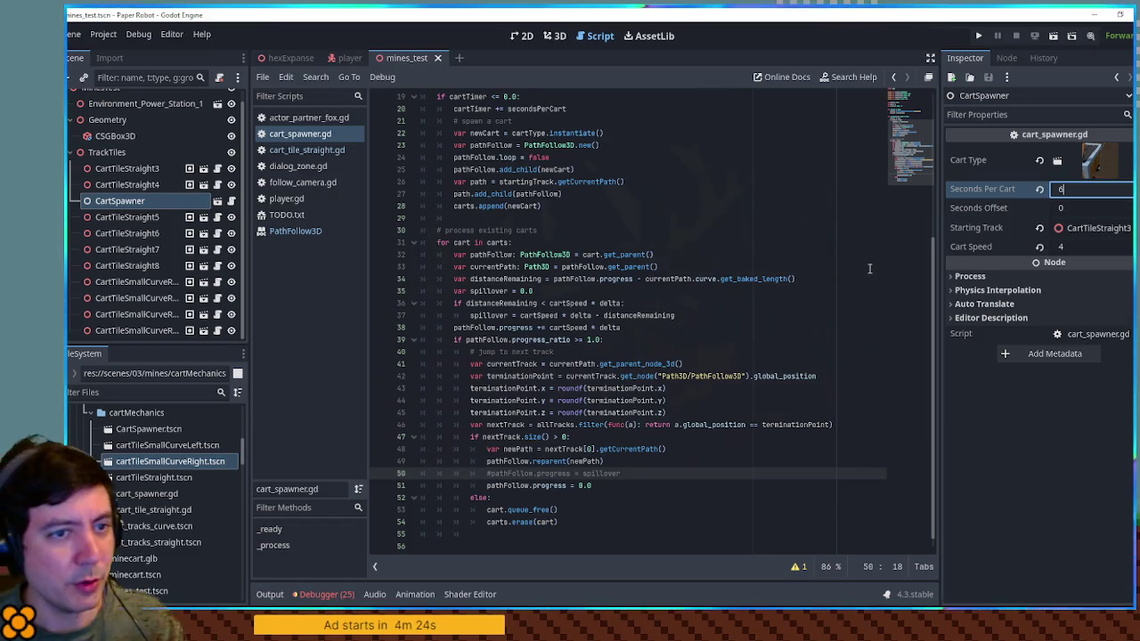
type("4")
scroll(934, 190, "up", 6)
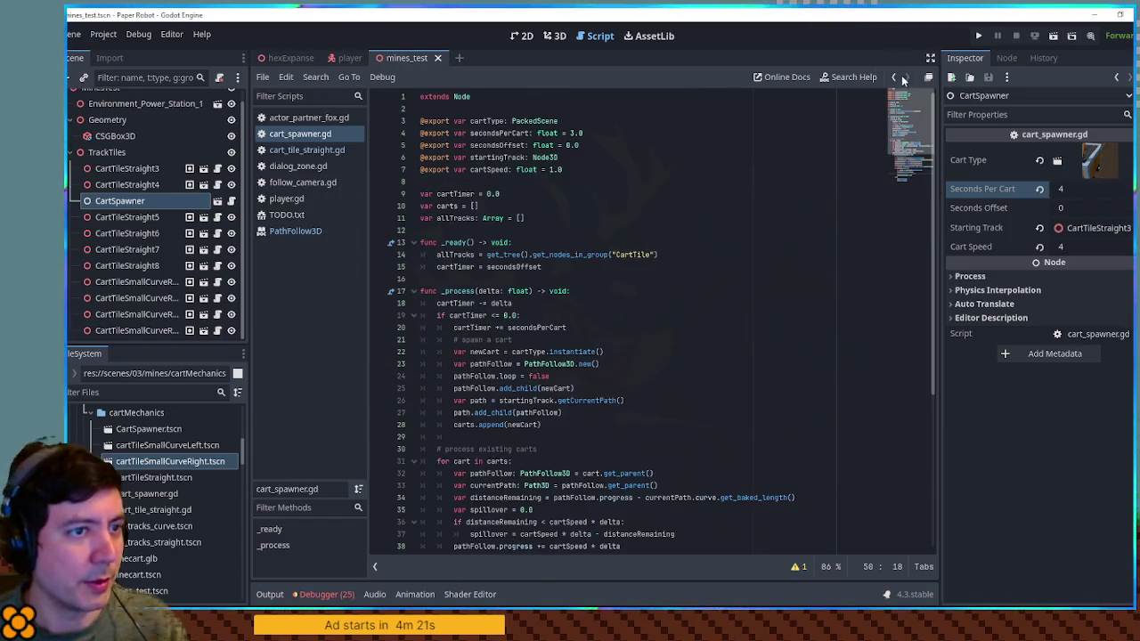
left_click(576, 169)
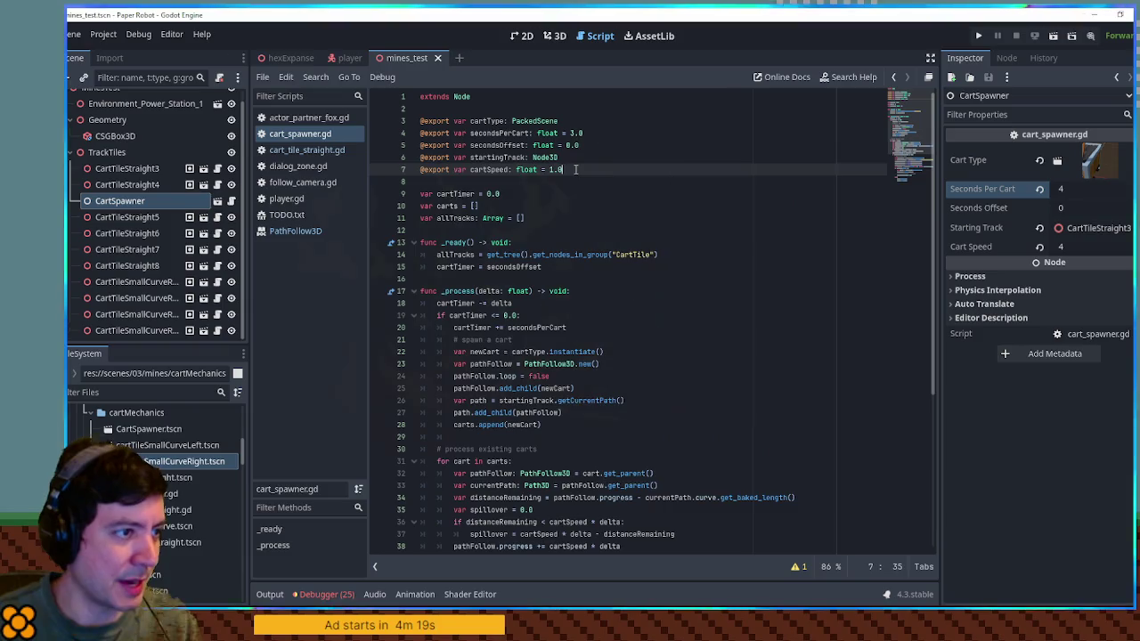
key("Return")
type("@export var maxCarts: int =")
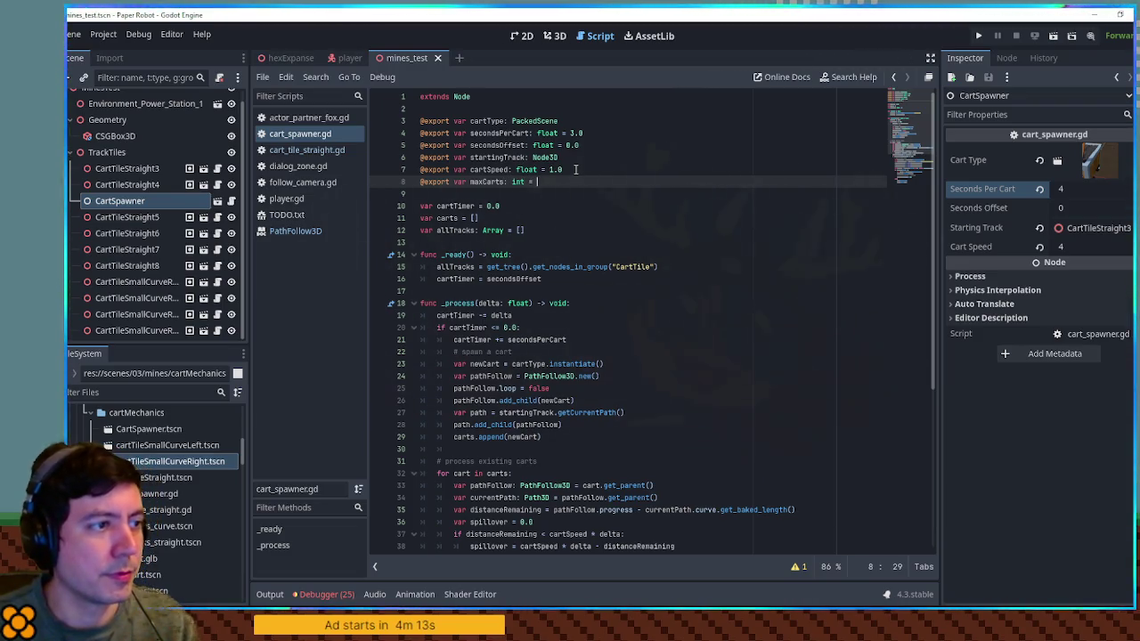
type("10.0")
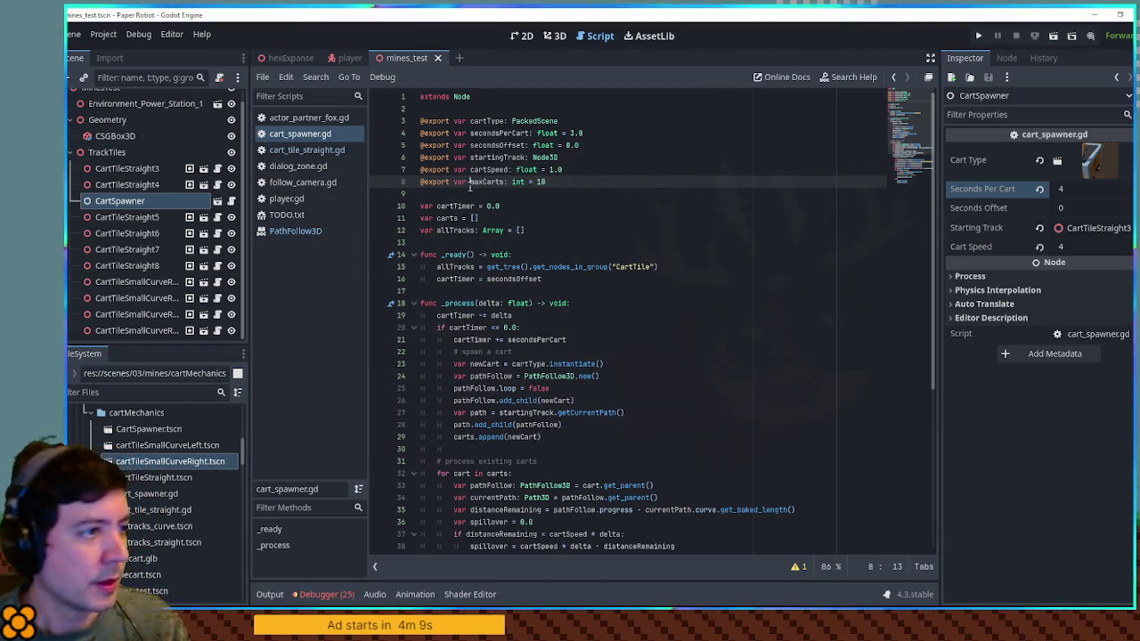
Add the missing colon to the cartTimer condition on line 20 and save the script.
scroll(500, 247, "down", 3)
left_click(476, 242)
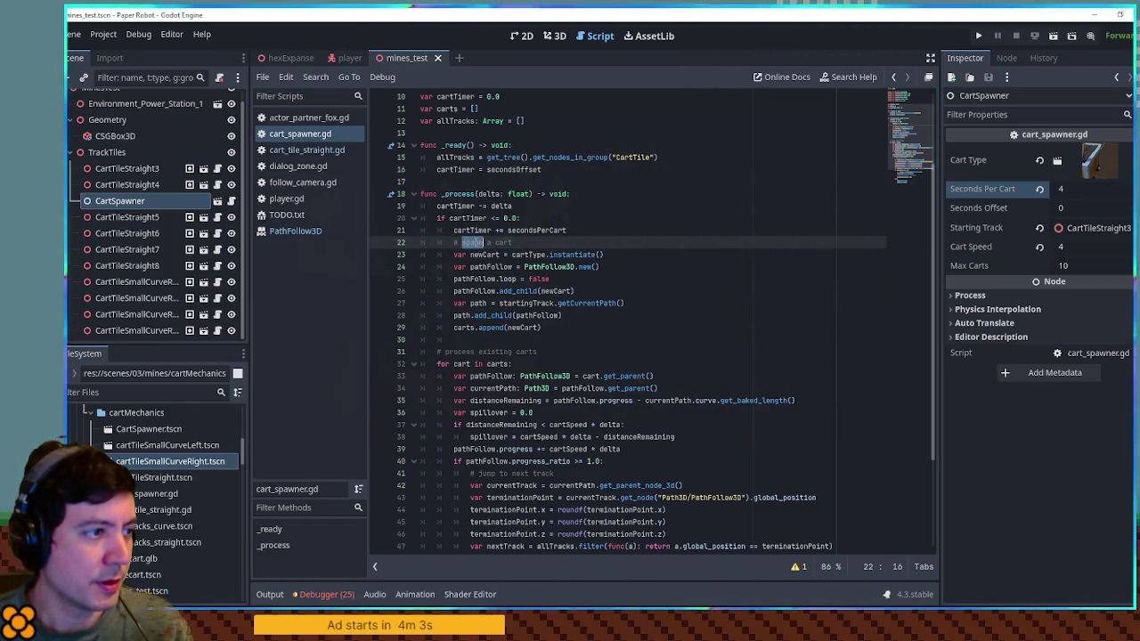
double_click(470, 218)
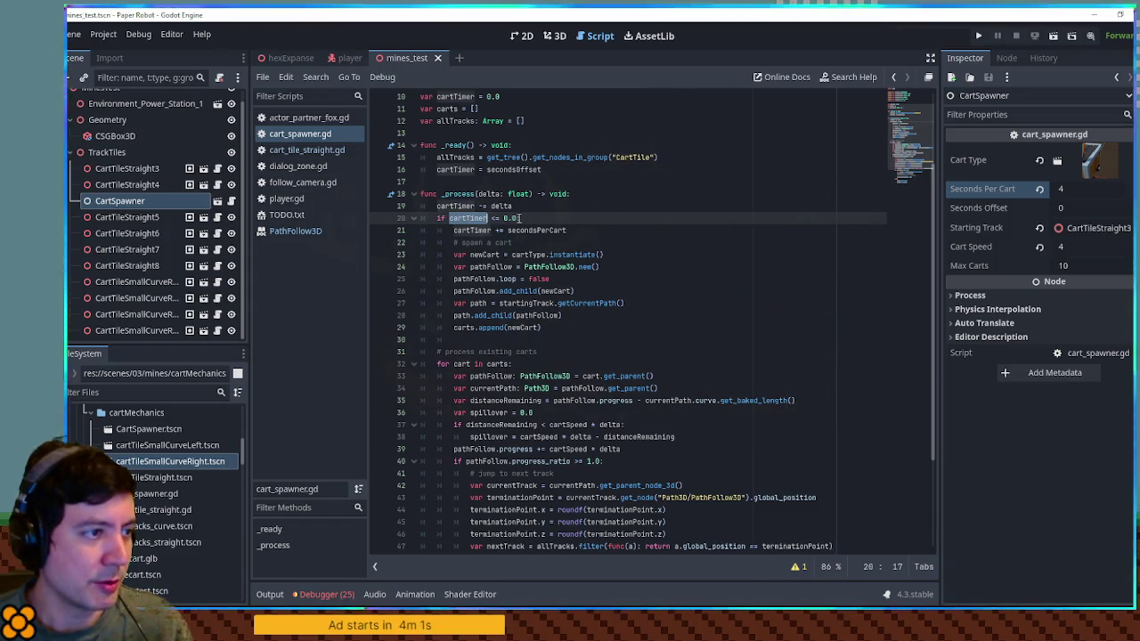
left_click(521, 217)
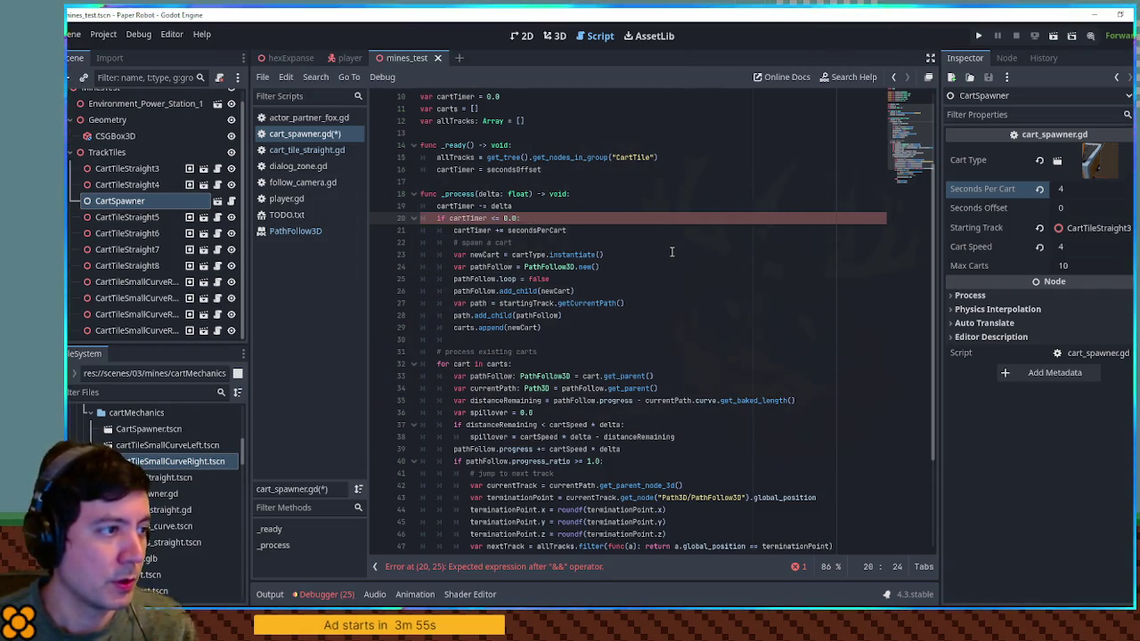
type(":")
key("ctrl+s")
key("Down")
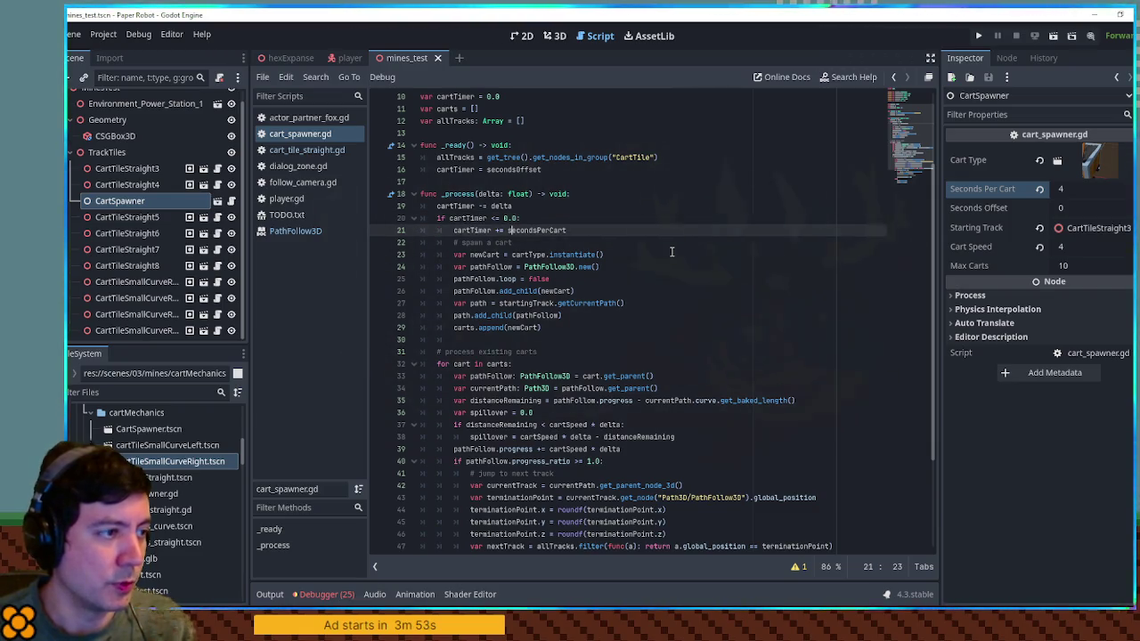
key("Up")
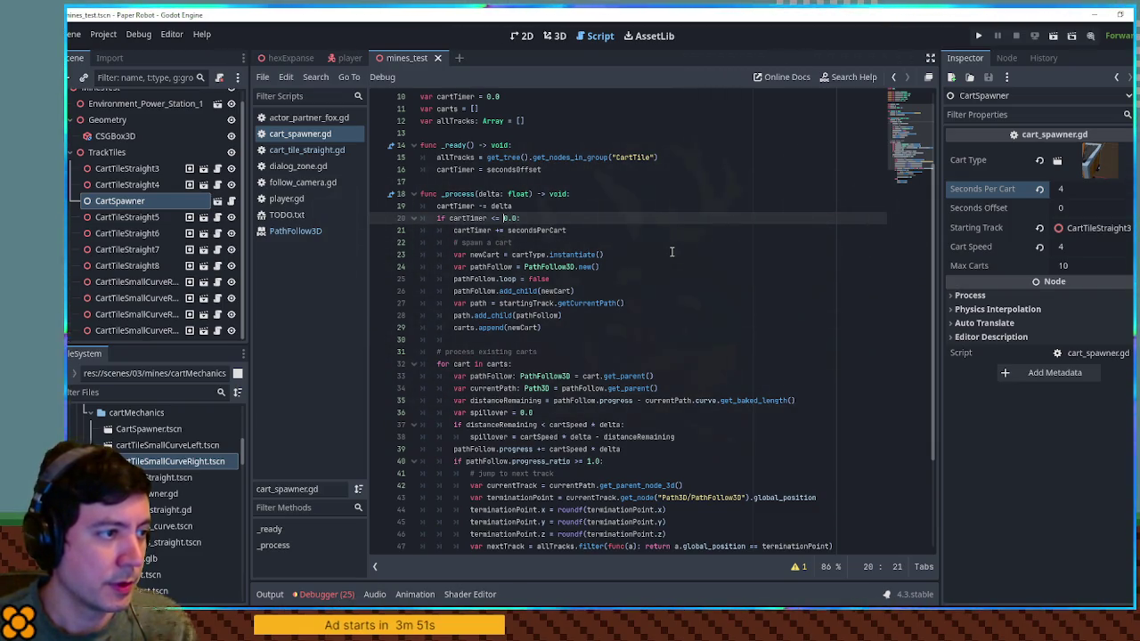
key("Down")
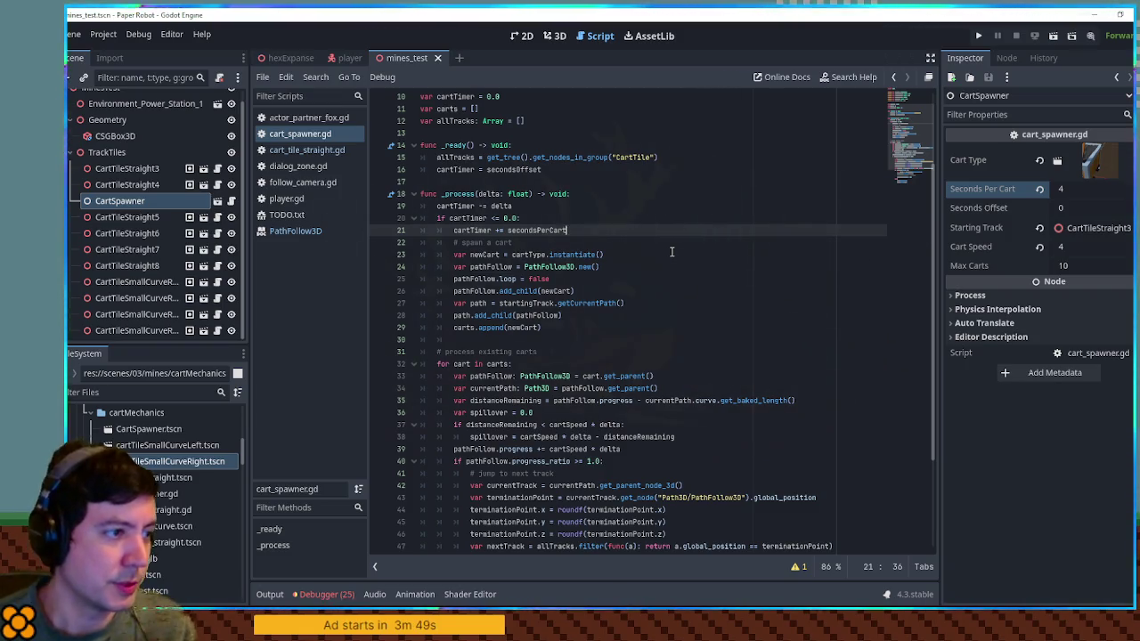
scroll(674, 250, "up", 2)
scroll(559, 300, "up", 1)
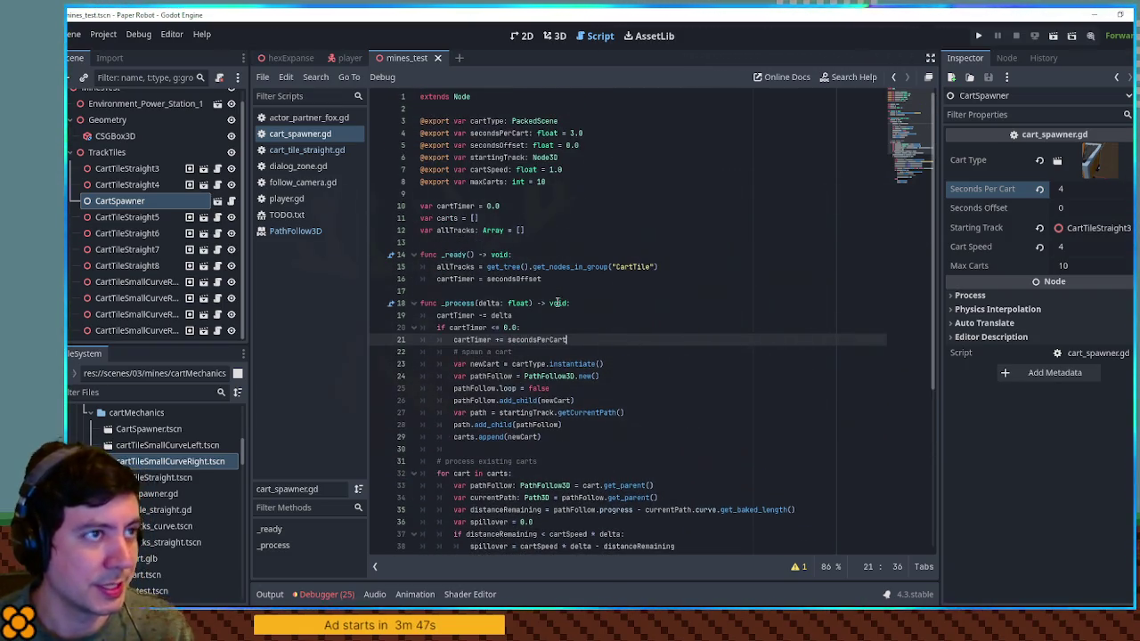
left_click(575, 352)
Wrap the cart spawning lines in 'if carts.size() < maxCarts:' with indentation, then save.
key("Return")
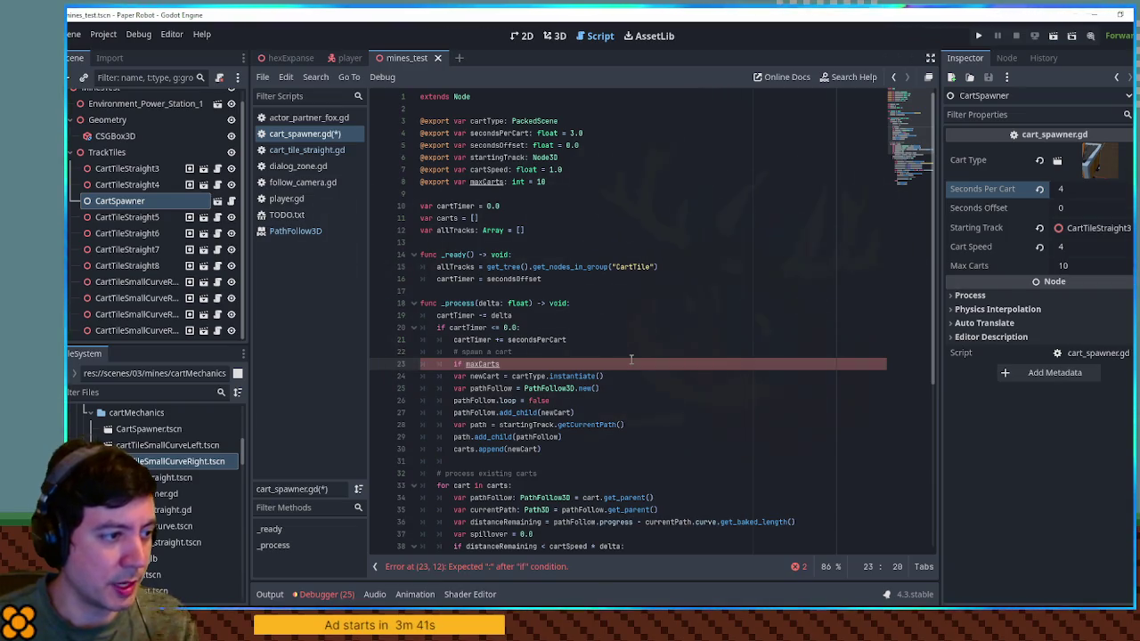
type(" carts.size() >=")
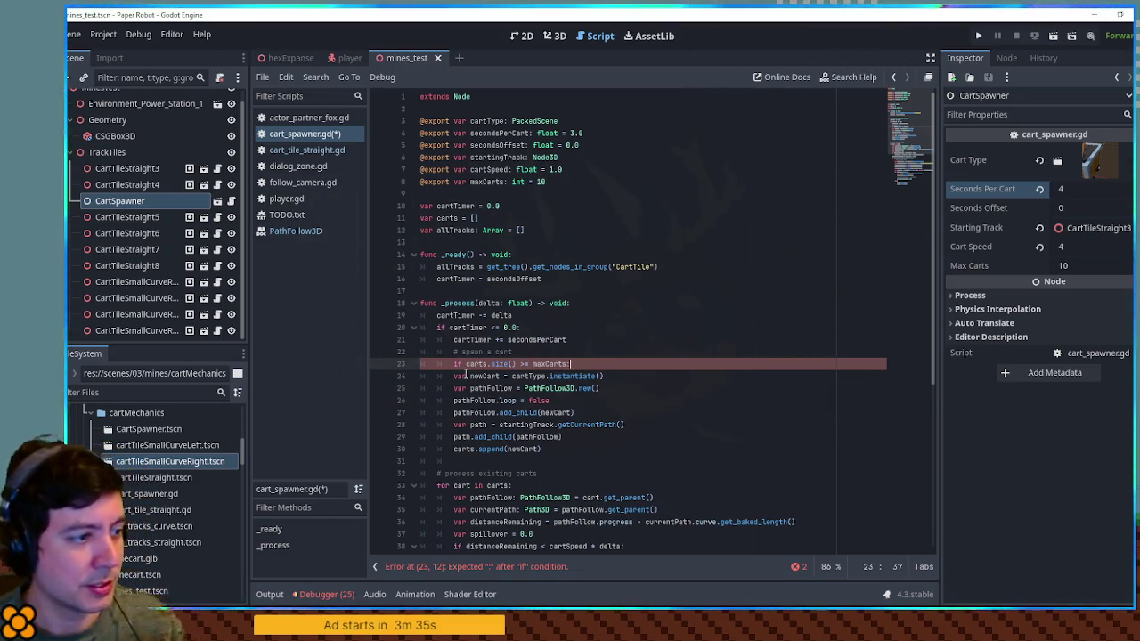
left_click_drag(465, 376, 543, 450)
key("Tab")
left_click(533, 365)
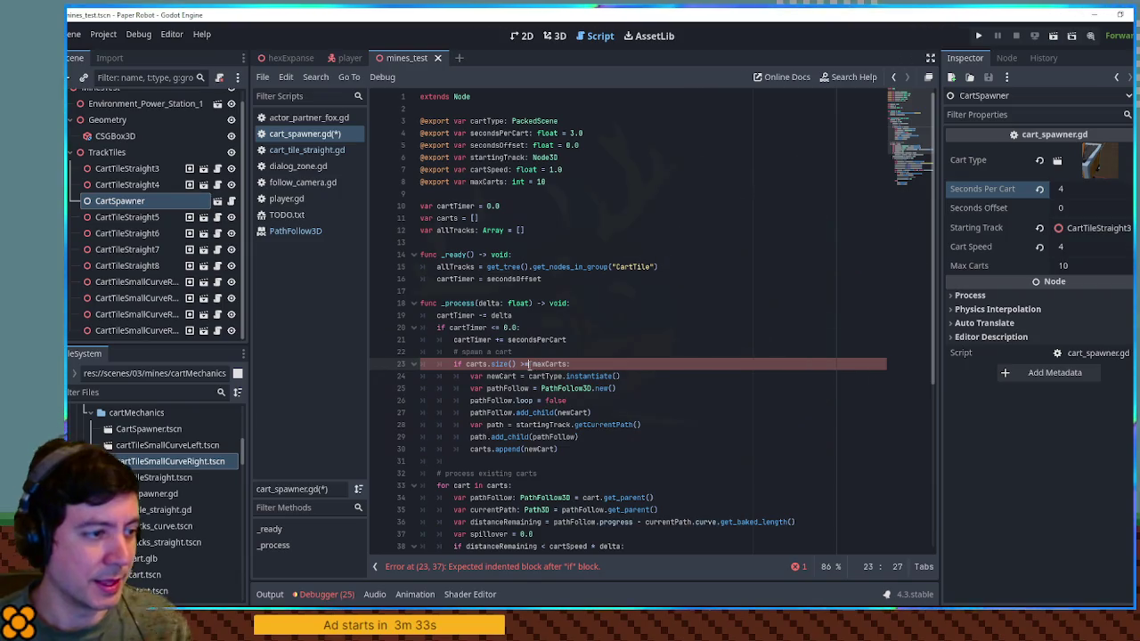
key("Left")
key("BackSpace")
type("<")
key("ctrl+s")
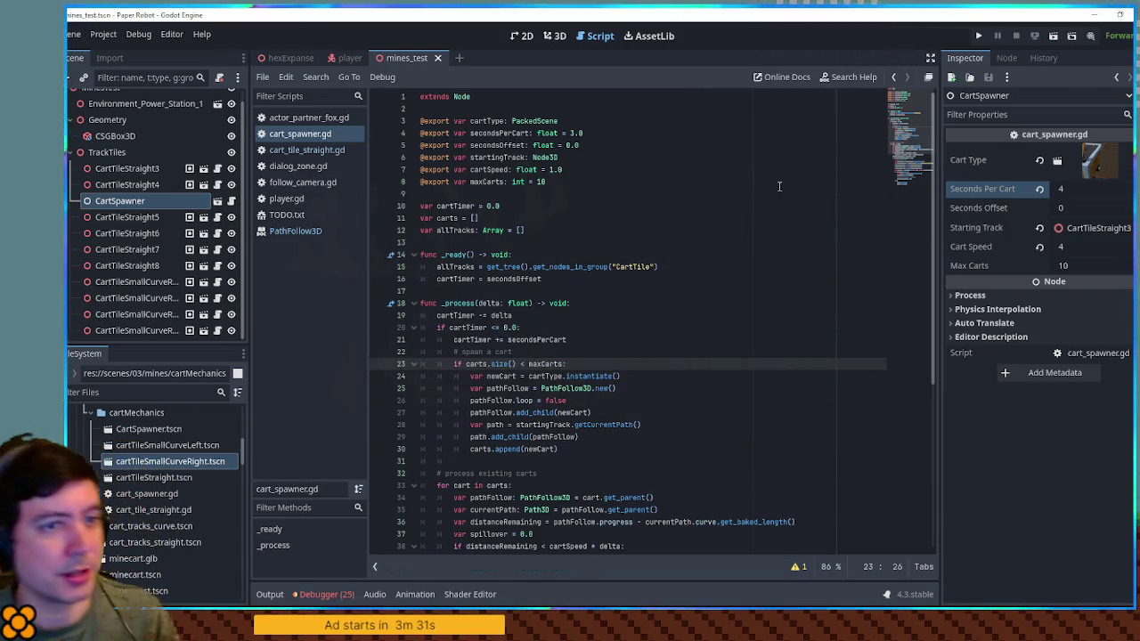
Set CartSpawner's Max Carts to 1, save the scene, and run the game.
left_click(1092, 267)
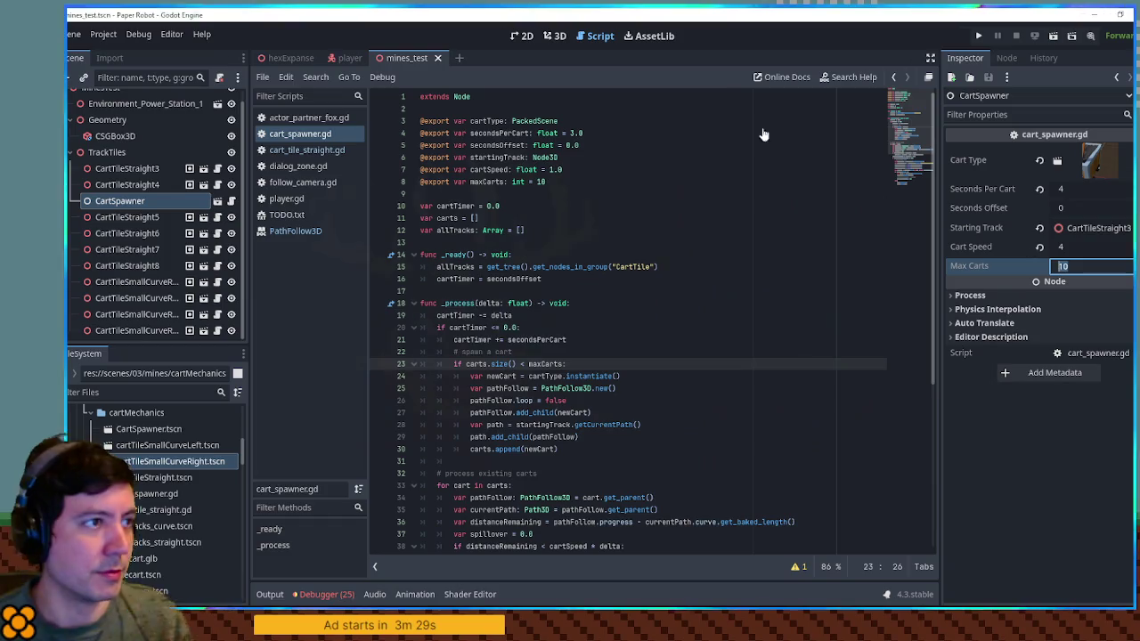
key("Return")
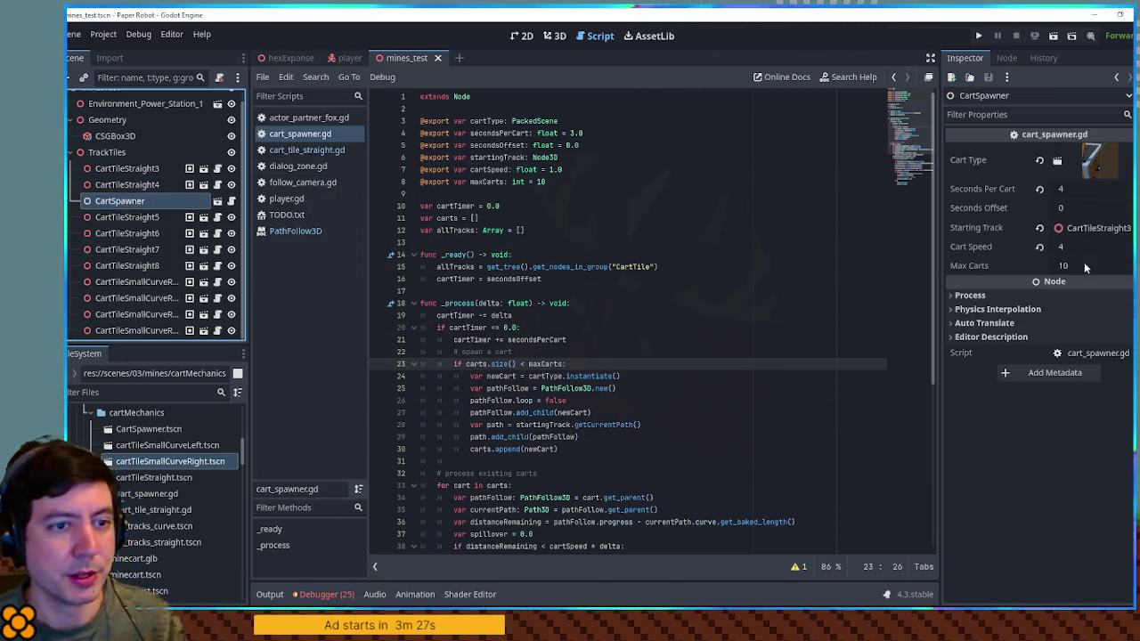
left_click(1084, 268)
type("1")
key("ctrl+s")
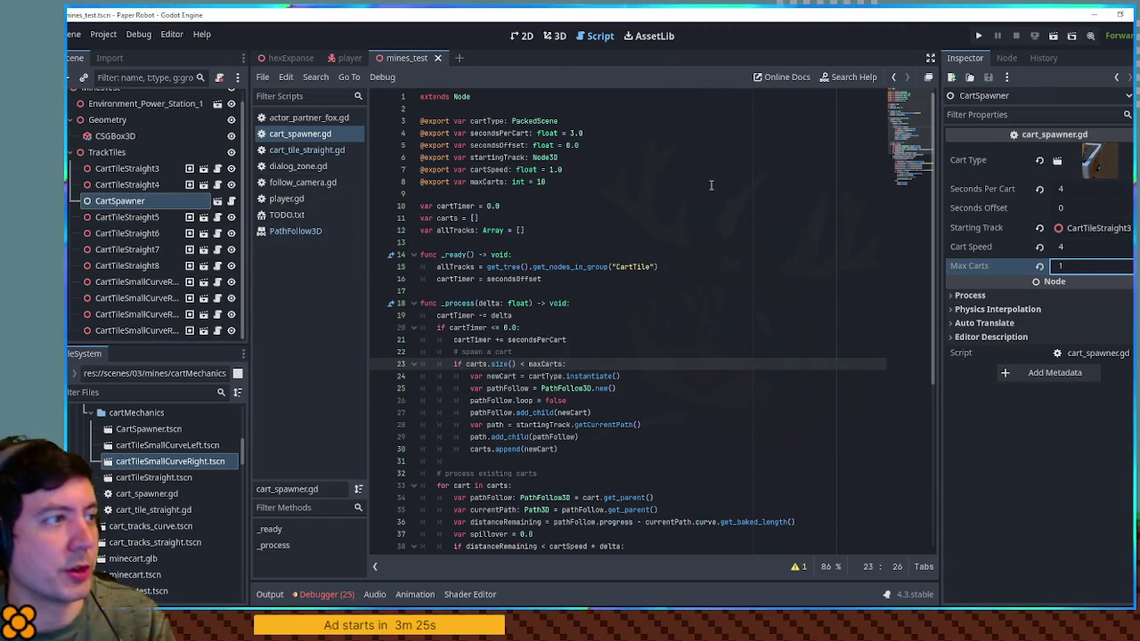
key("F6")
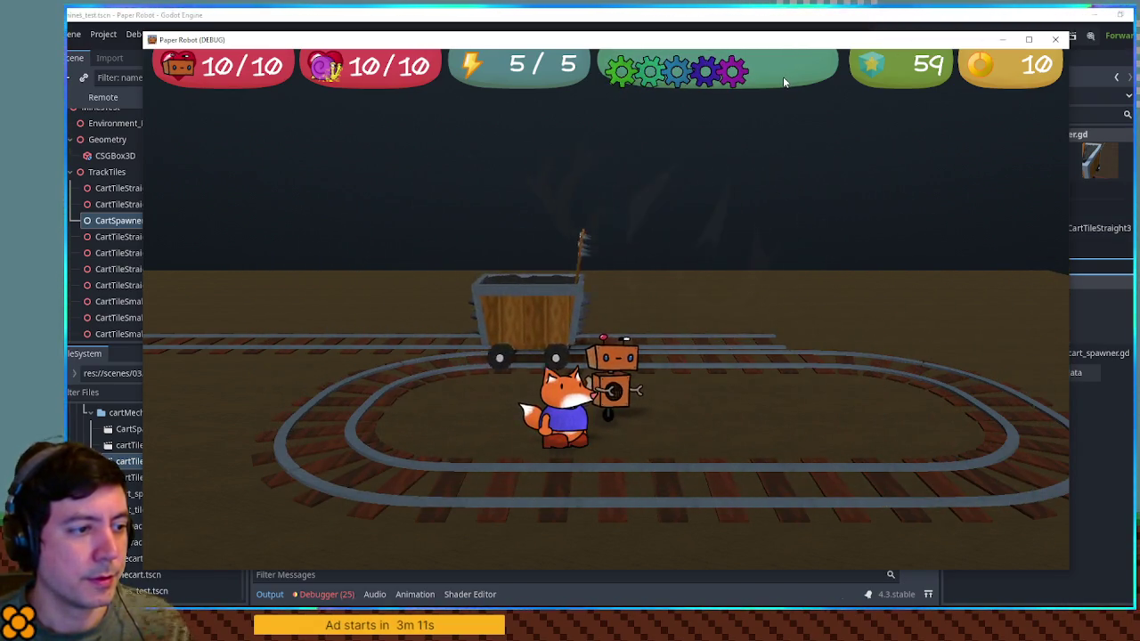
Walk the robot around the single looping cart with W, A, S, D, then stop the game with F8.
key("w")
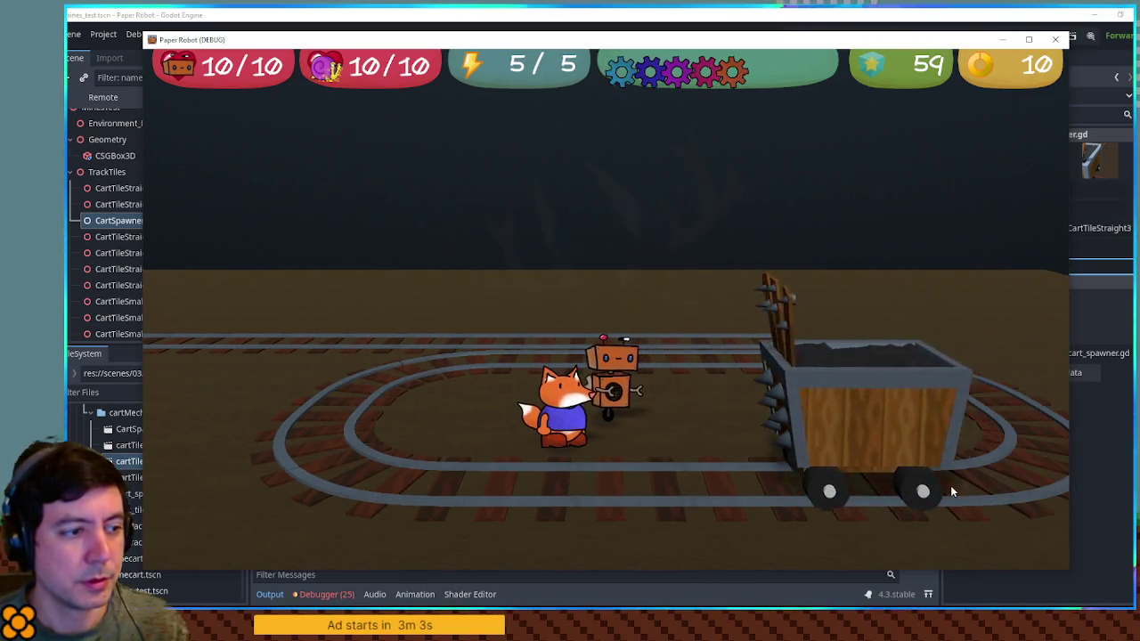
key("d")
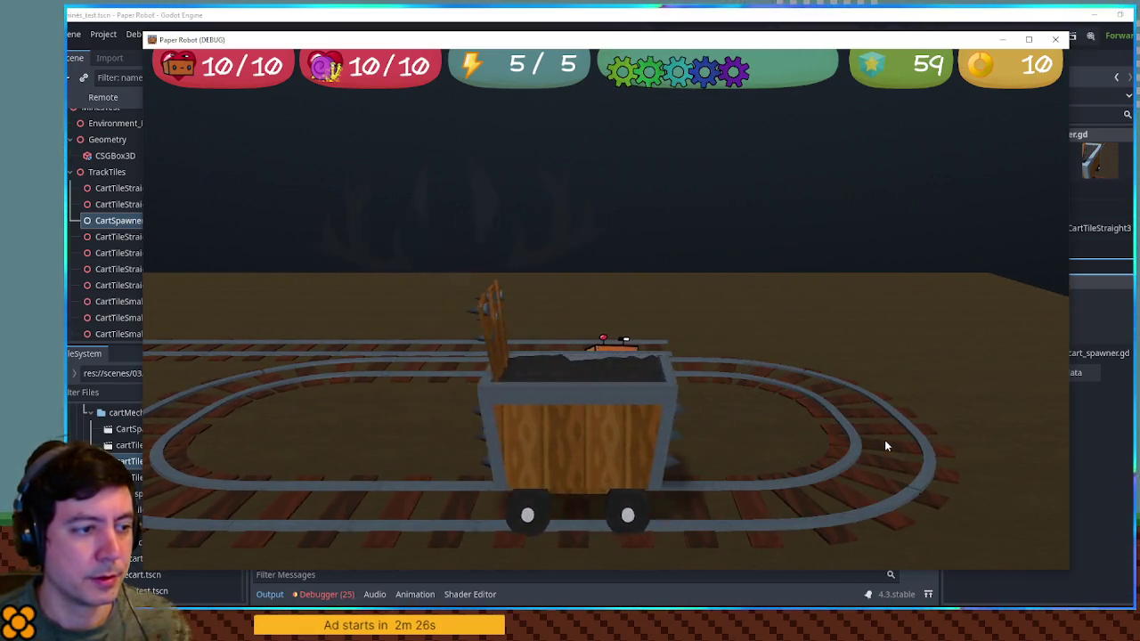
key("s")
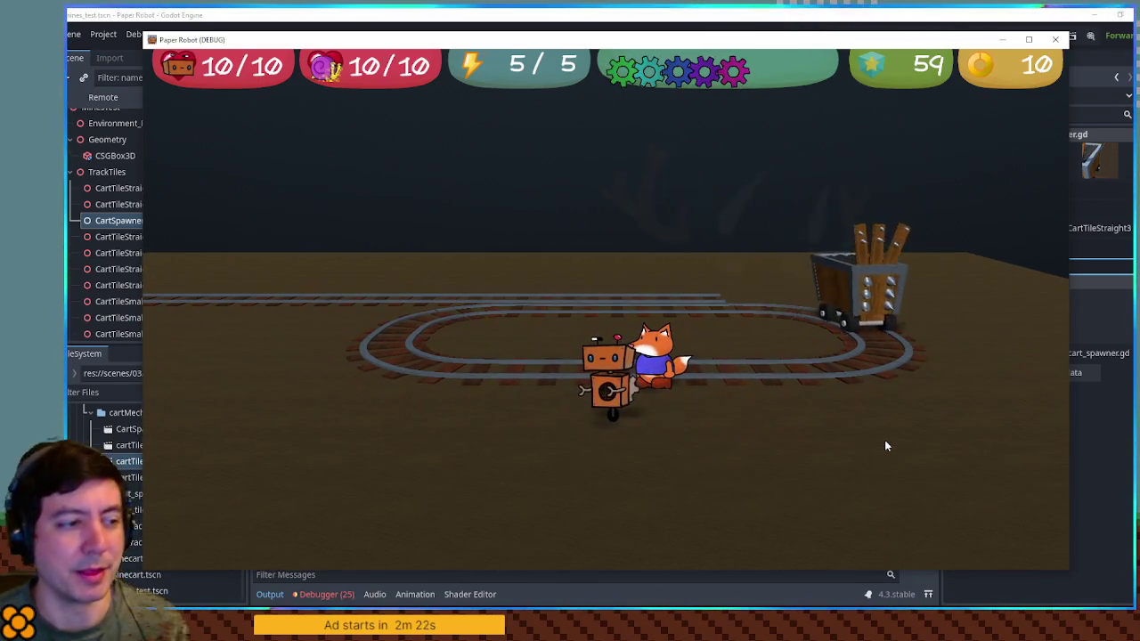
key("d")
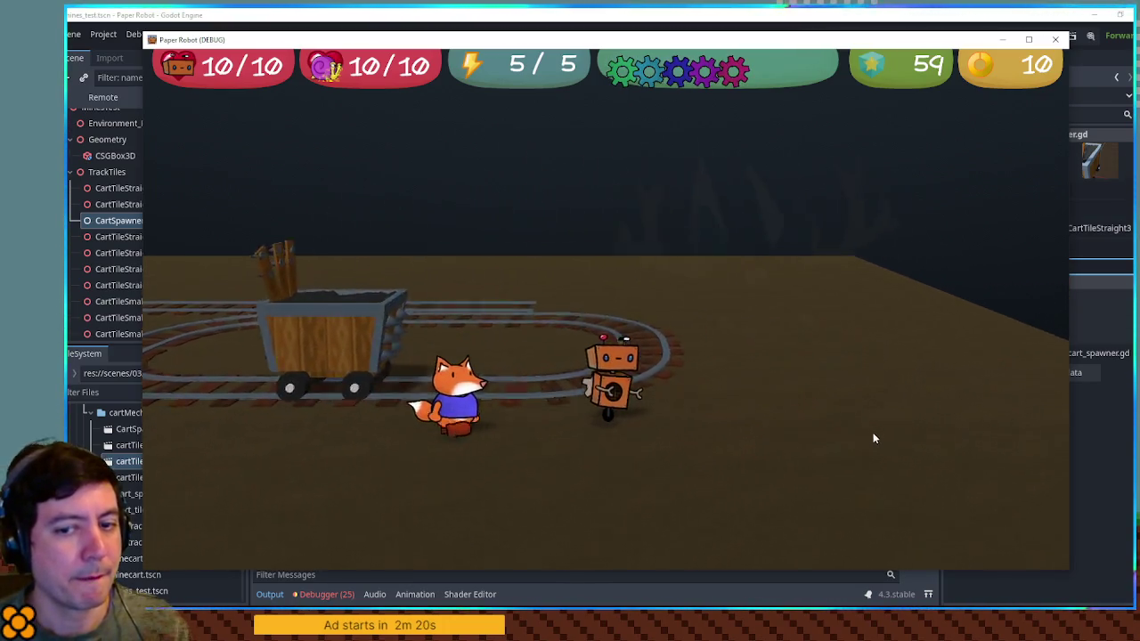
key("w")
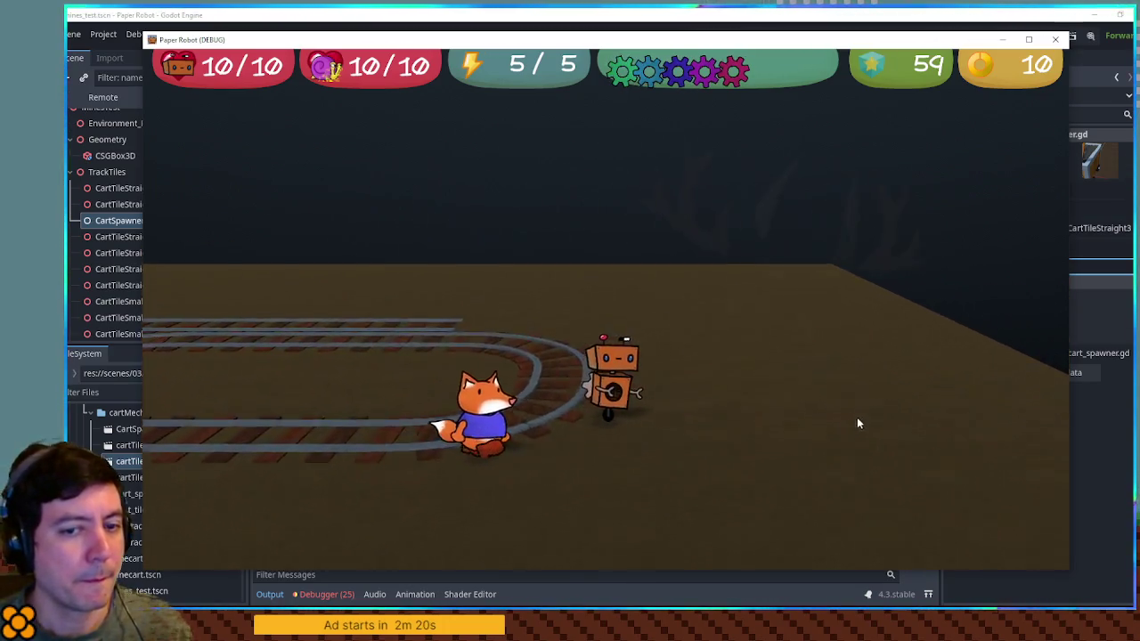
key("a")
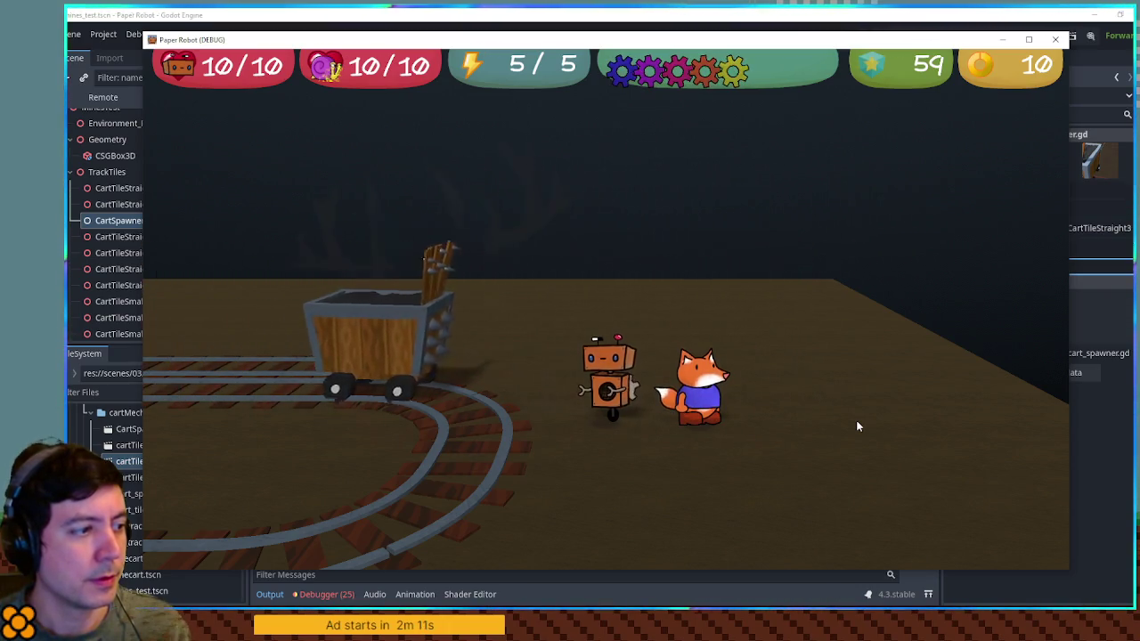
key("F8")
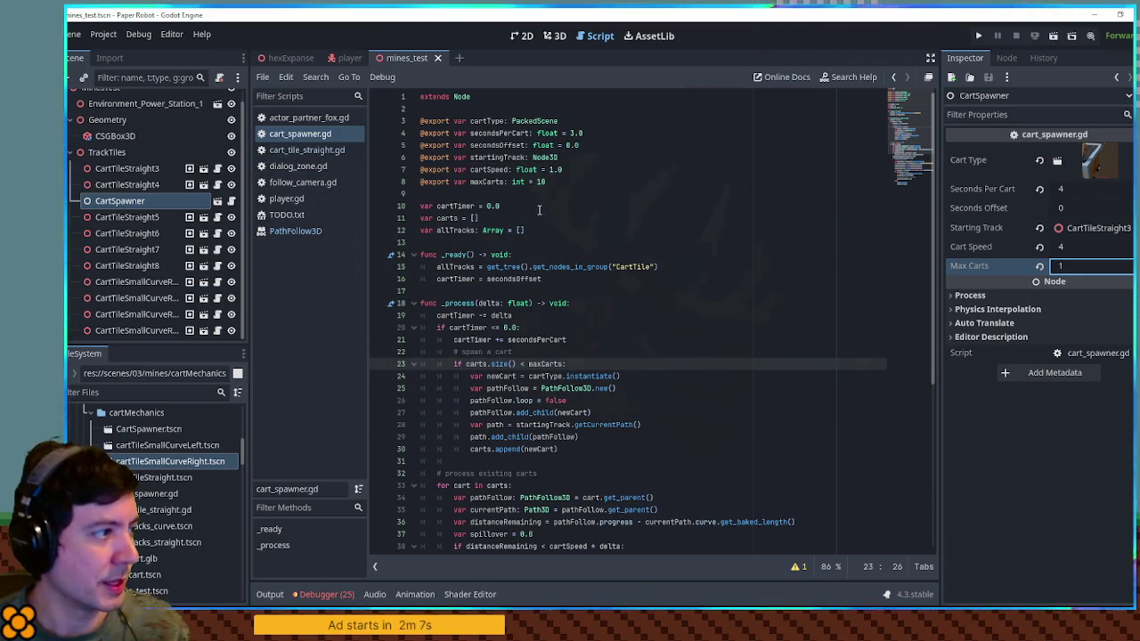
Duplicate CartSpawner as CartSpawner2 with a 0.25 Seconds Offset, save, and test-run twice.
key("ctrl+d")
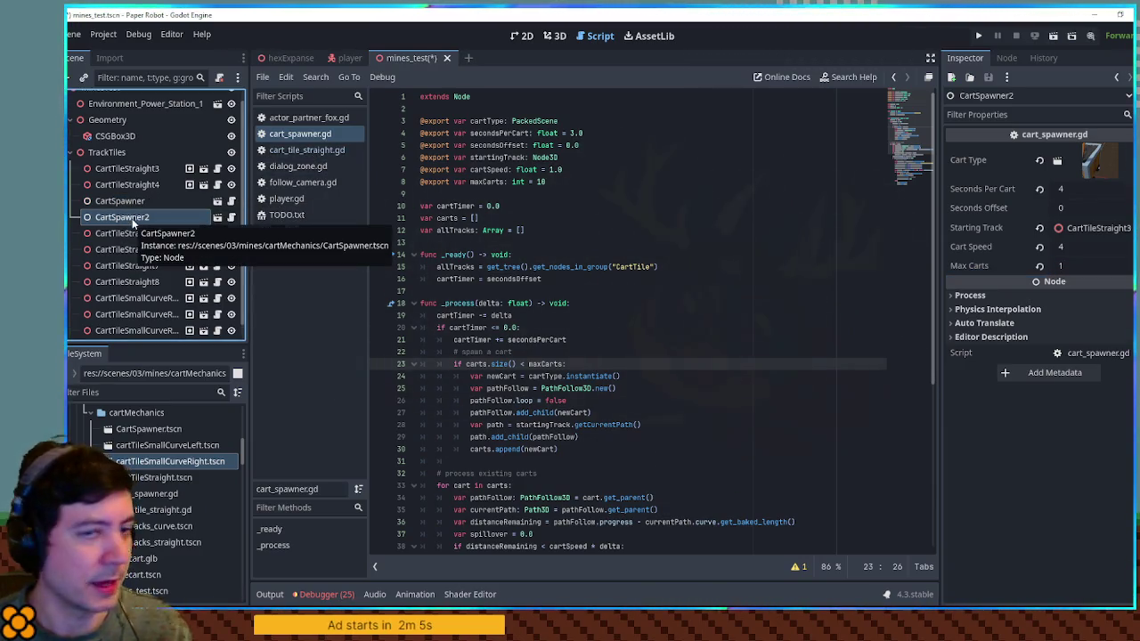
left_click(1071, 212)
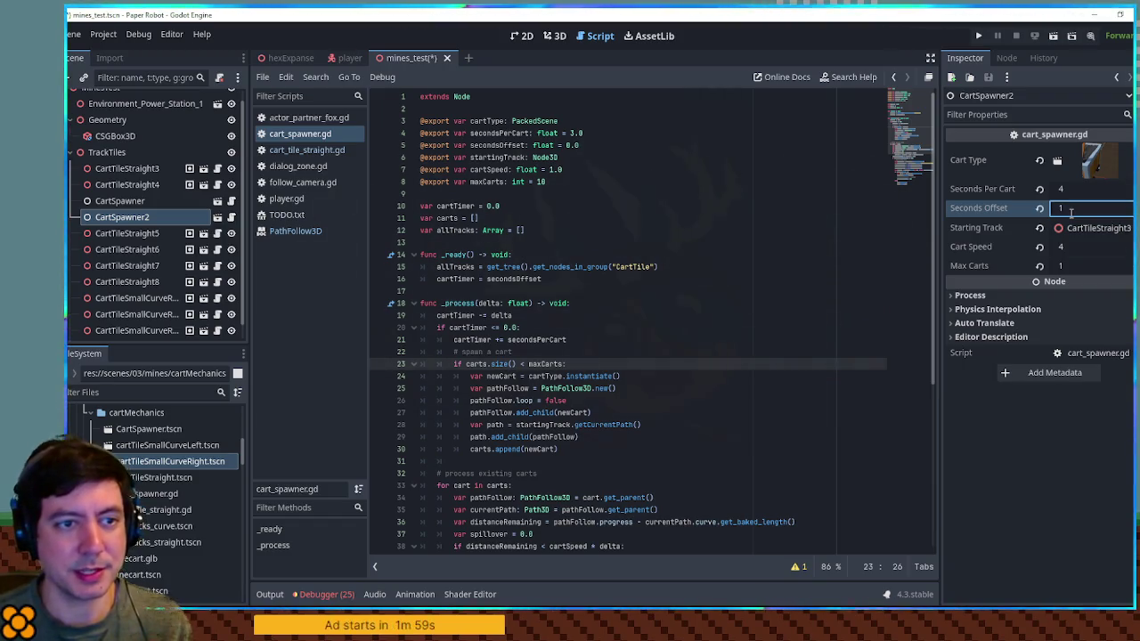
key("ctrl+s")
key("F6")
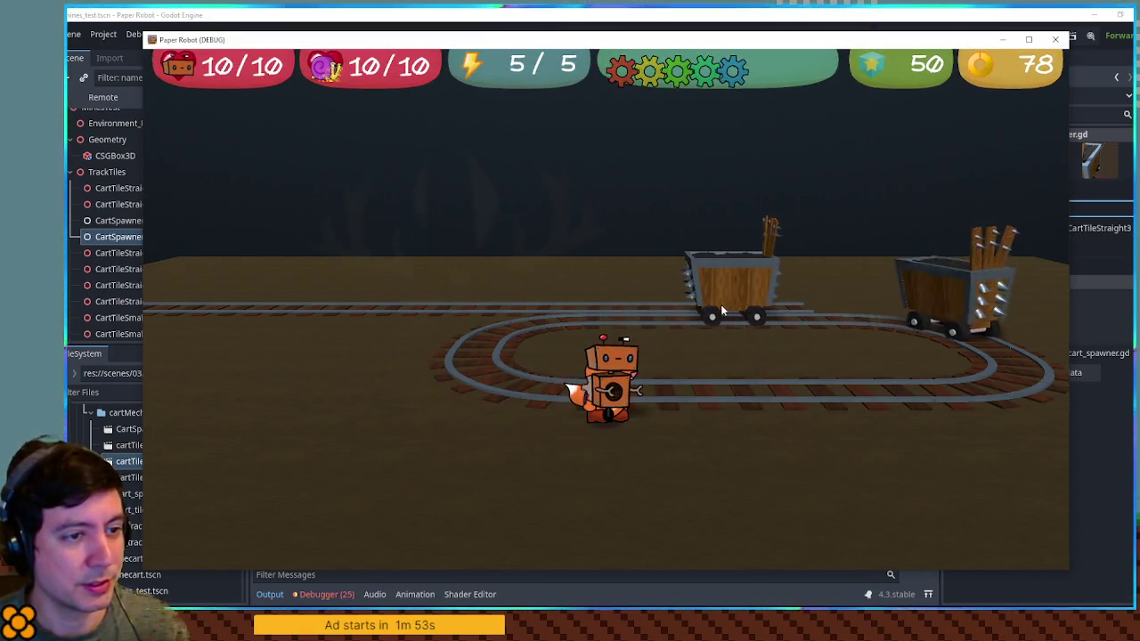
left_click(1049, 40)
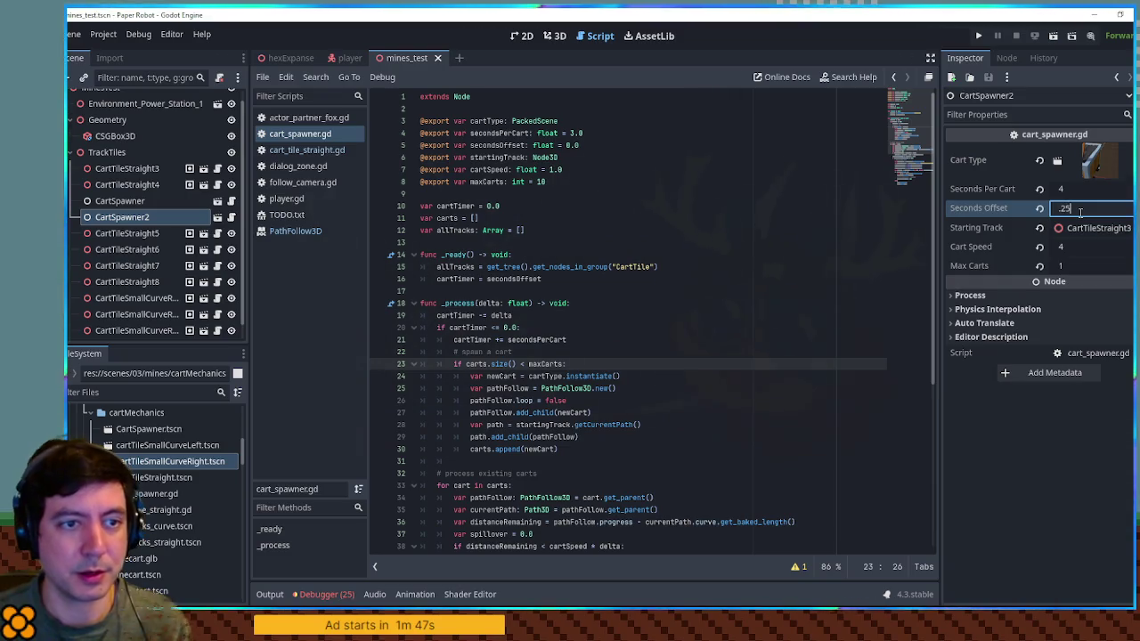
key("F6")
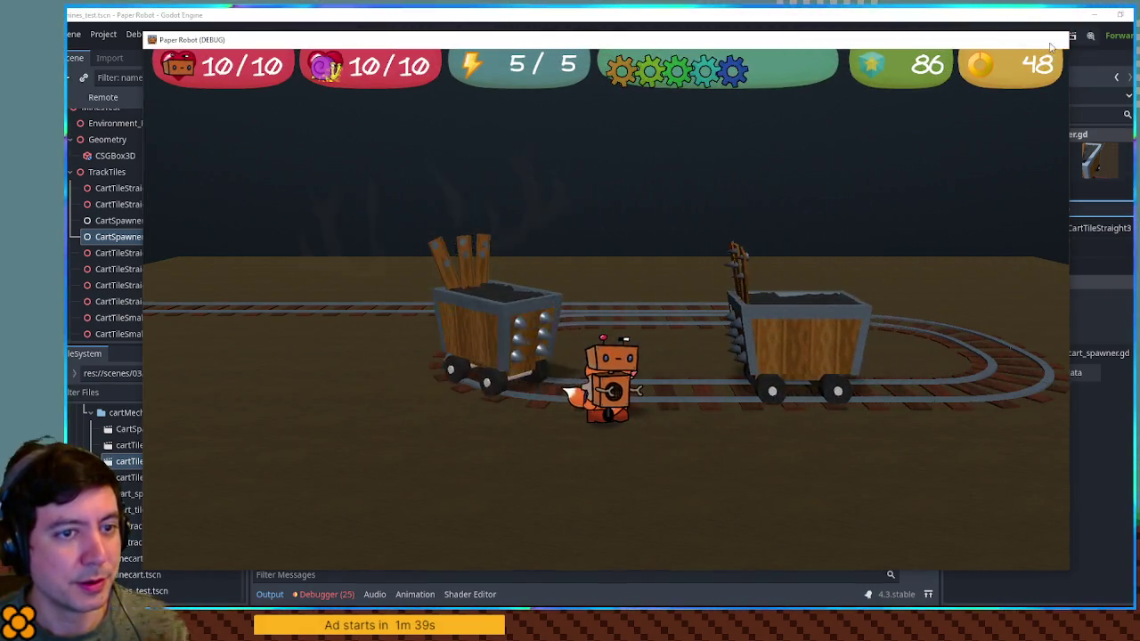
left_click(1054, 41)
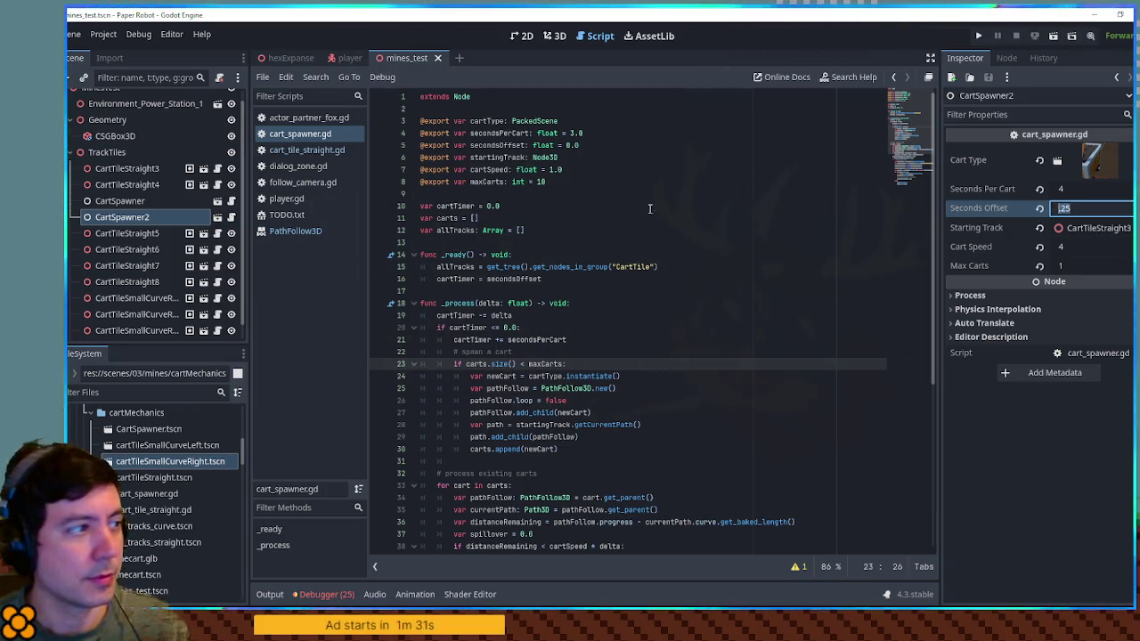
Compare against the original CartSpawner's settings, re-edit CartSpawner2's Seconds Offset, save and test.
left_click(134, 212)
left_click(132, 205)
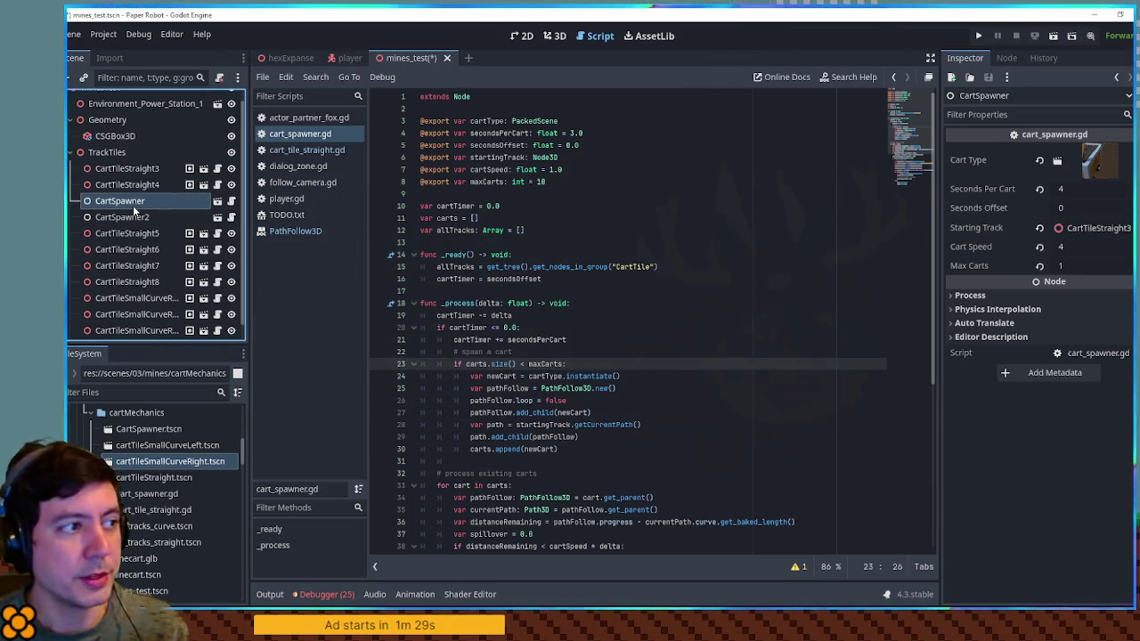
left_click(133, 217)
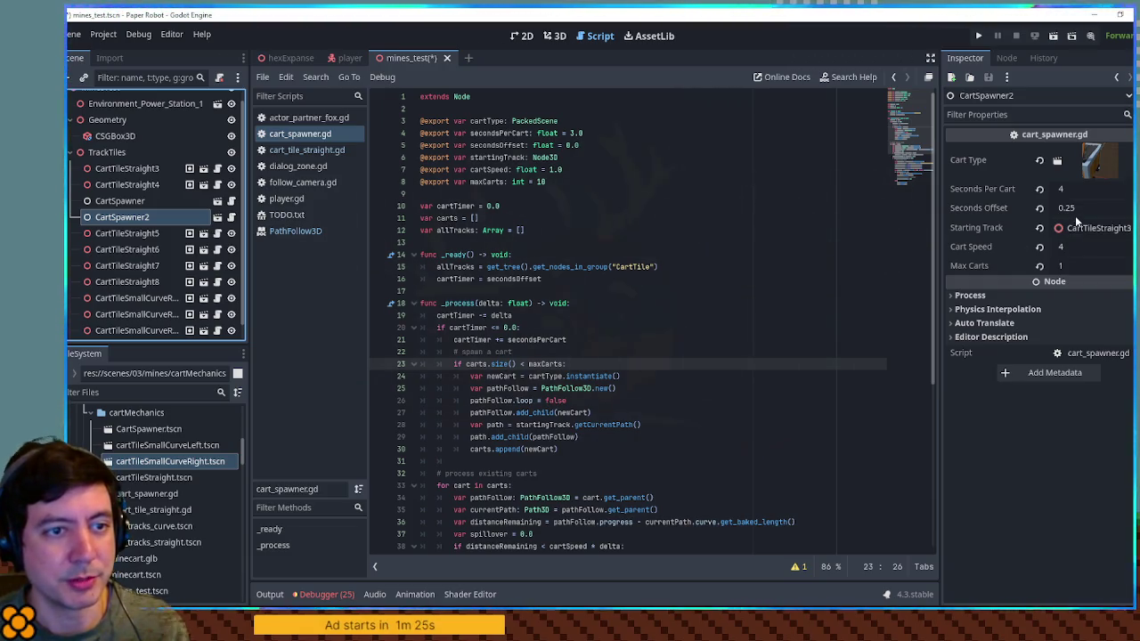
double_click(485, 329)
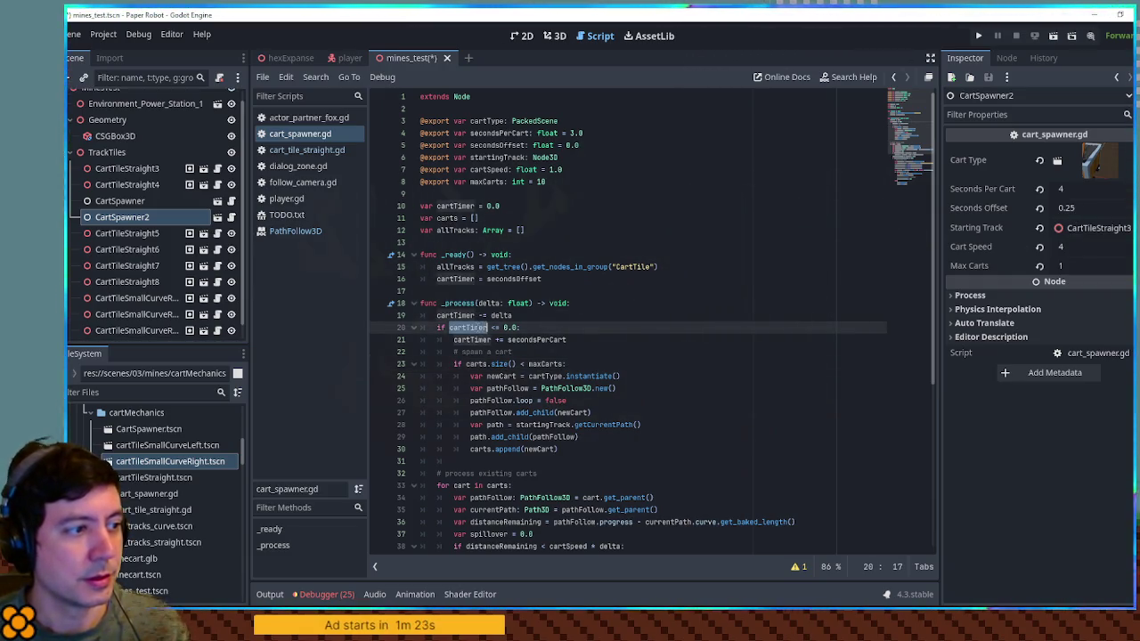
left_click(1080, 213)
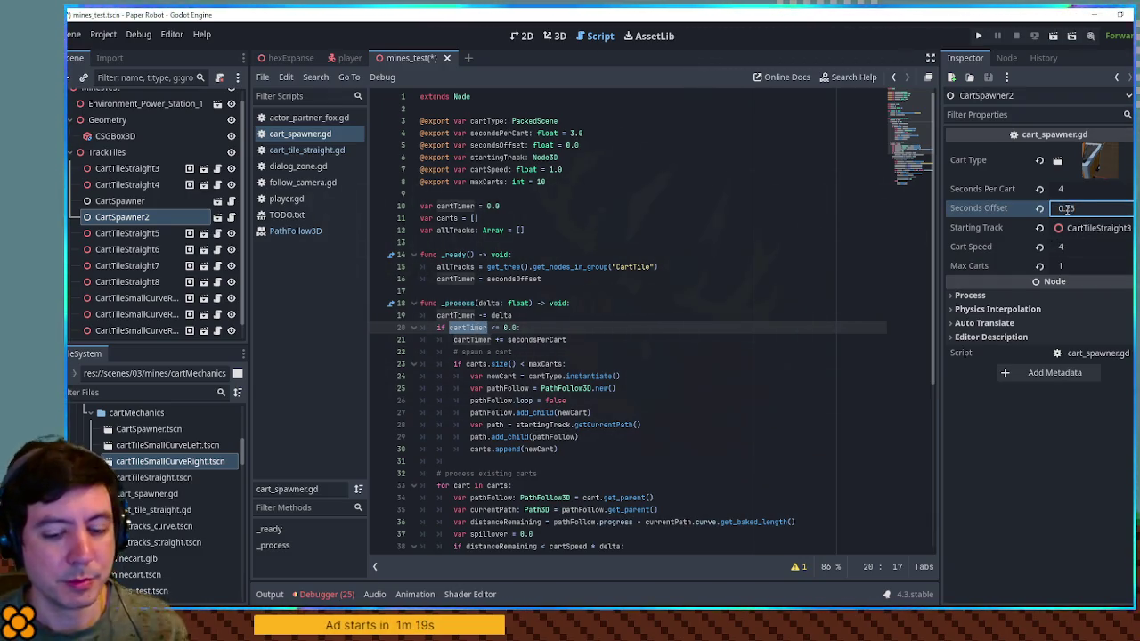
key("ctrl+s")
type("0.025")
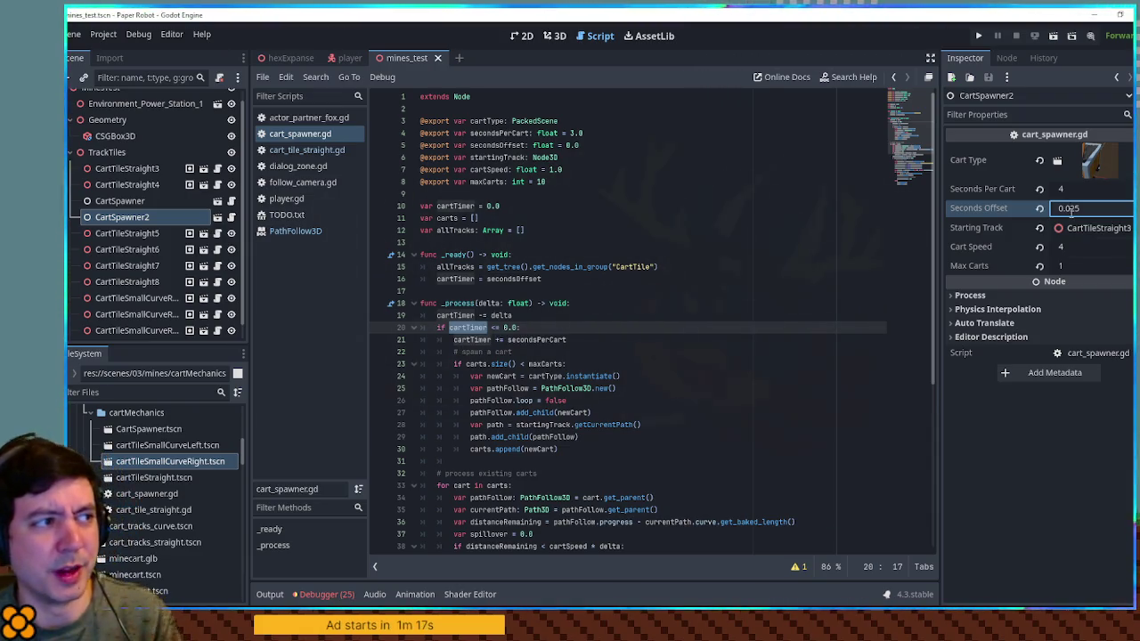
key("F6")
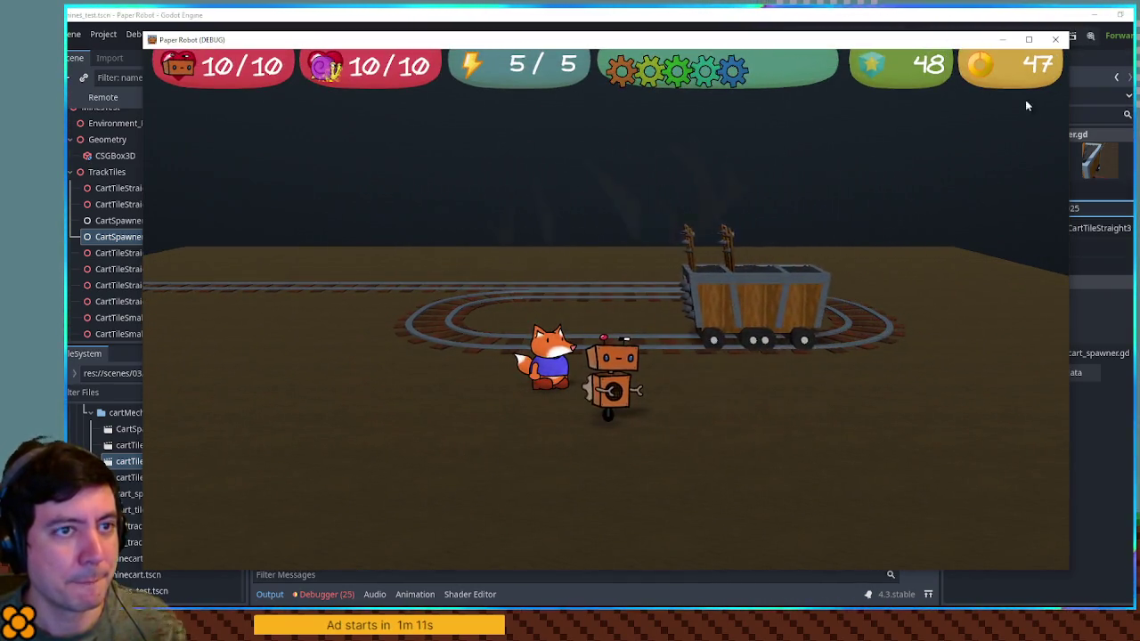
left_click(1056, 40)
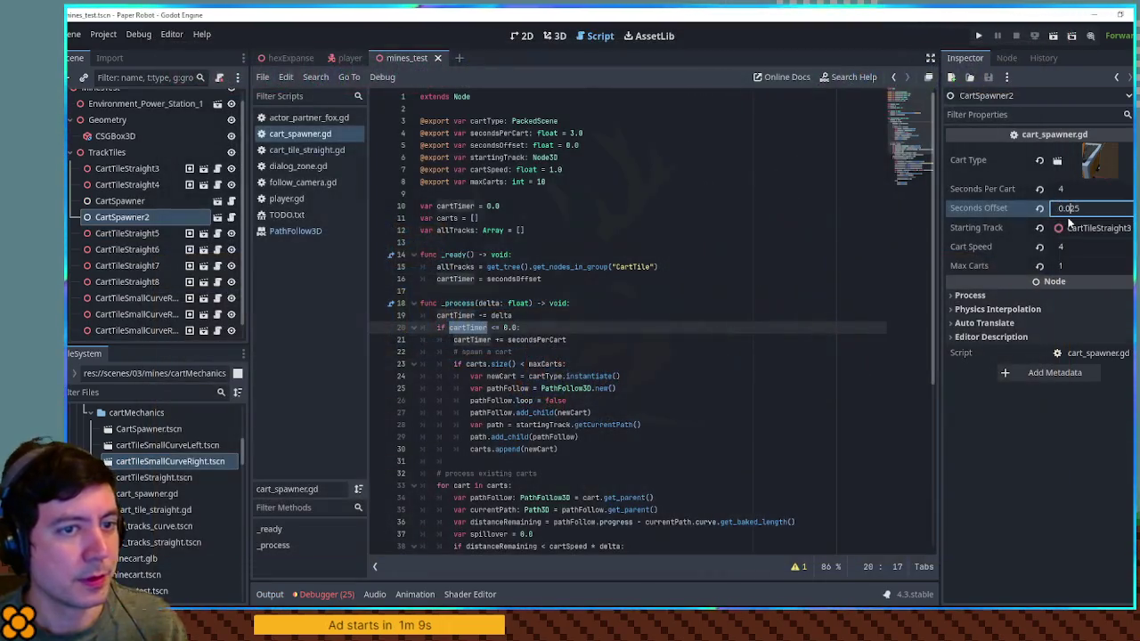
Playtest the two carts sharing the track over several more runs.
key("F6")
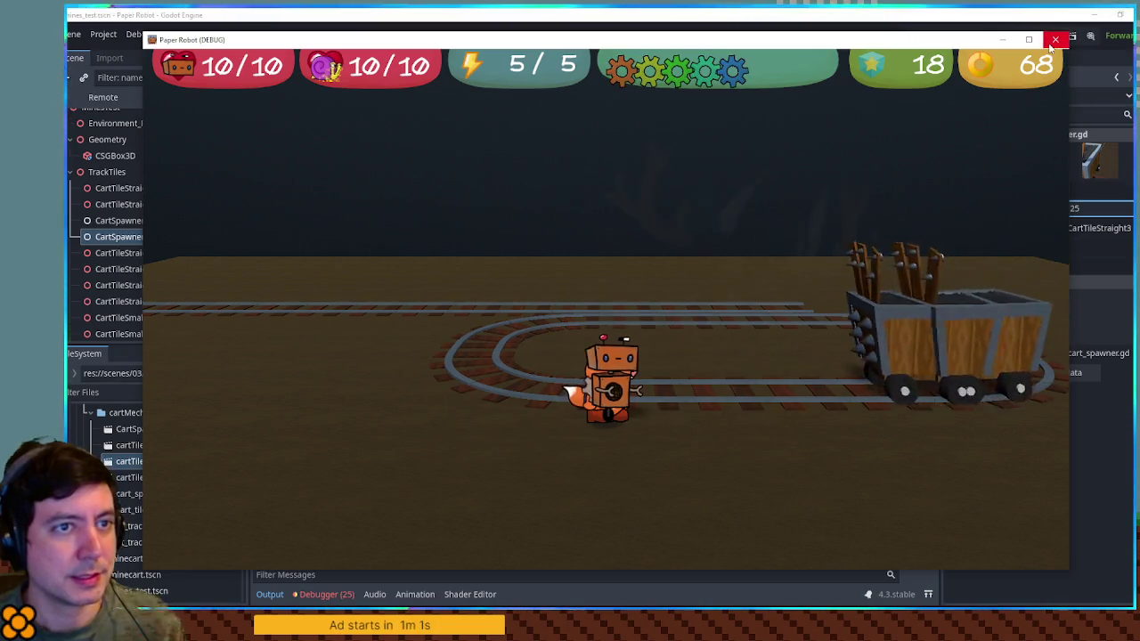
left_click(1056, 39)
key("F5")
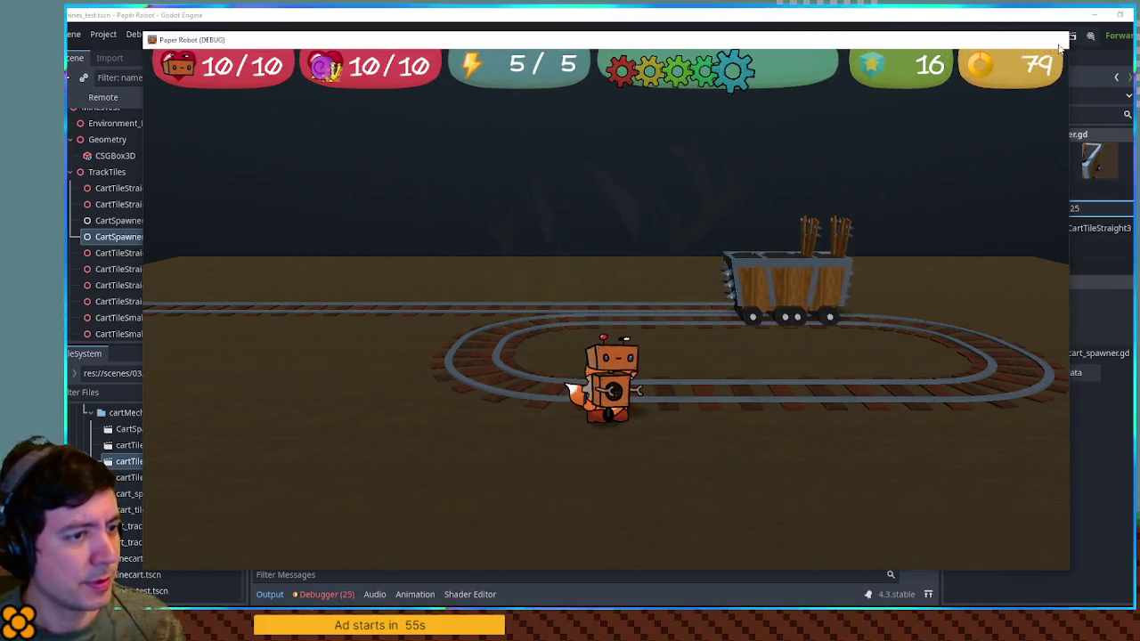
left_click(1056, 40)
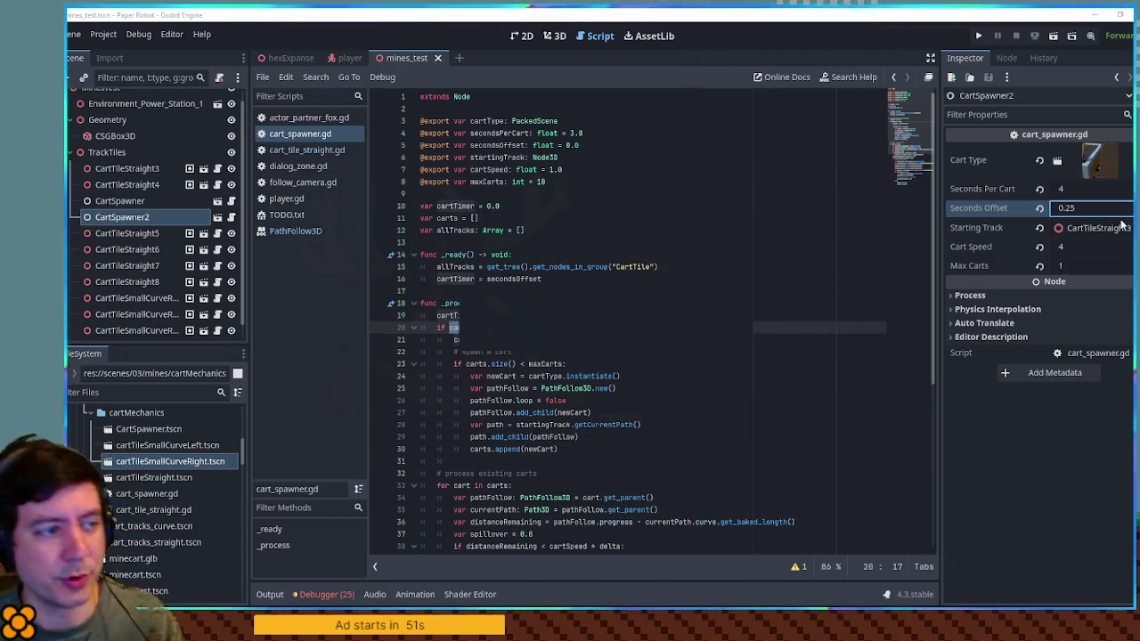
key("F5")
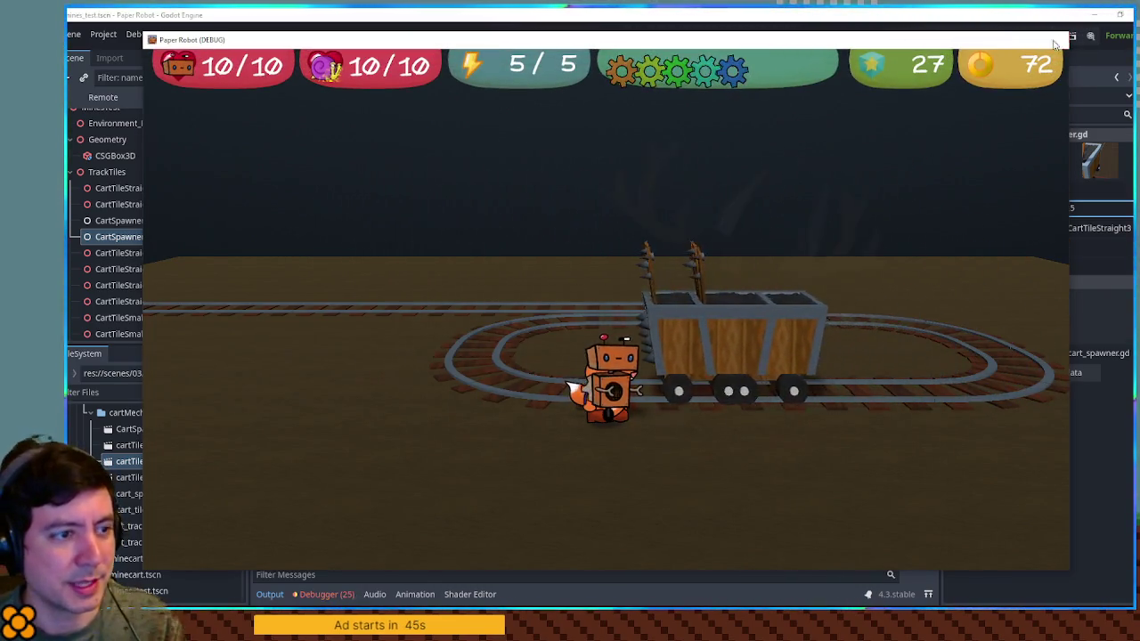
left_click(1055, 39)
key("F5")
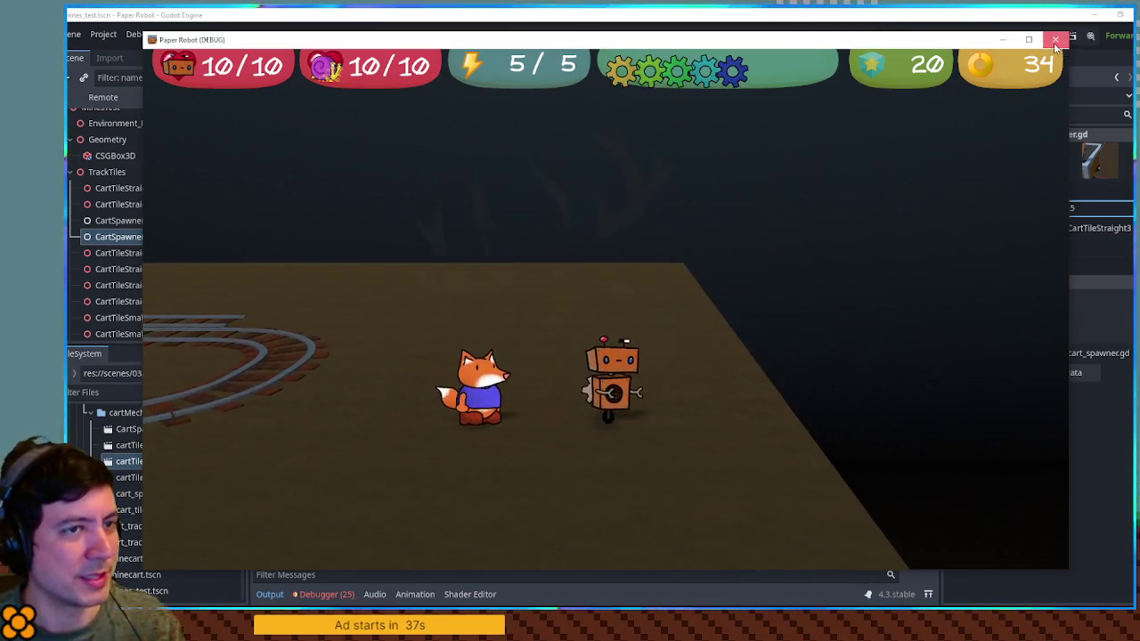
left_click(1056, 40)
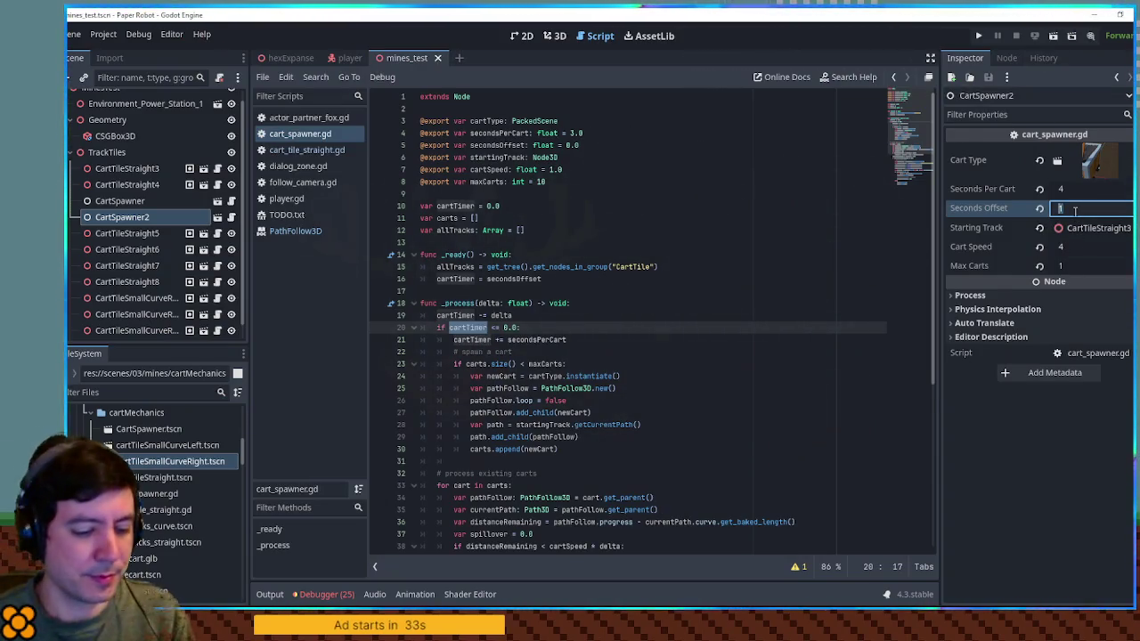
Set CartSpawner2's Seconds Offset to 0.5, playtest the carts' spacing, then open minecart.tscn.
key("F5")
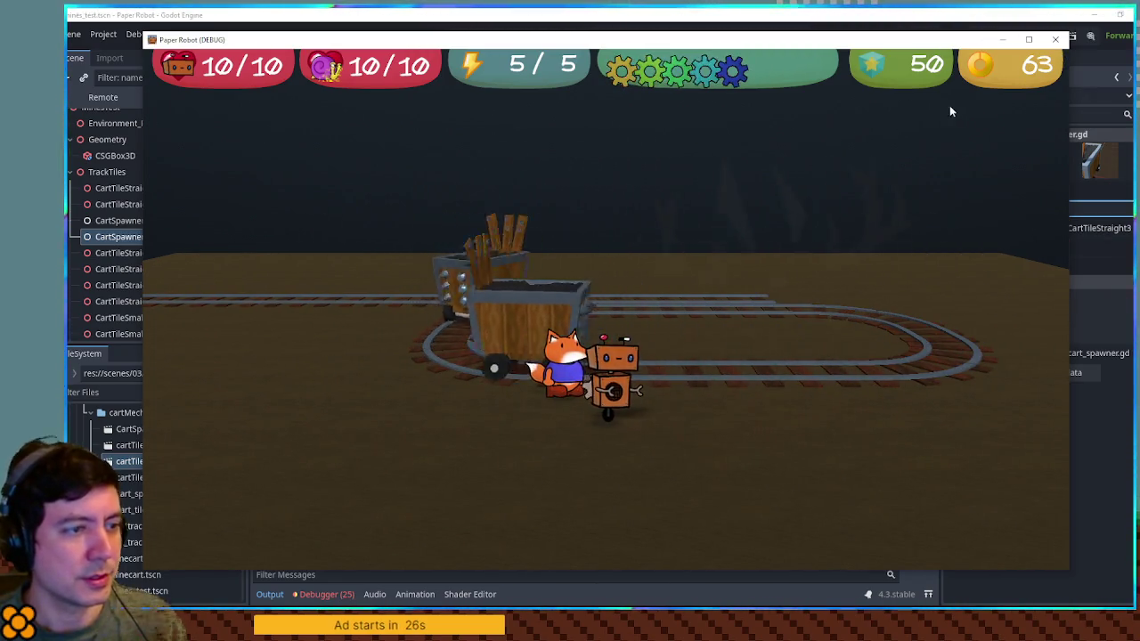
left_click(1056, 39)
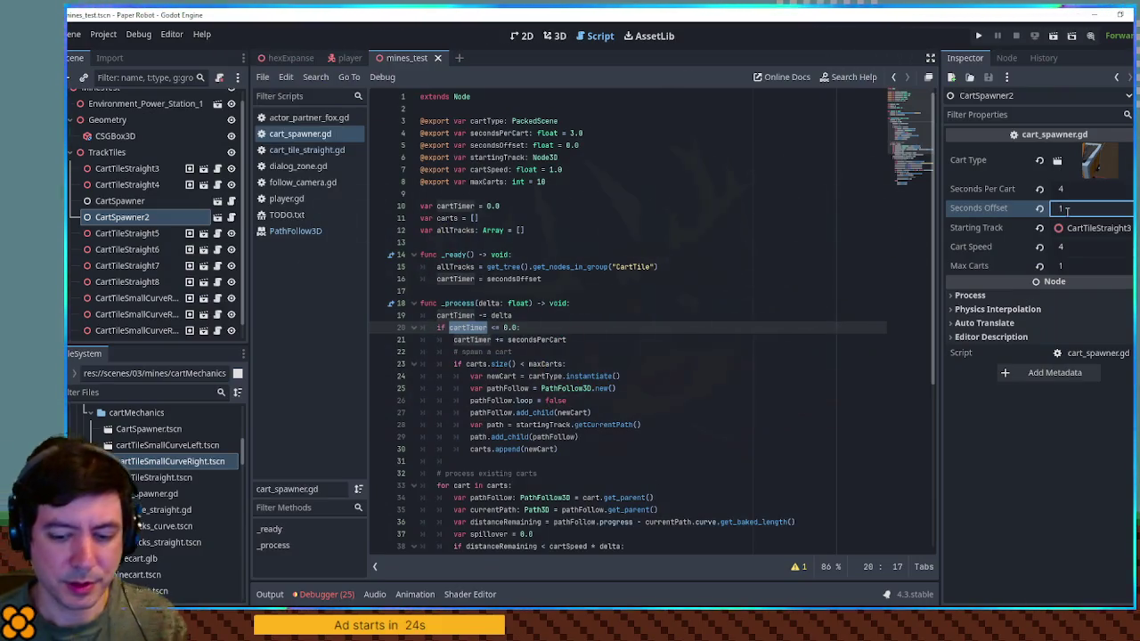
key("Return")
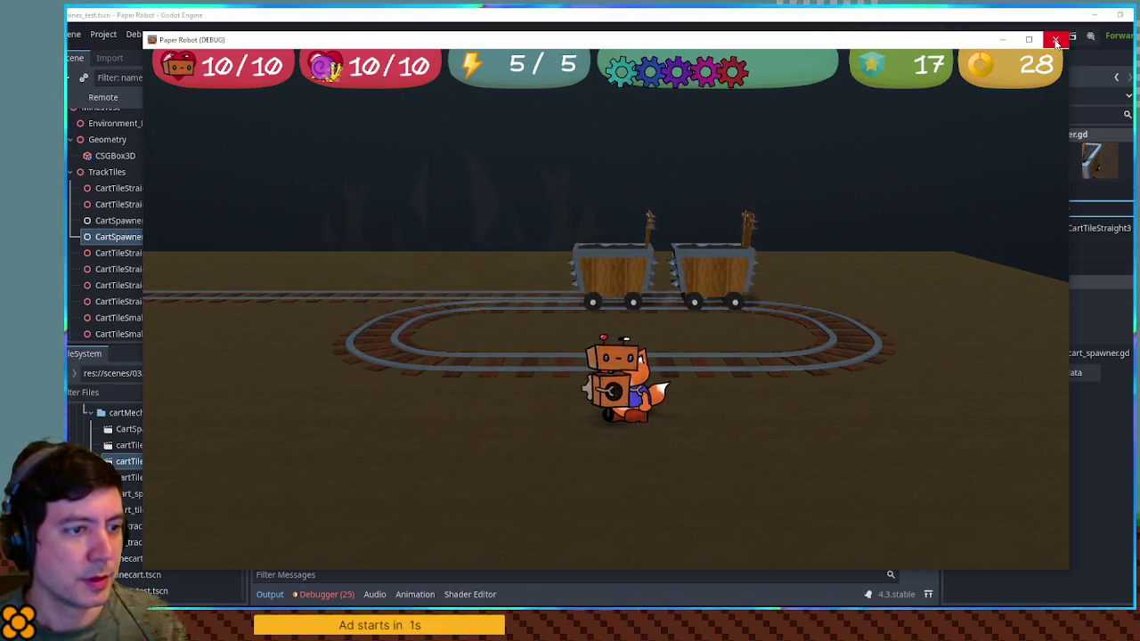
left_click(1057, 40)
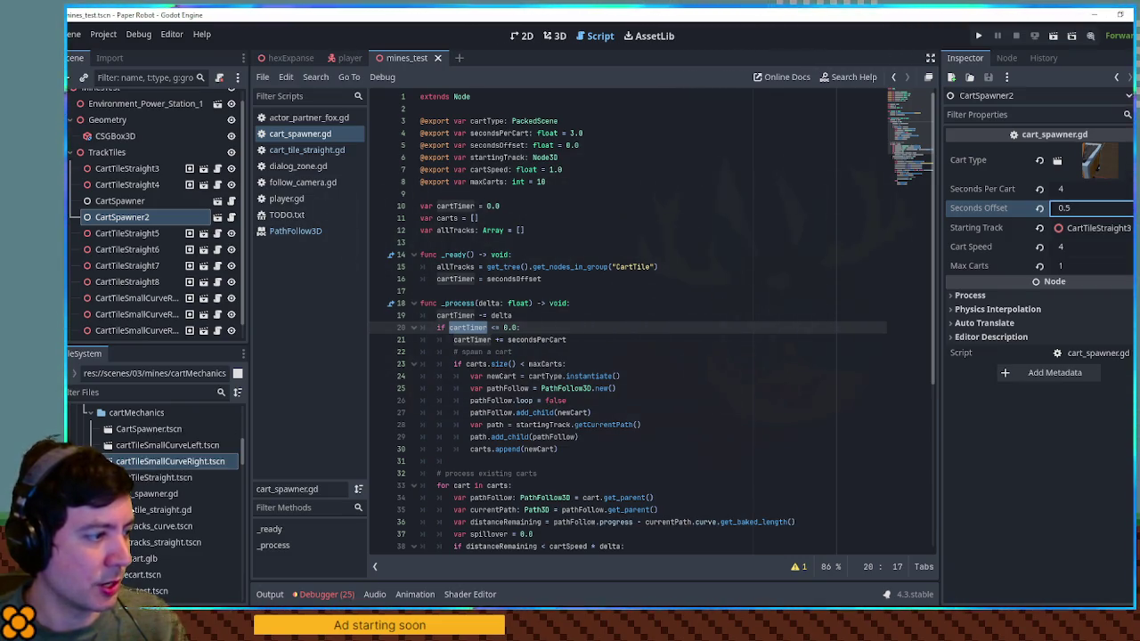
double_click(136, 575)
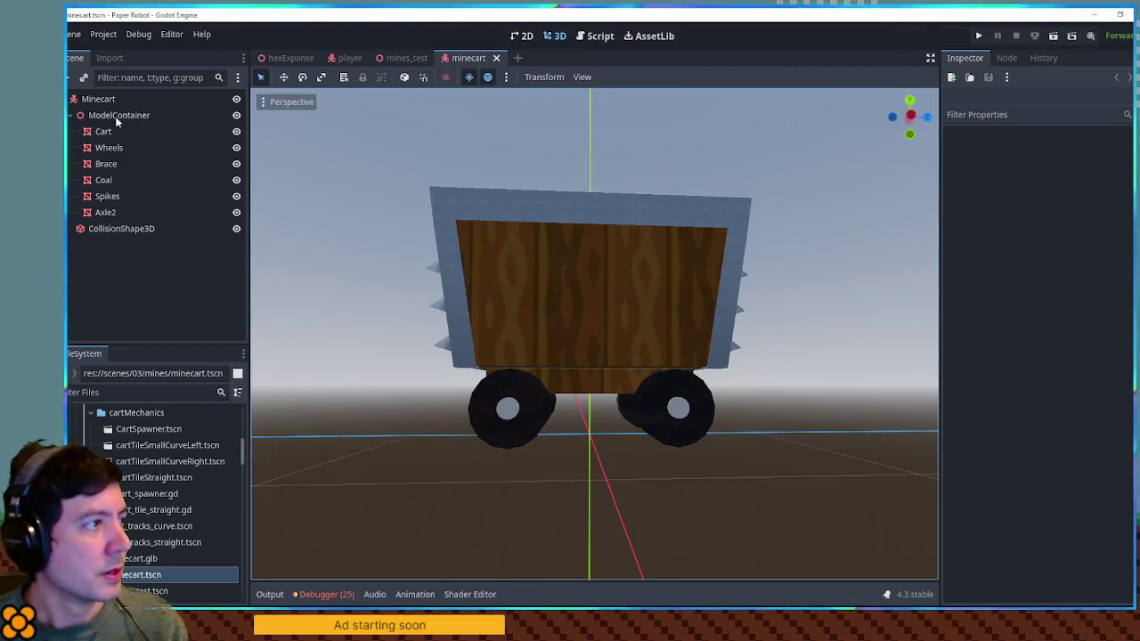
Switch the Minecart root's collision mask from layer 1 to layer 2 and save minecart.tscn.
left_click(100, 99)
left_click(1026, 274)
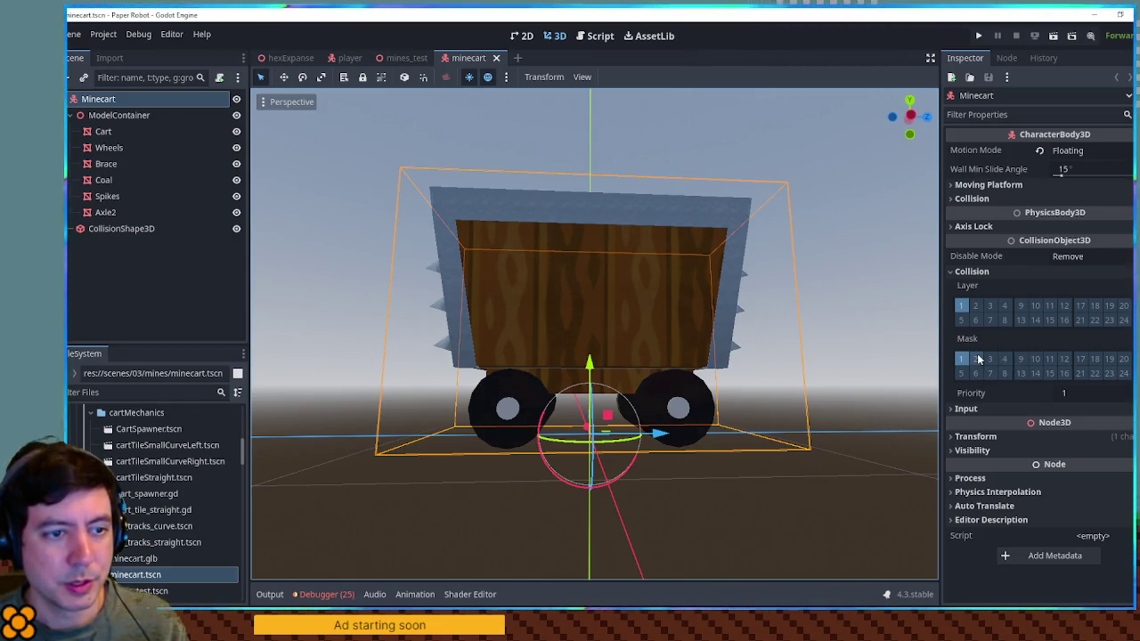
left_click(975, 359)
left_click(960, 359)
key("ctrl+s")
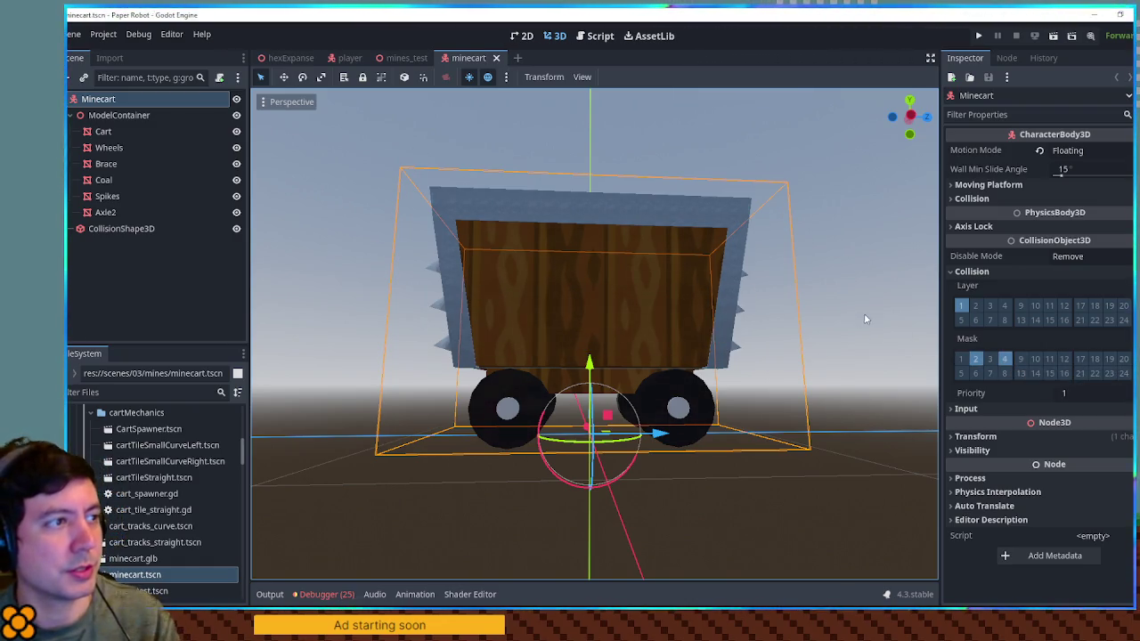
Switch to the mines_test level and playtest the carts on the track.
left_click(419, 59)
key("F6")
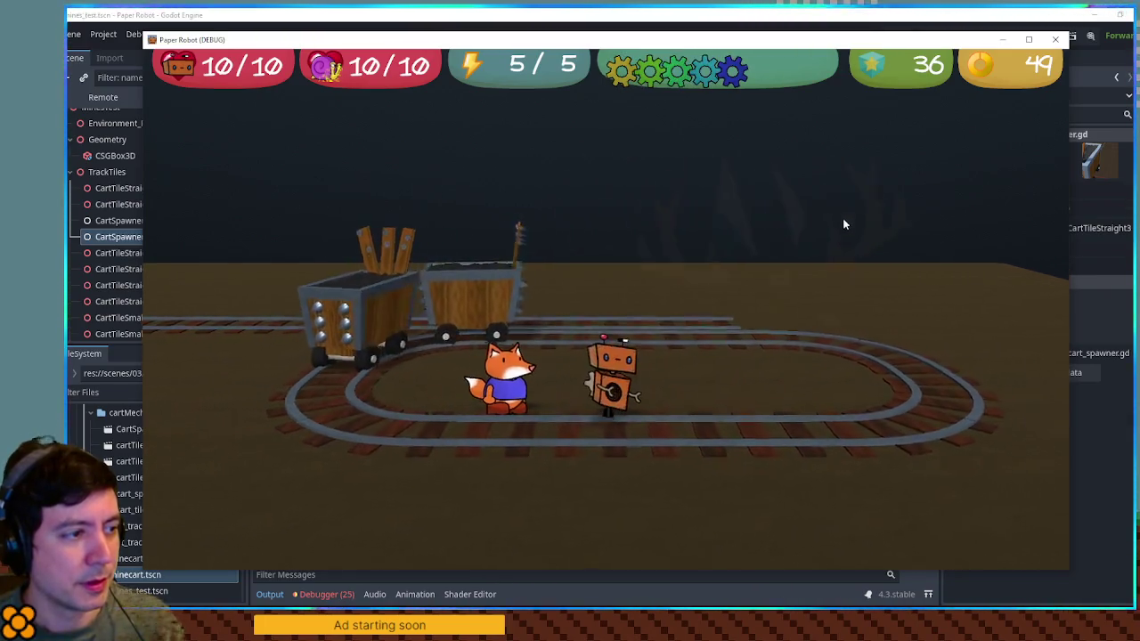
left_click(1053, 42)
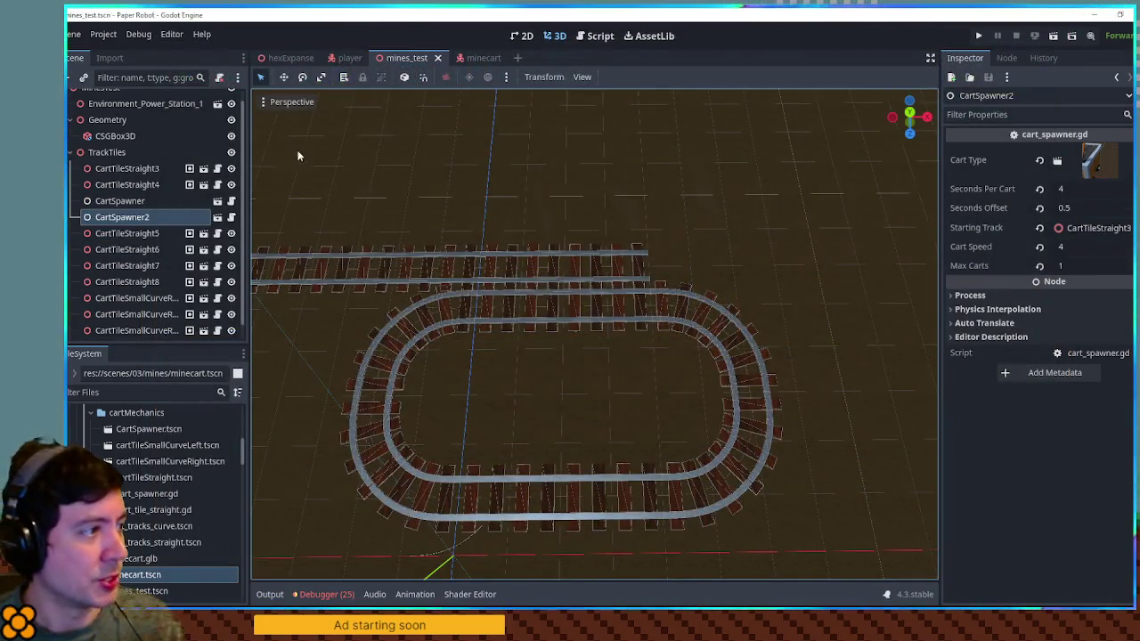
Set CartSpawner2's Seconds Offset to 0.4 and playtest, hopping the robot onto circling carts.
left_click(183, 219)
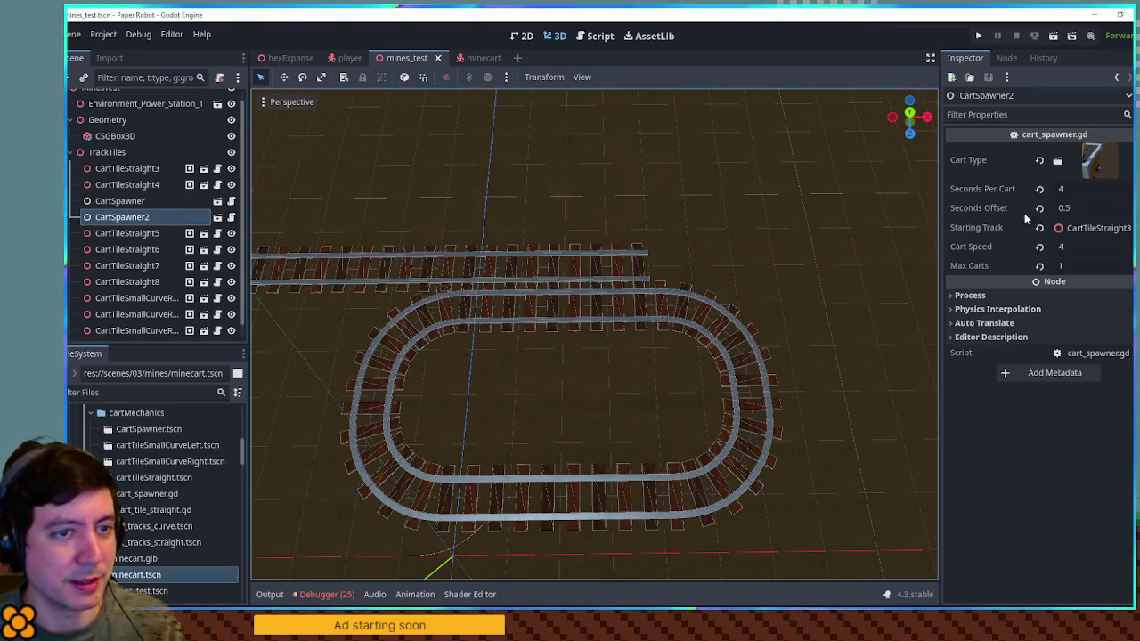
left_click(1078, 208)
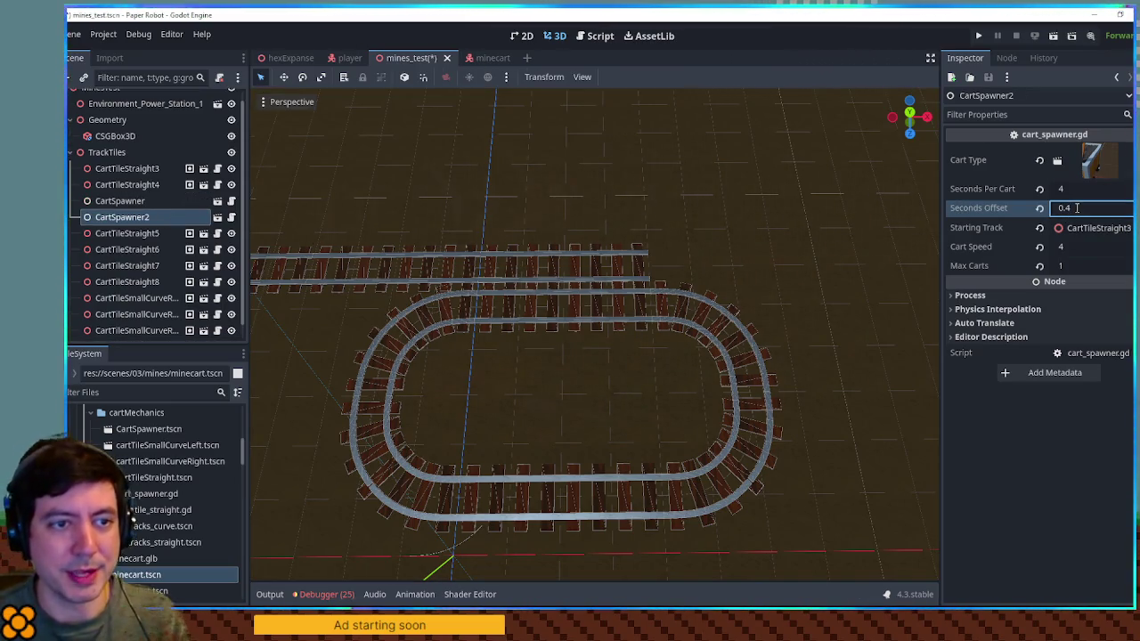
key("F5")
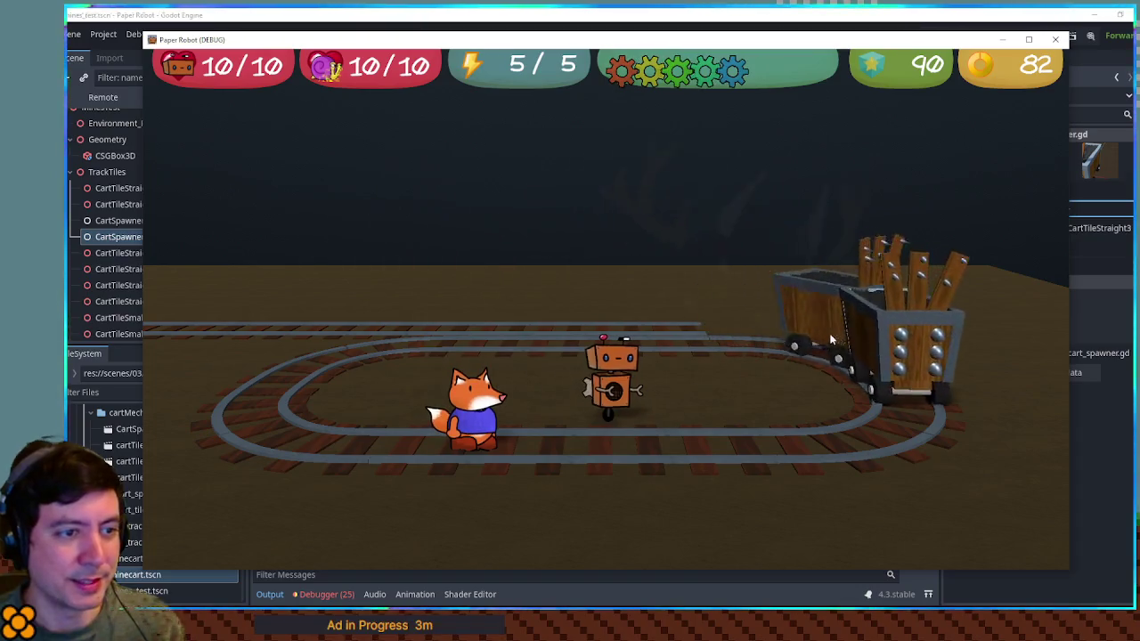
key("a")
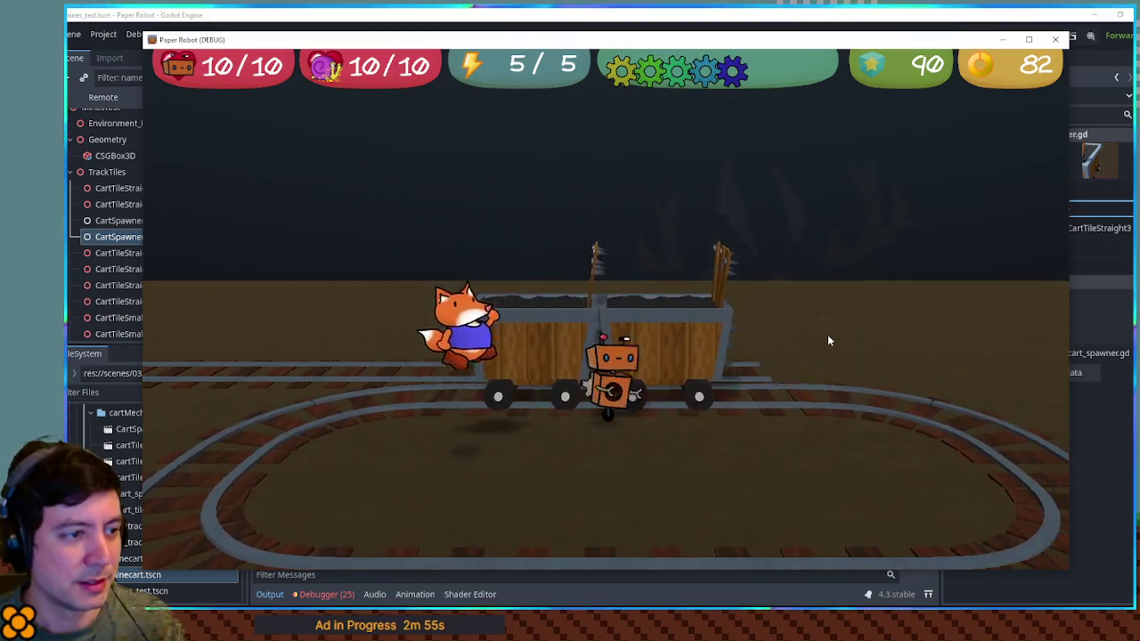
key("space")
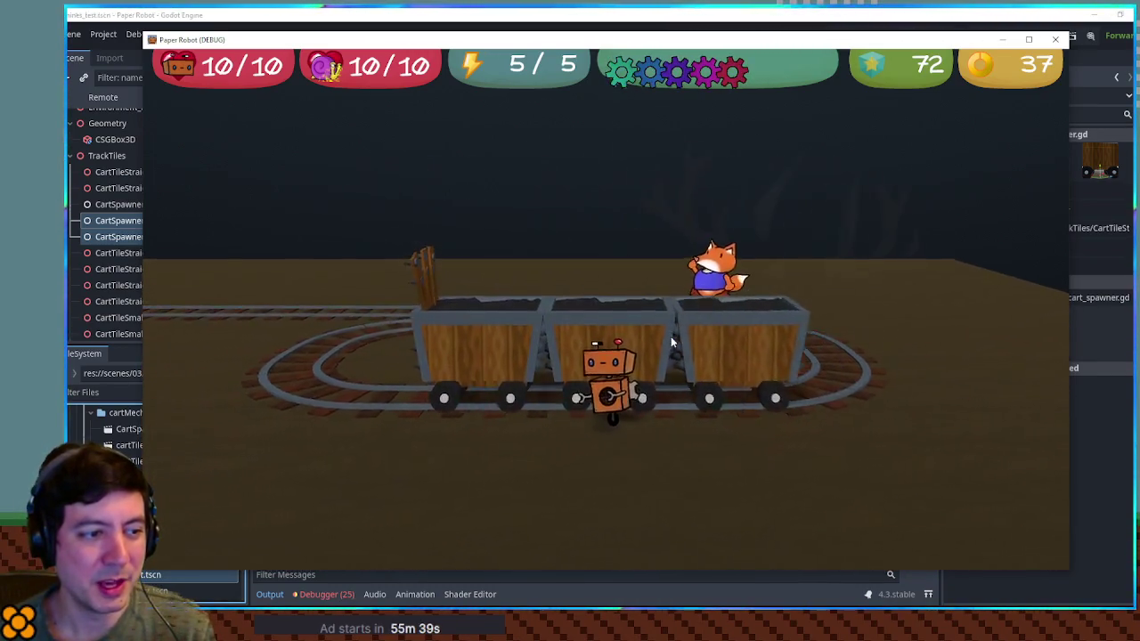
left_click(1066, 38)
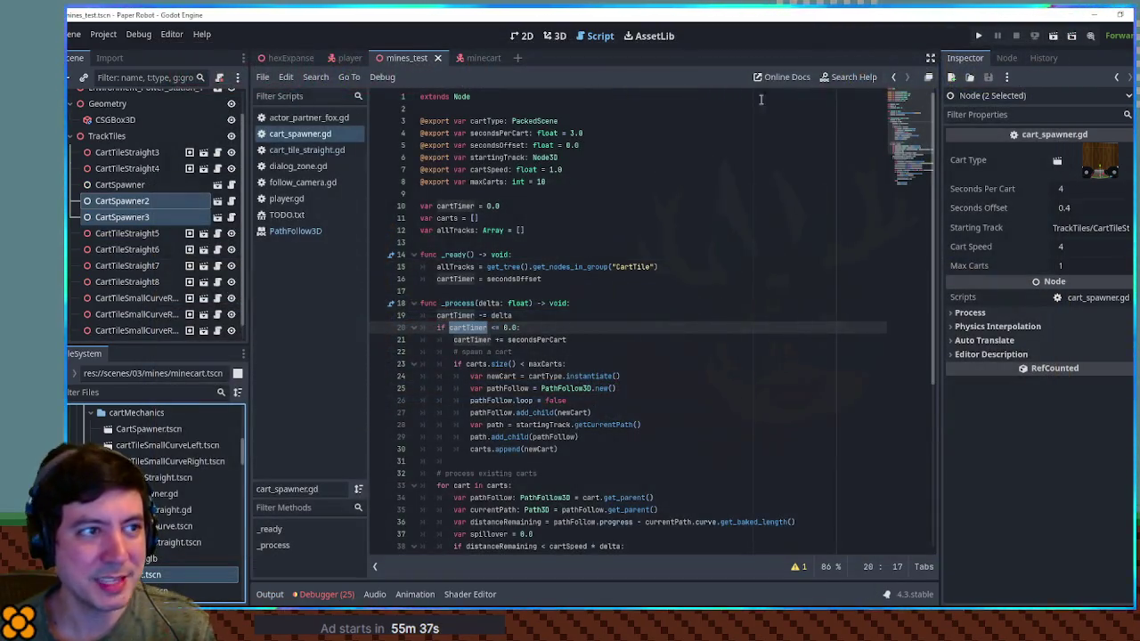
In the 3D view, slide the curved track tile on the loop along X.
left_click(551, 38)
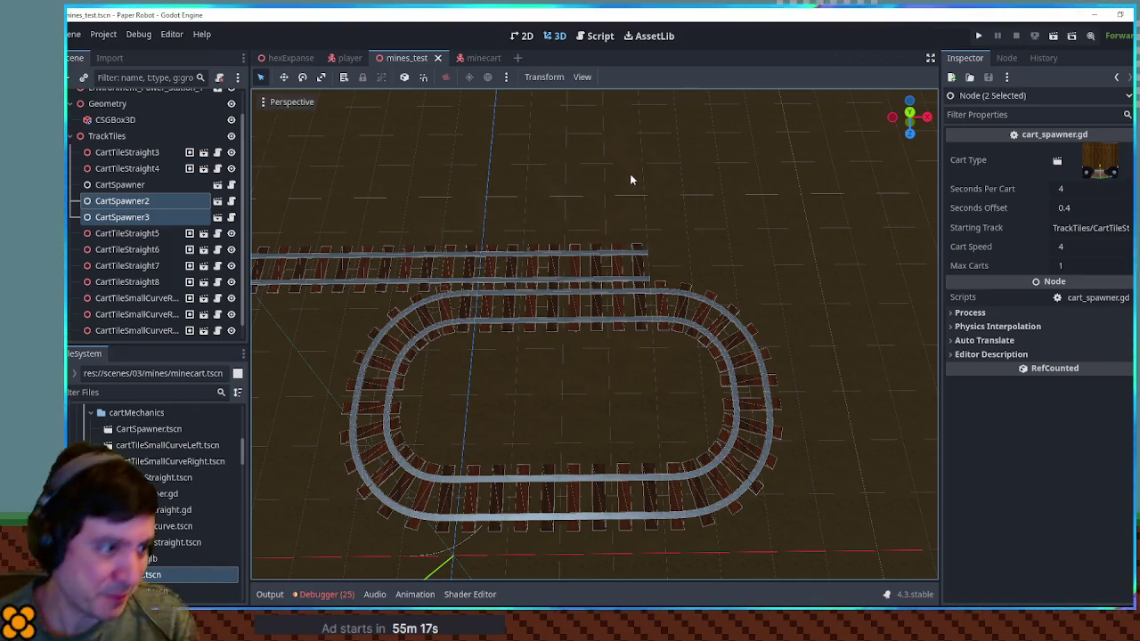
left_click(686, 296)
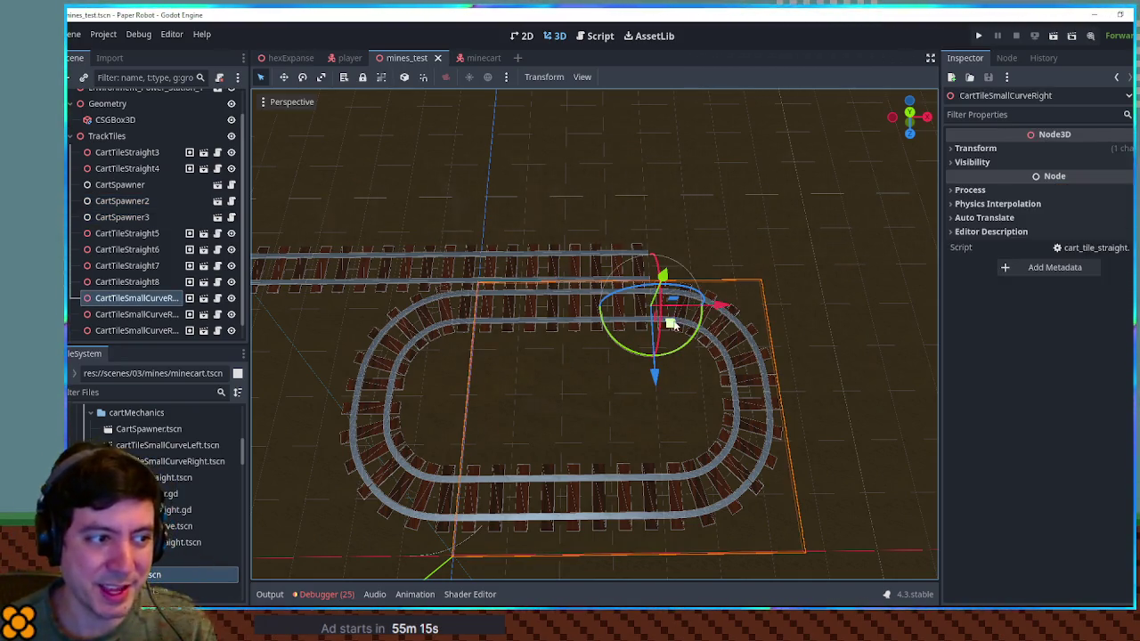
mouse_move(713, 326)
left_mouse_down()
mouse_move(757, 322)
mouse_move(677, 322)
mouse_move(708, 277)
mouse_move(744, 271)
mouse_move(674, 254)
mouse_move(673, 325)
left_mouse_up()
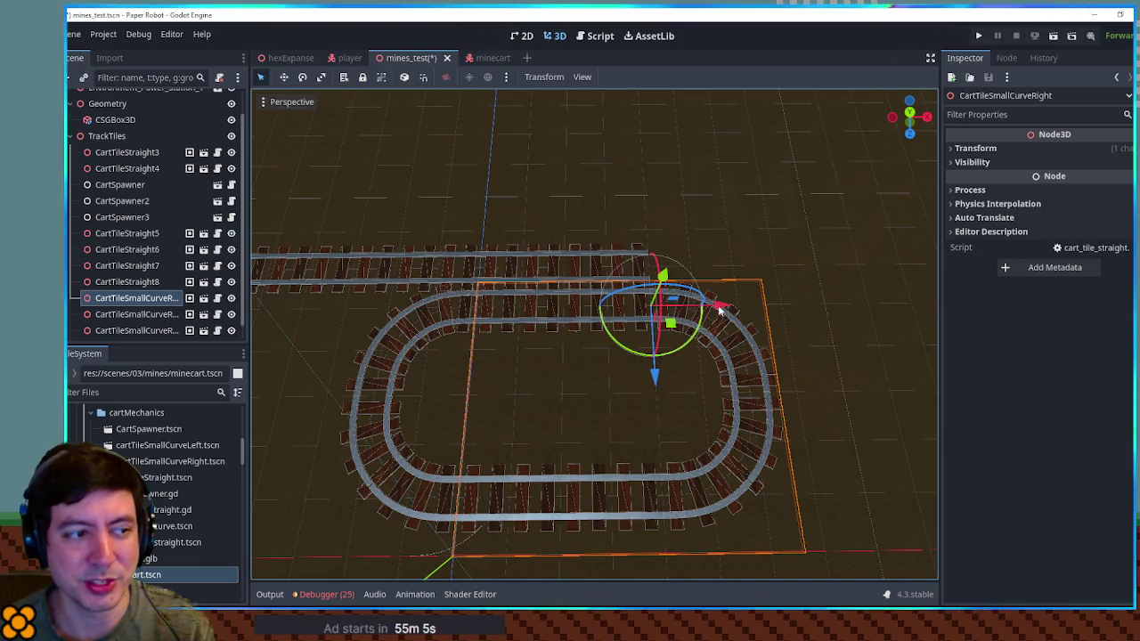
left_click(832, 317)
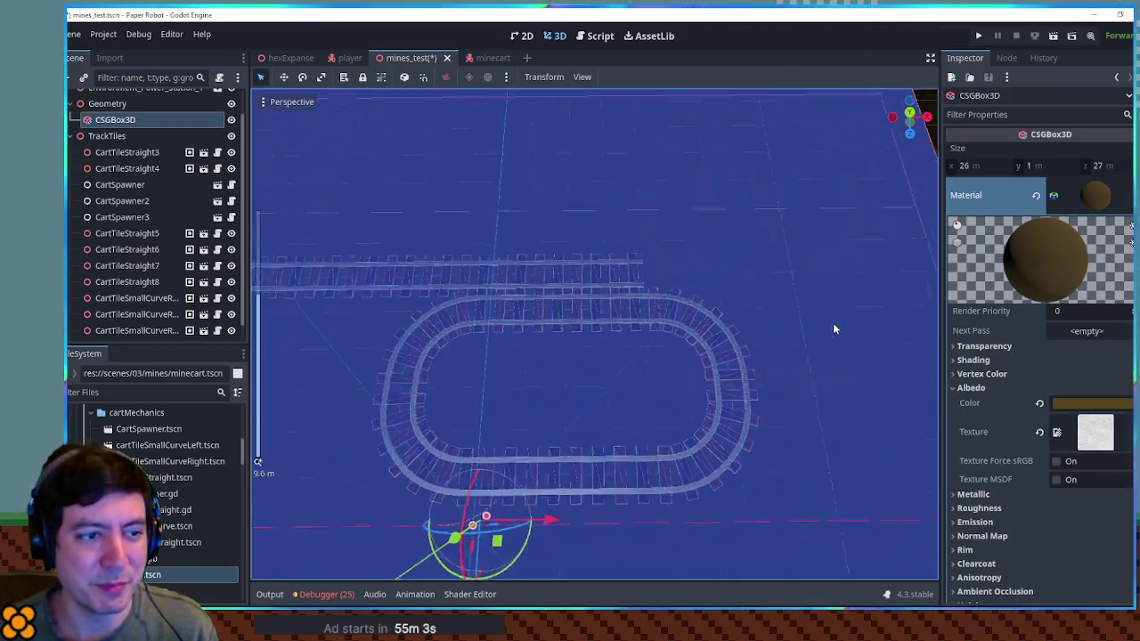
scroll(834, 328, "down", 5)
scroll(629, 348, "up", 3)
scroll(629, 349, "up", 4)
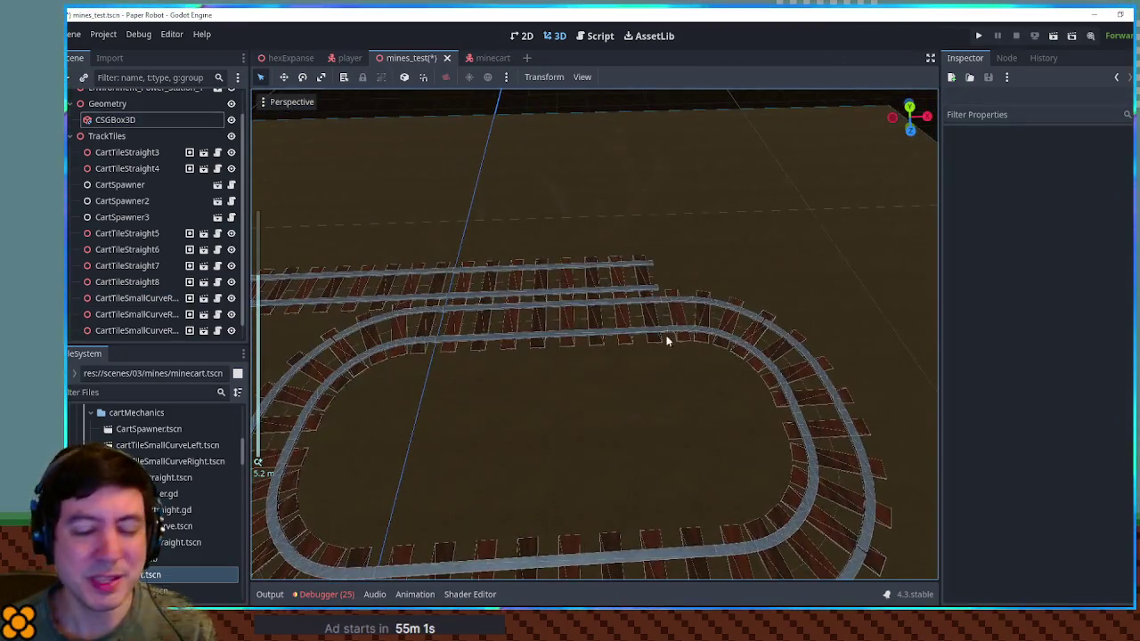
Frame and reposition CartTileStraight4, then save the mines_test scene.
left_click(118, 169)
key("f")
mouse_move(690, 504)
left_mouse_down()
mouse_move(554, 389)
mouse_move(557, 443)
mouse_move(675, 503)
mouse_move(679, 485)
mouse_move(672, 504)
left_mouse_up()
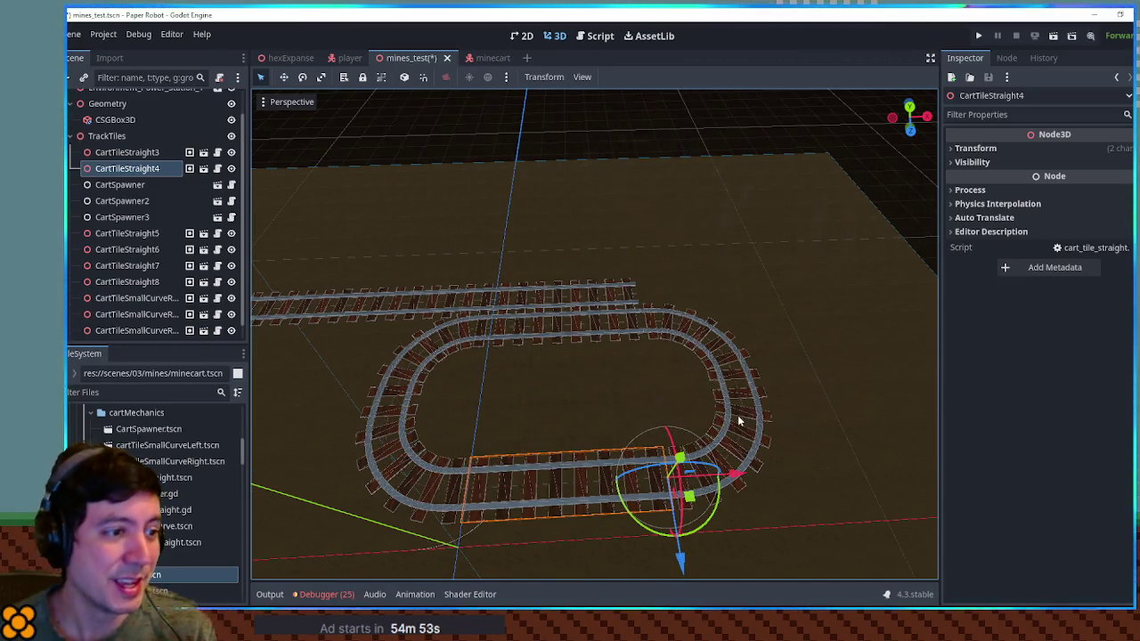
scroll(653, 395, "up", 5)
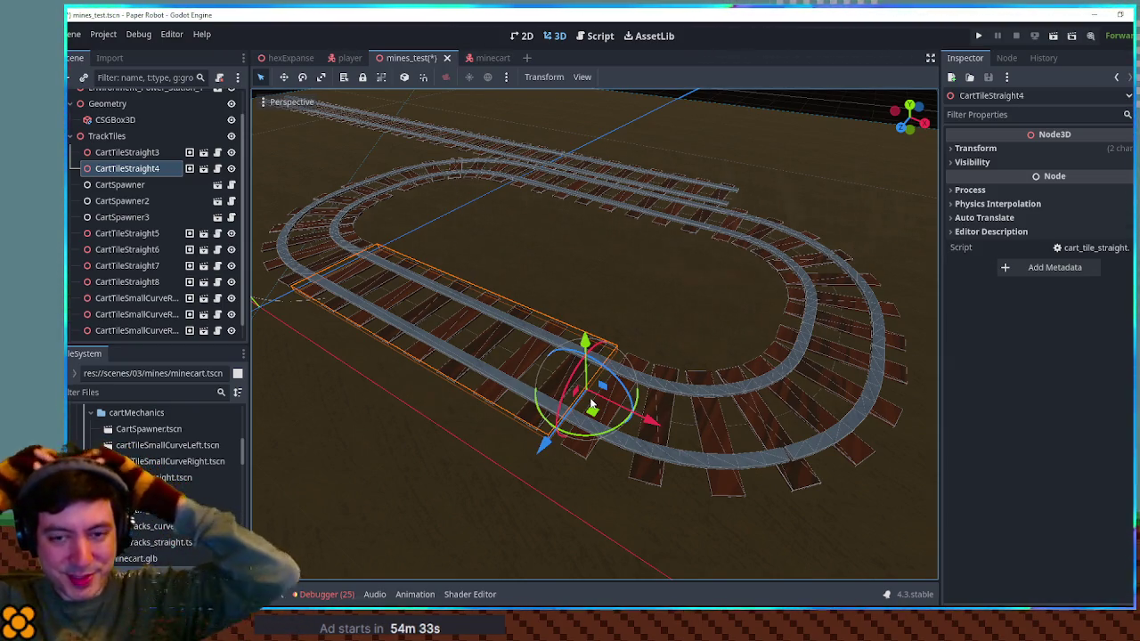
key("ctrl+s")
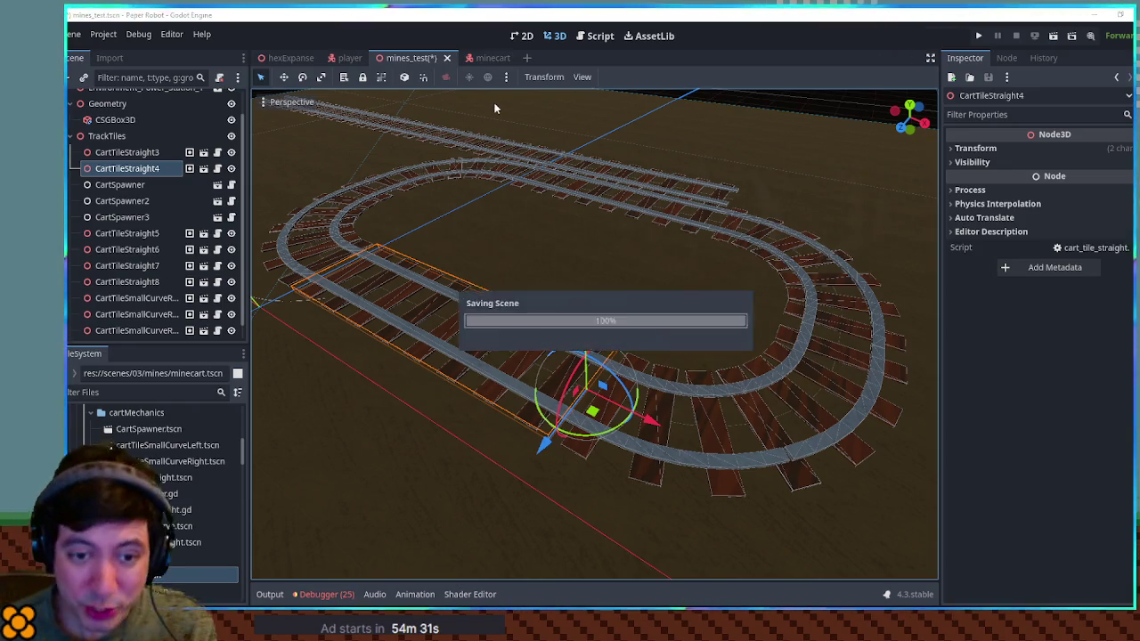
key("F5")
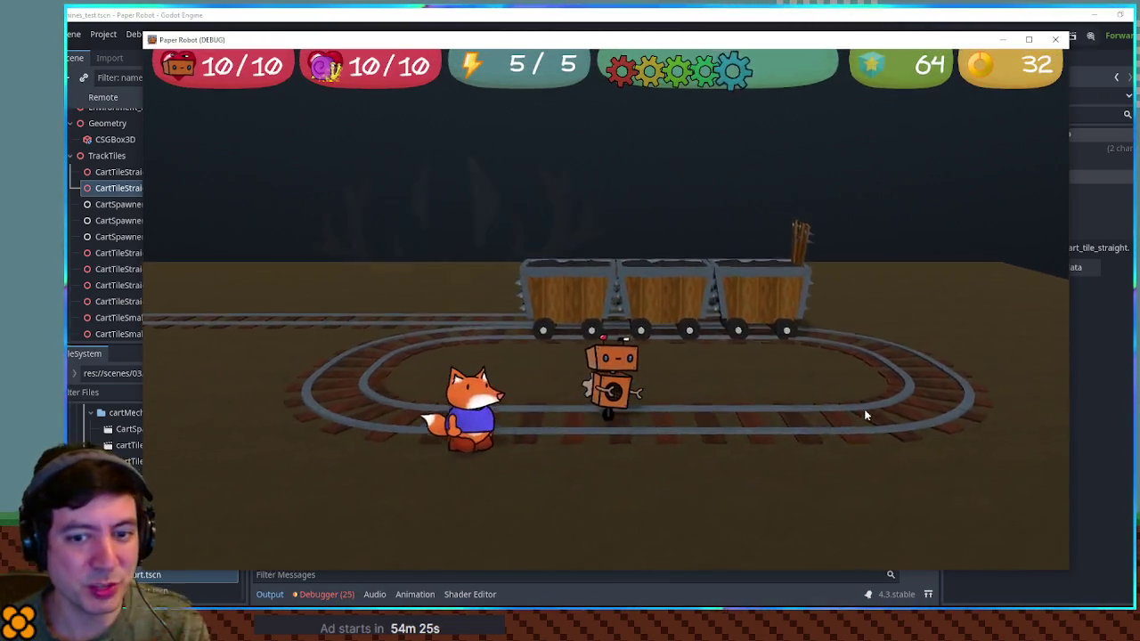
key("d")
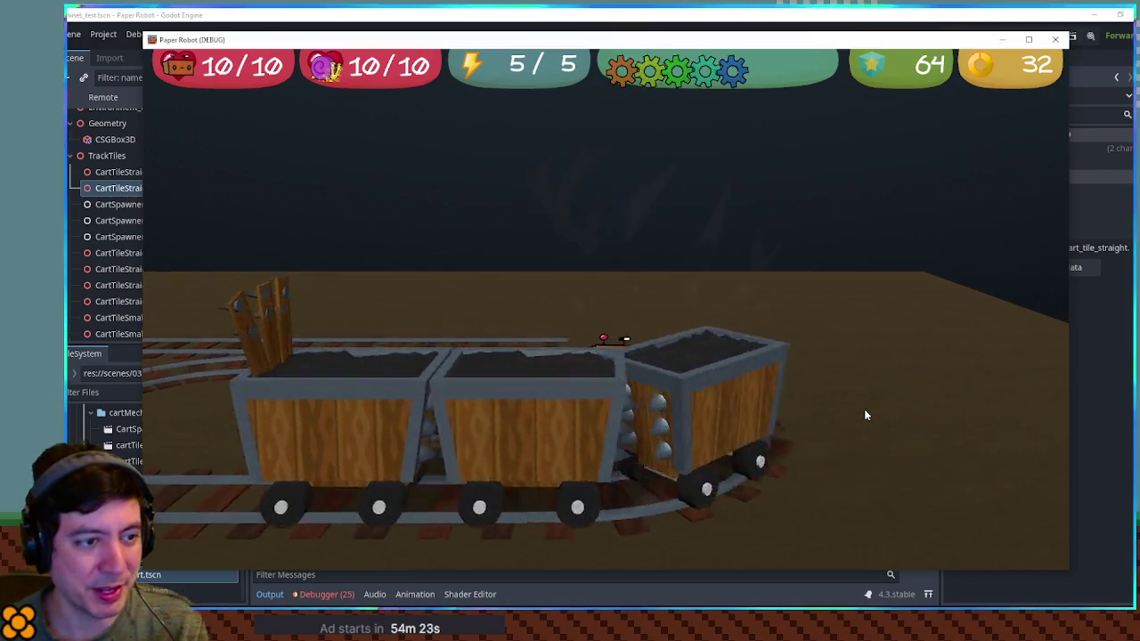
key("a")
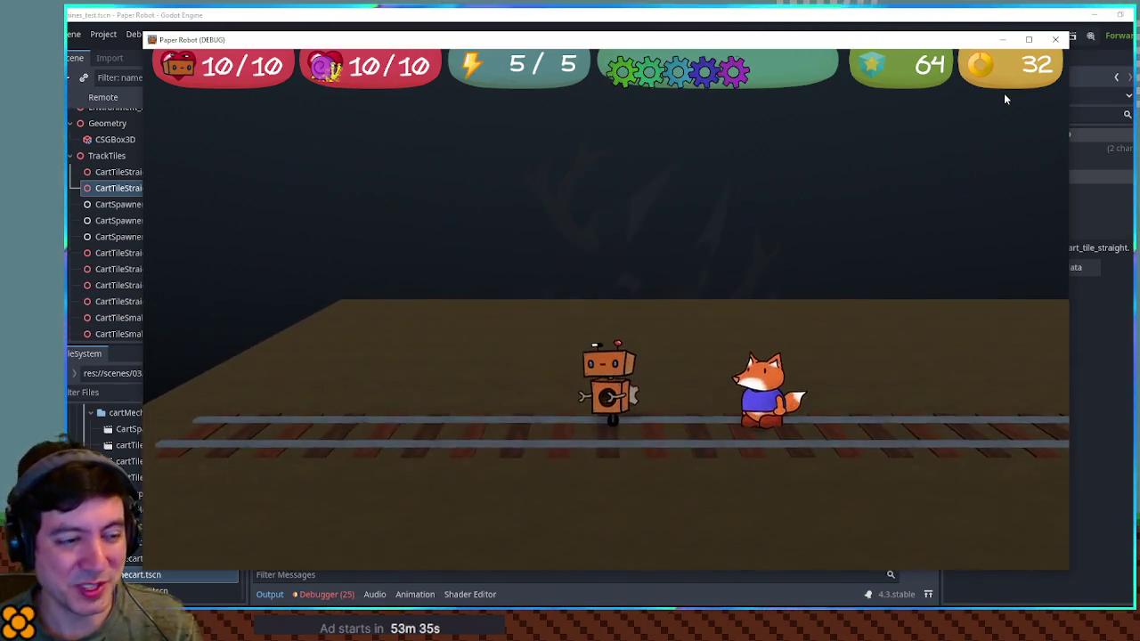
left_click(1052, 45)
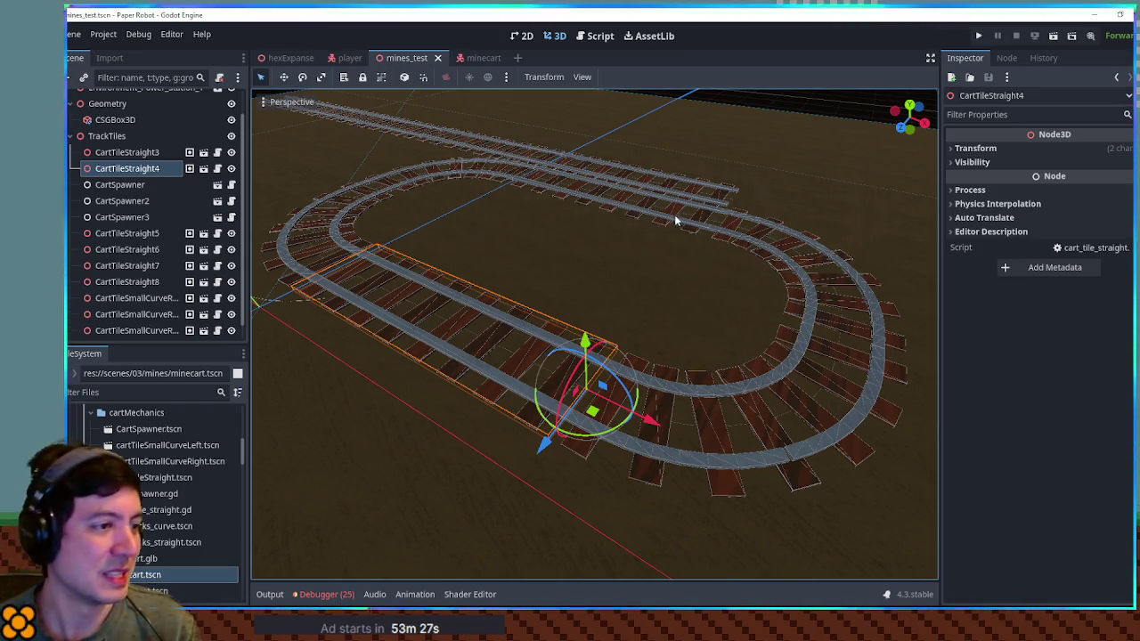
In cart_spawner.gd, review pathFollow on lines 27 and 51, then duplicate the carts declaration line.
scroll(559, 271, "down", 5)
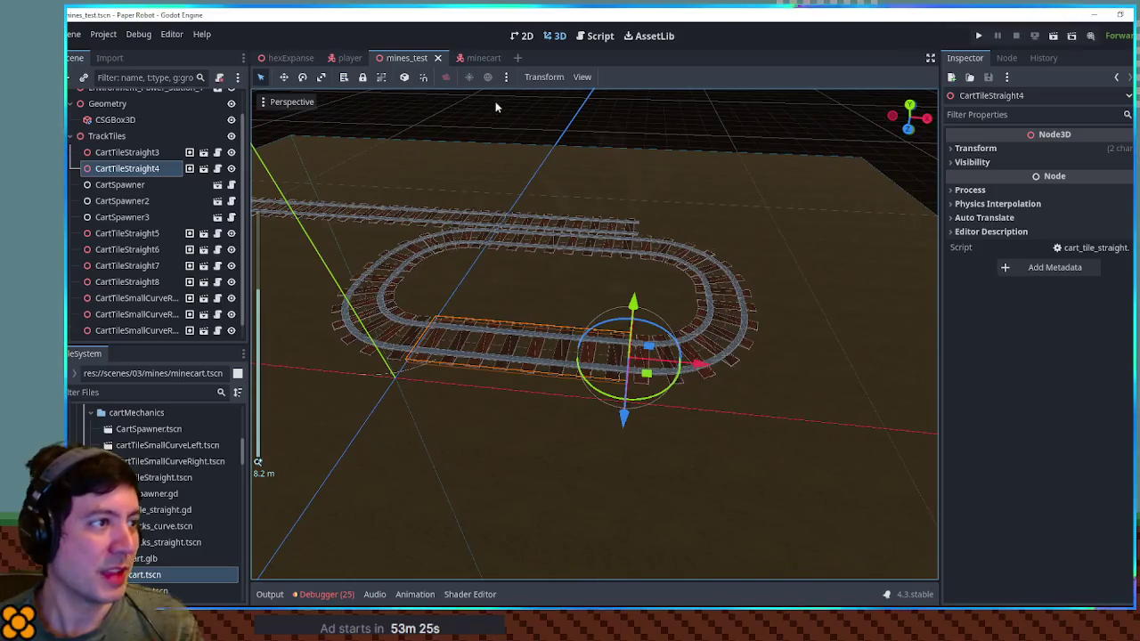
left_click(600, 36)
scroll(574, 339, "down", 7)
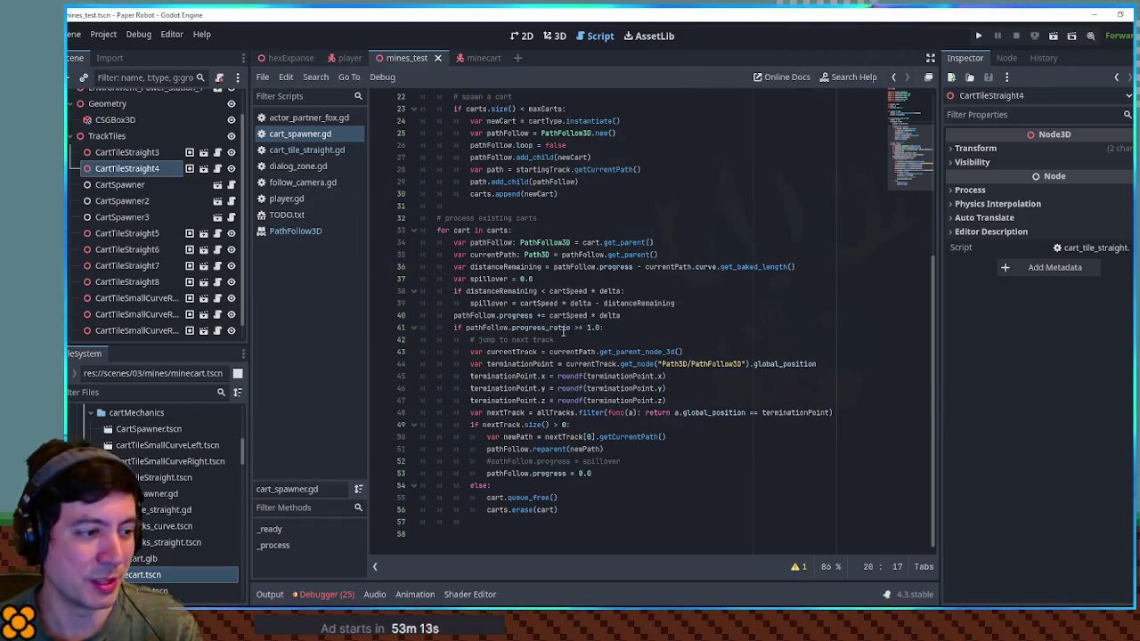
double_click(506, 449)
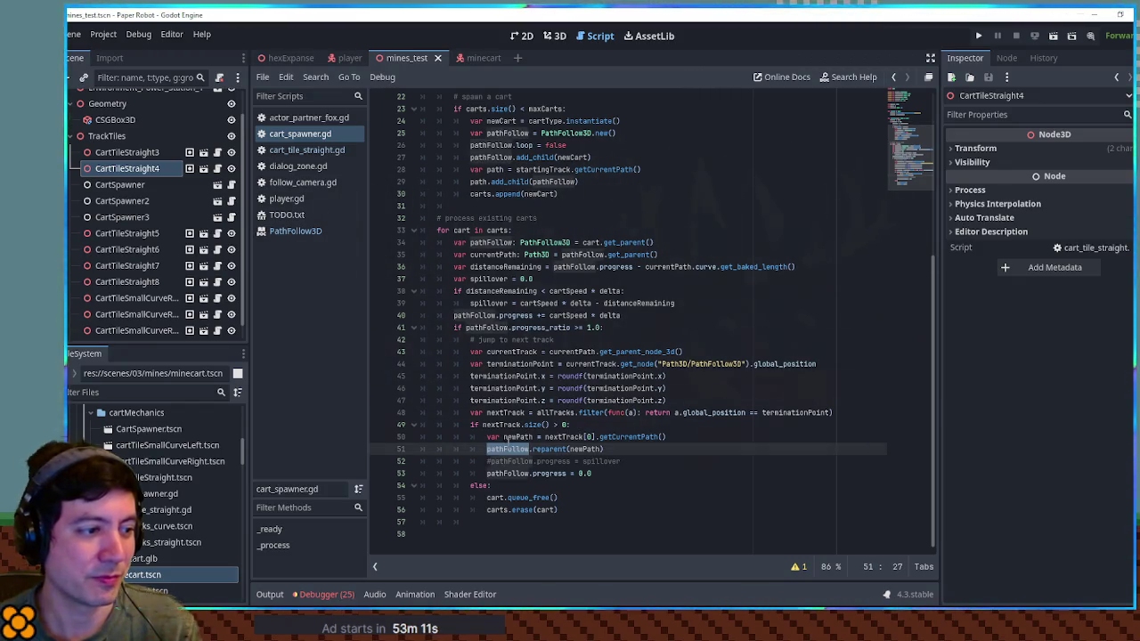
scroll(517, 427, "up", 7)
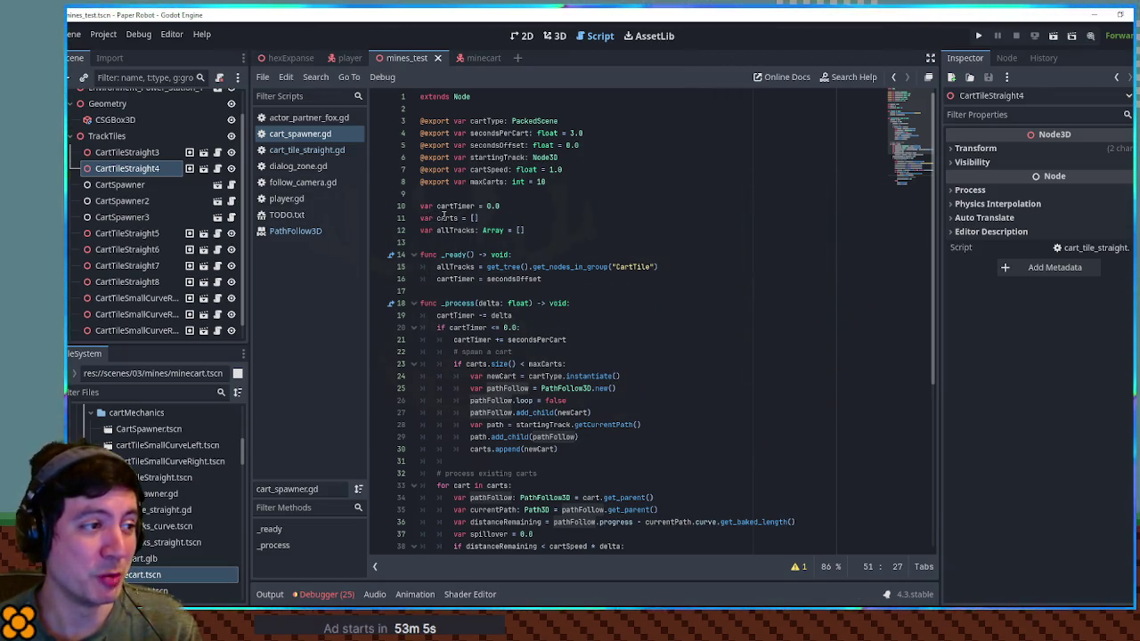
scroll(540, 357, "down", 3)
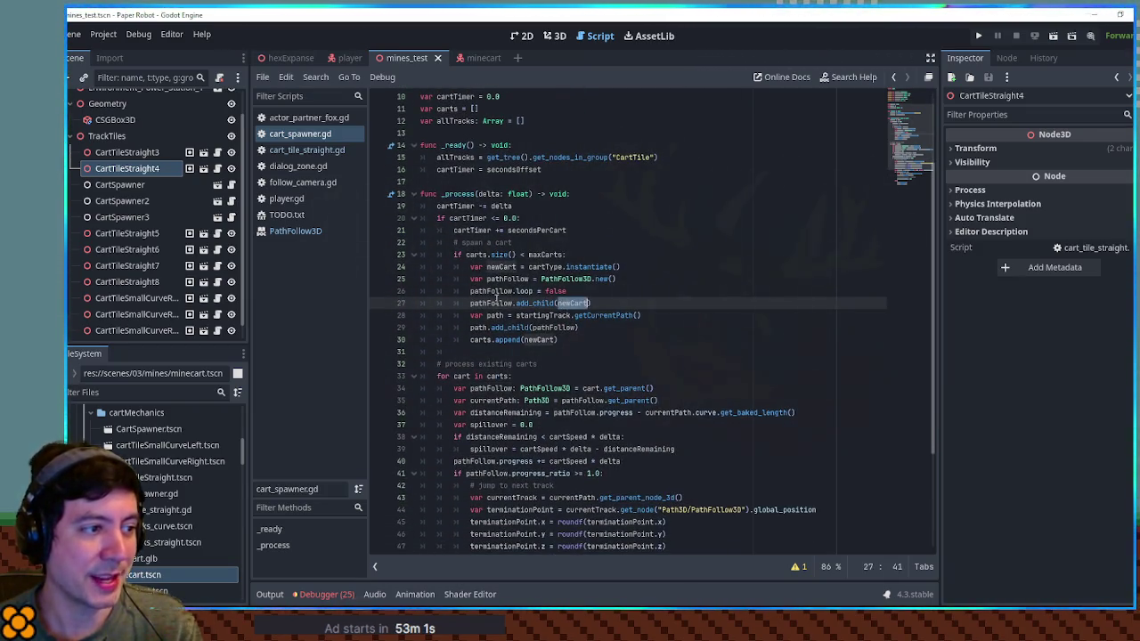
double_click(481, 303)
scroll(478, 303, "up", 2)
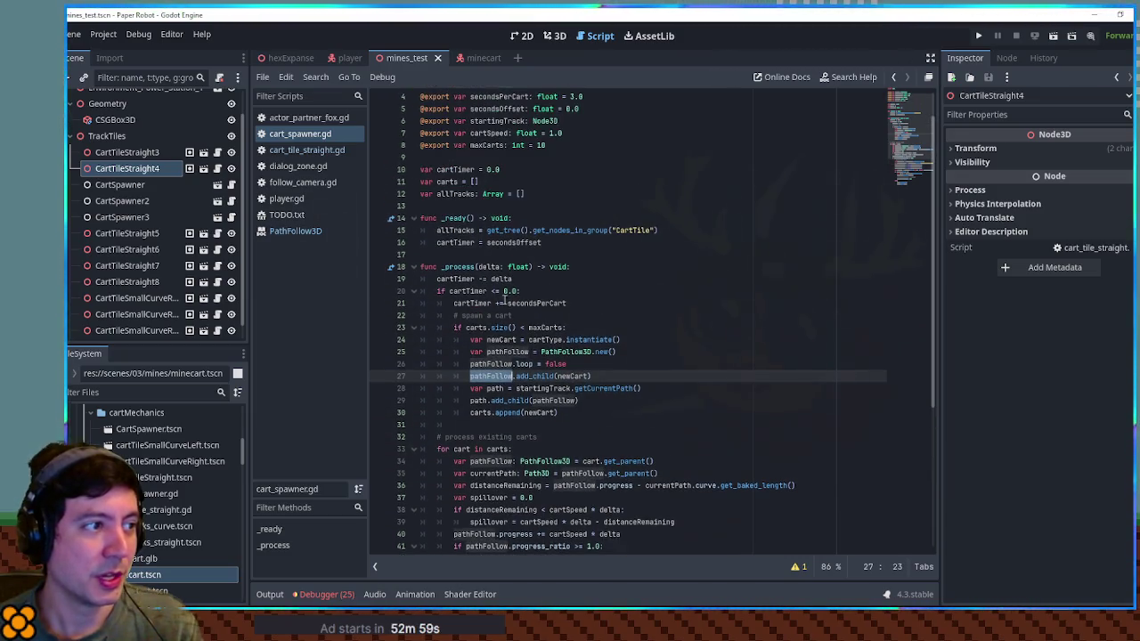
left_click(485, 181)
key("ctrl+shift+d")
Rename the duplicated array to pathFollows and add a pathFollows.append() line below carts.append().
double_click(448, 194)
type("pathFollowss = [")
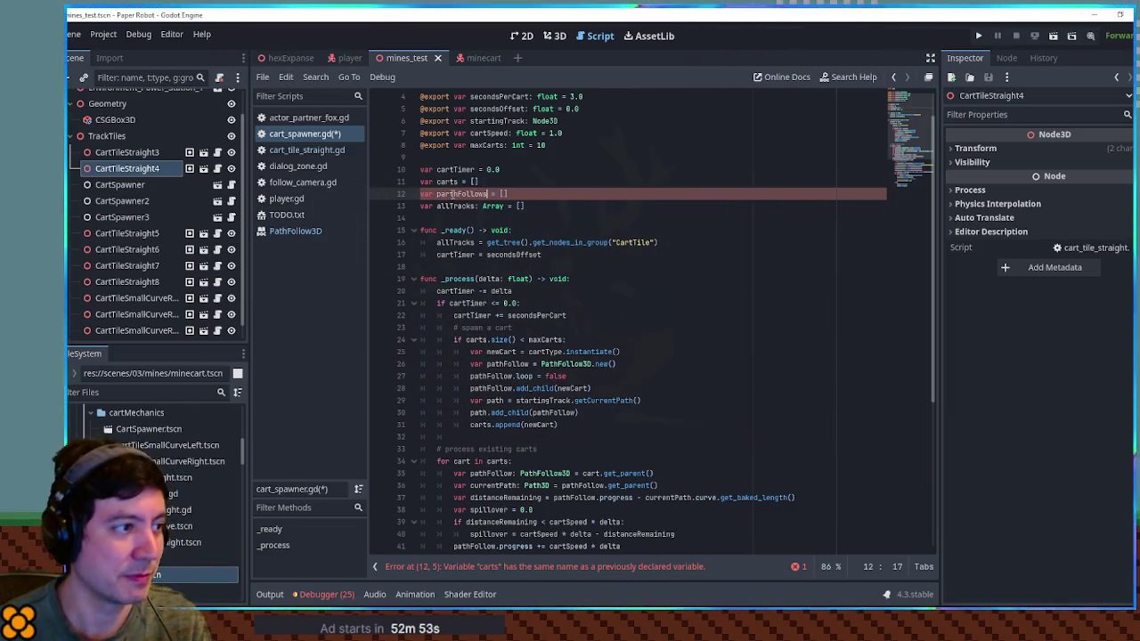
double_click(459, 194)
left_click(476, 424)
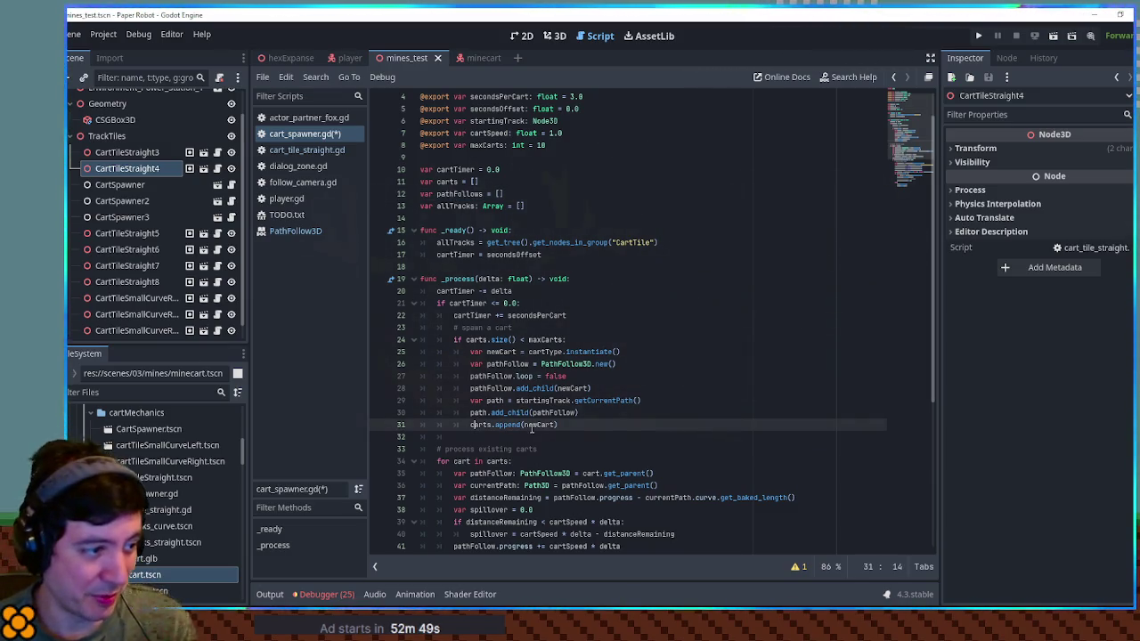
key("ctrl+shift+d")
double_click(459, 194)
key("ctrl+c")
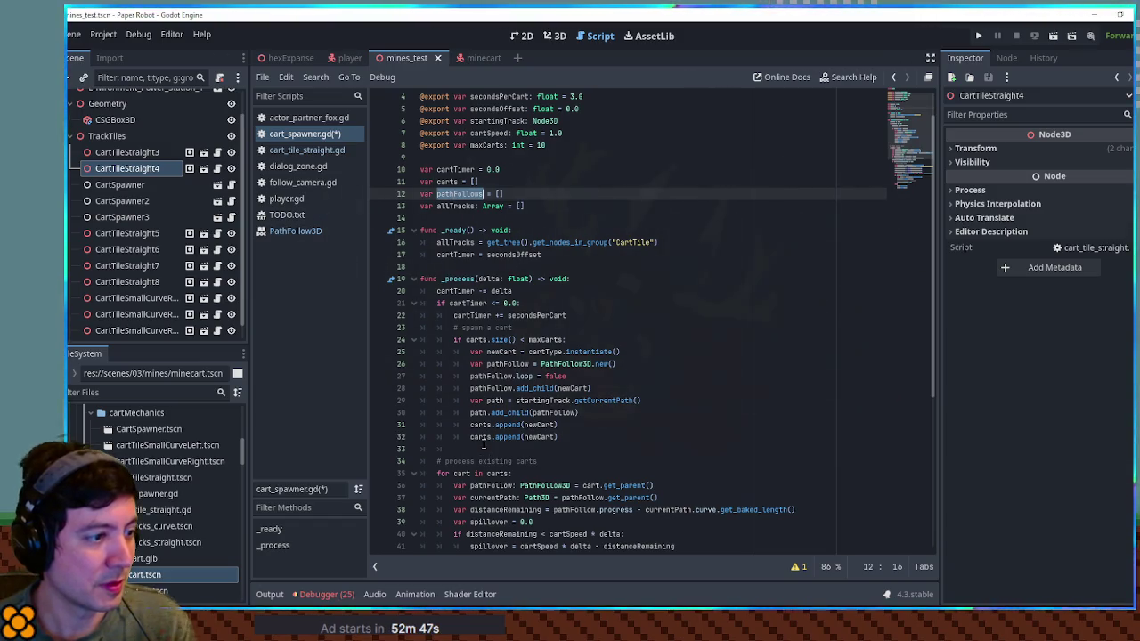
double_click(483, 436)
key("ctrl+v")
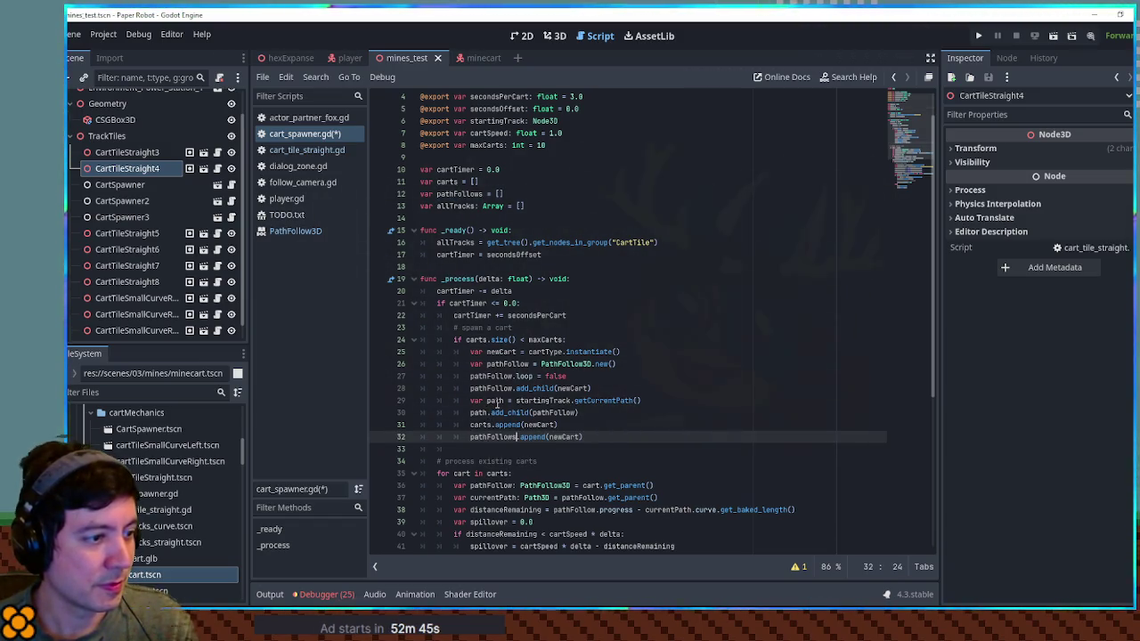
Make the new line append pathFollow instead of newCart.
scroll(491, 409, "up", 2)
double_click(495, 425)
key("ctrl+c")
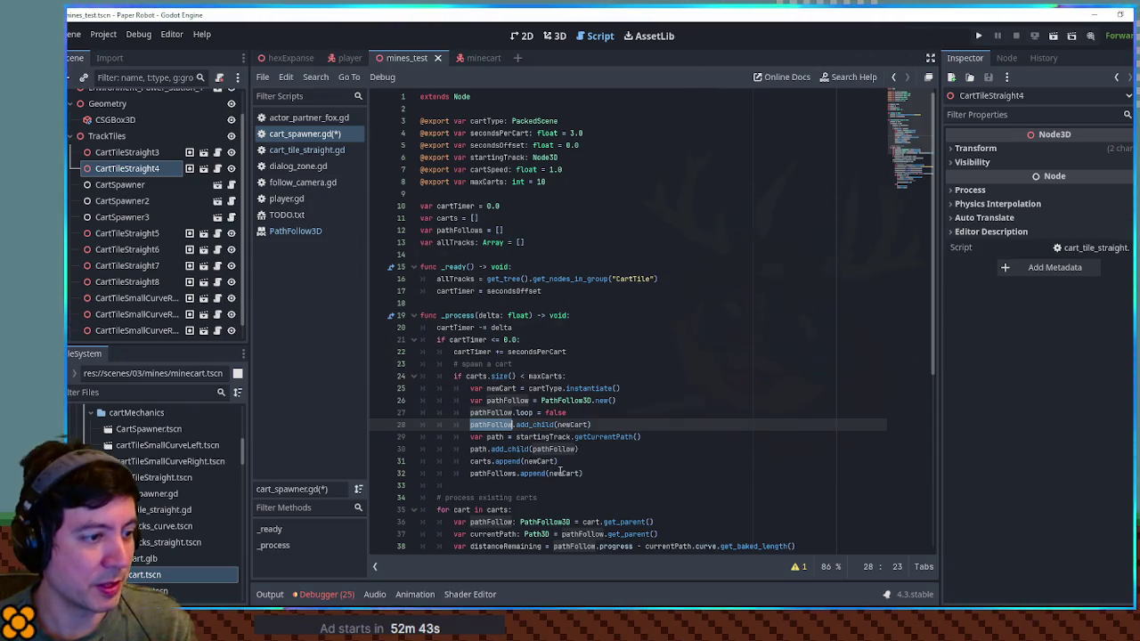
double_click(568, 473)
key("ctrl+v")
Review newCart, pathFollow and startingTrack in the spawn code on lines 28–31.
scroll(597, 386, "down", 5)
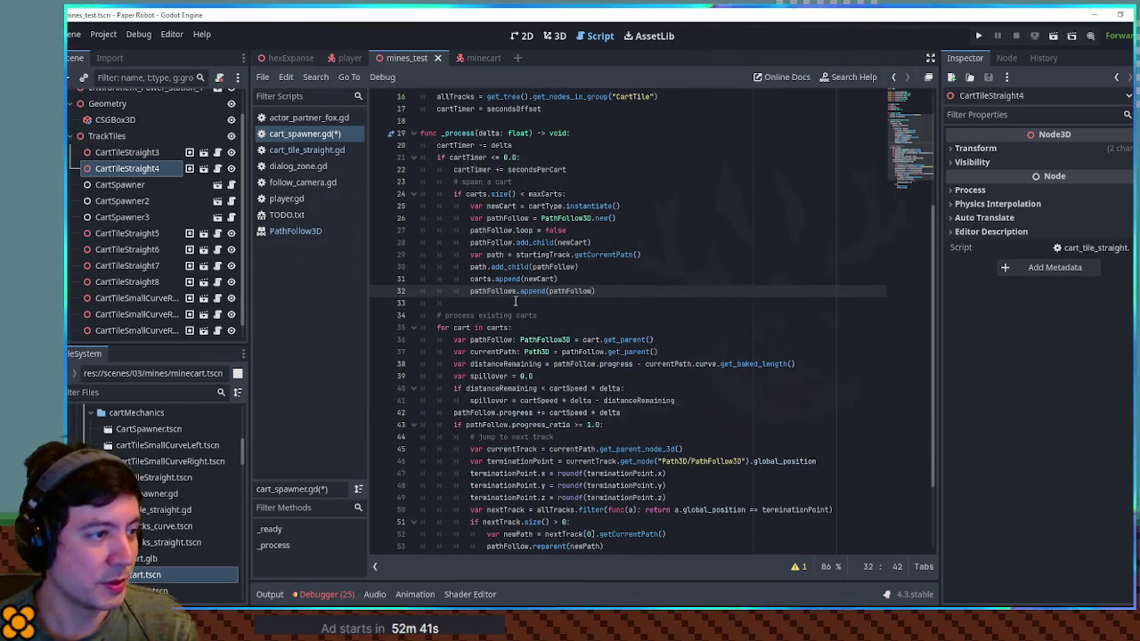
double_click(538, 279)
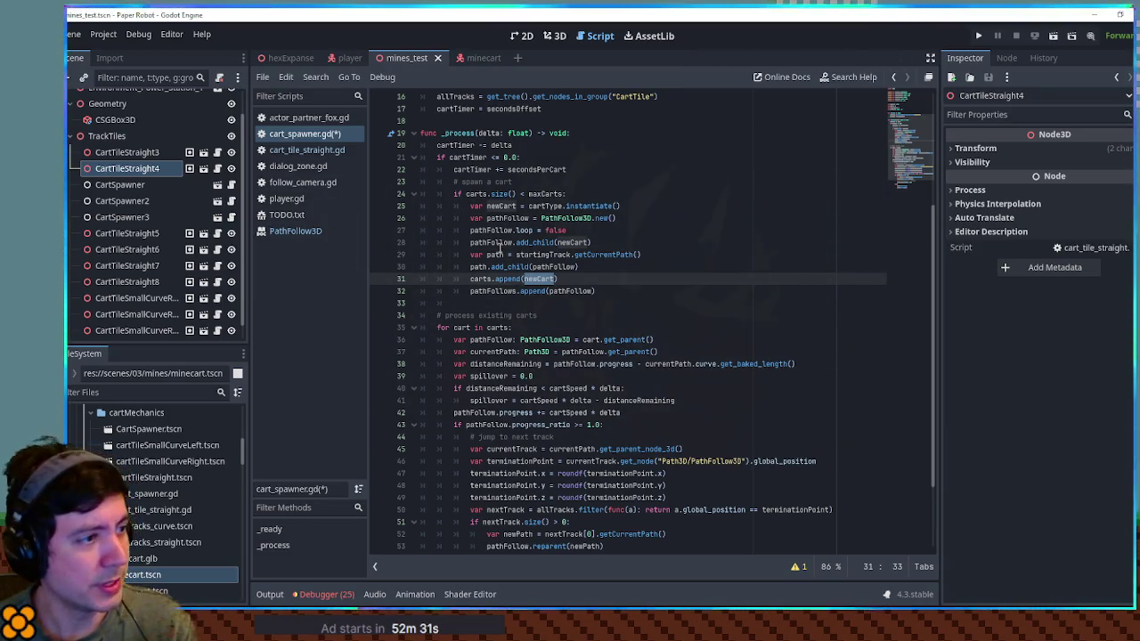
double_click(499, 243)
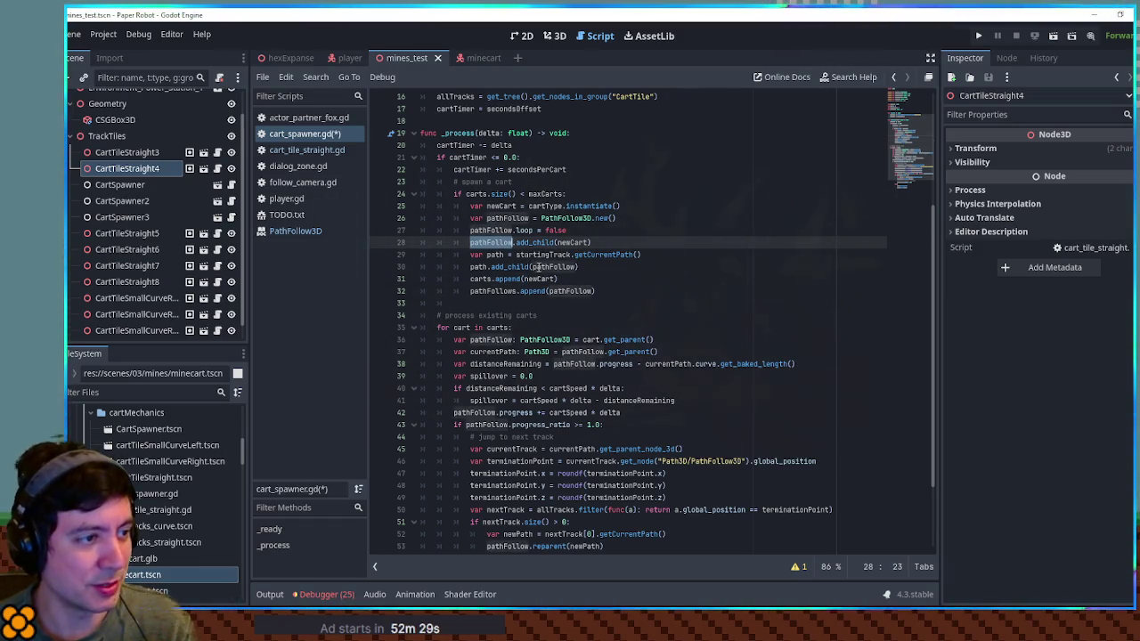
double_click(538, 258)
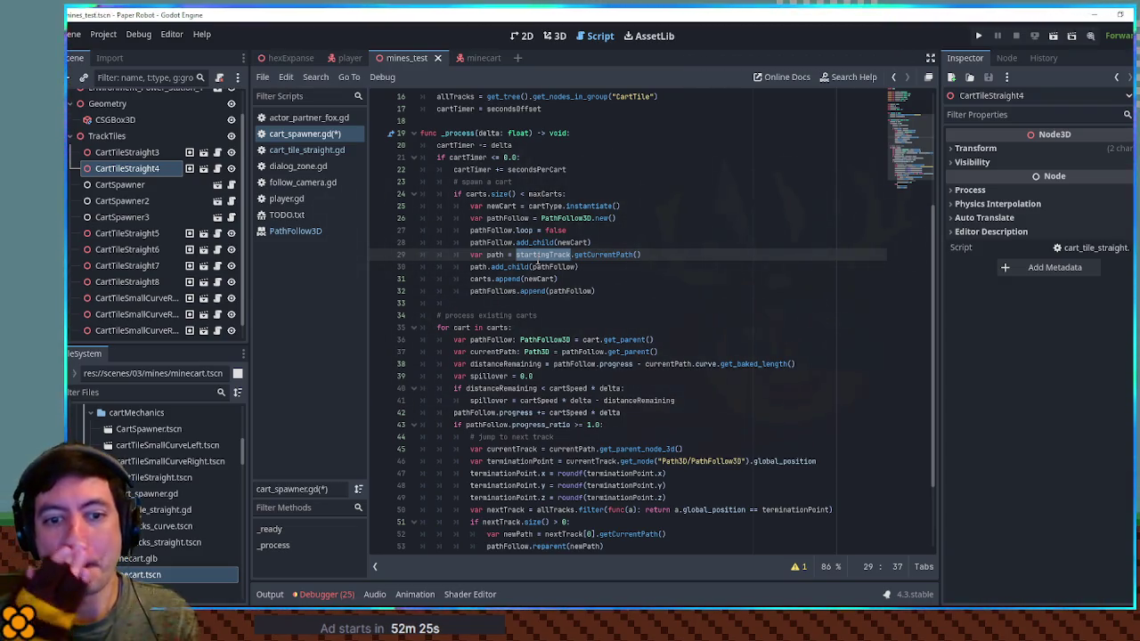
scroll(560, 249, "up", 3)
scroll(559, 259, "down", 4)
scroll(559, 267, "up", 2)
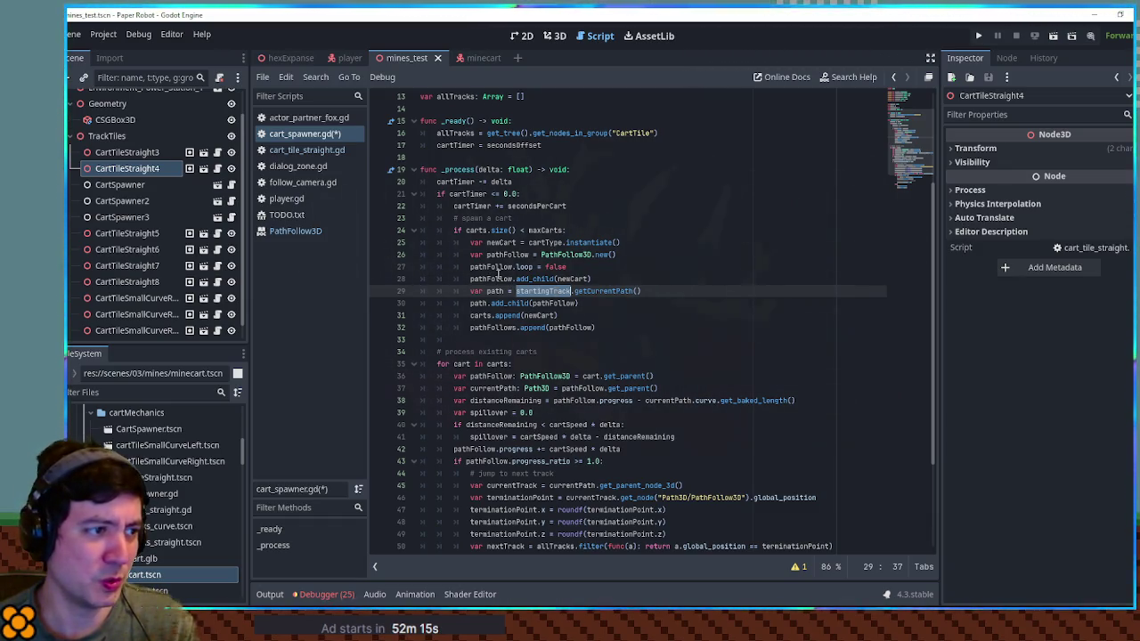
Change line 28 to SceneManager.currentScene.add_child(newCart) and check the carts array usage.
double_click(499, 279)
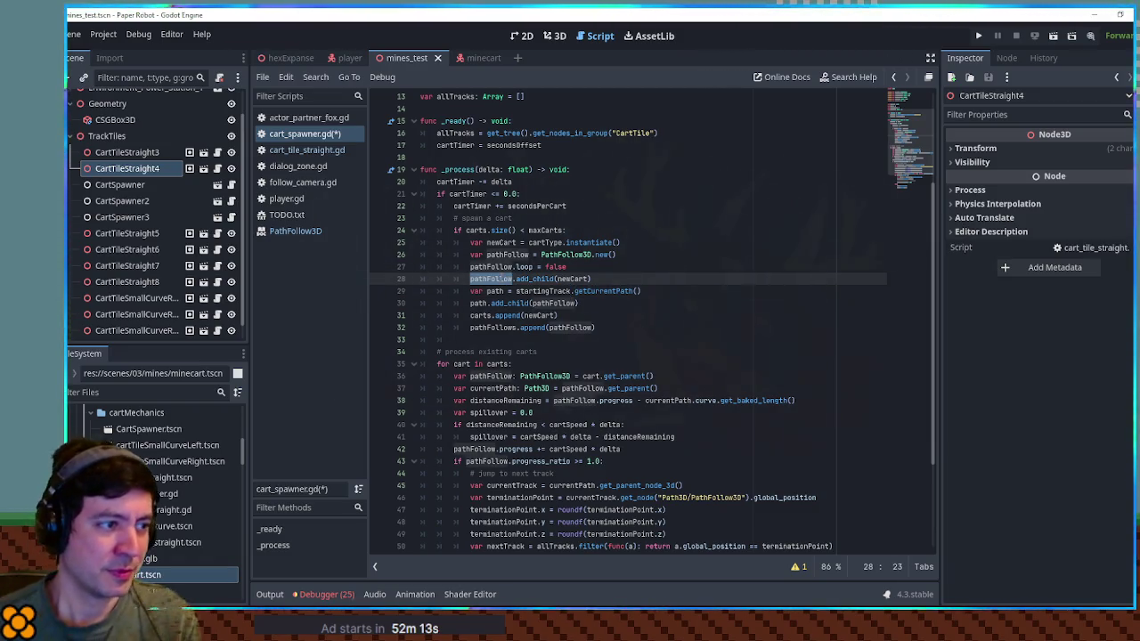
type("SceneManager")
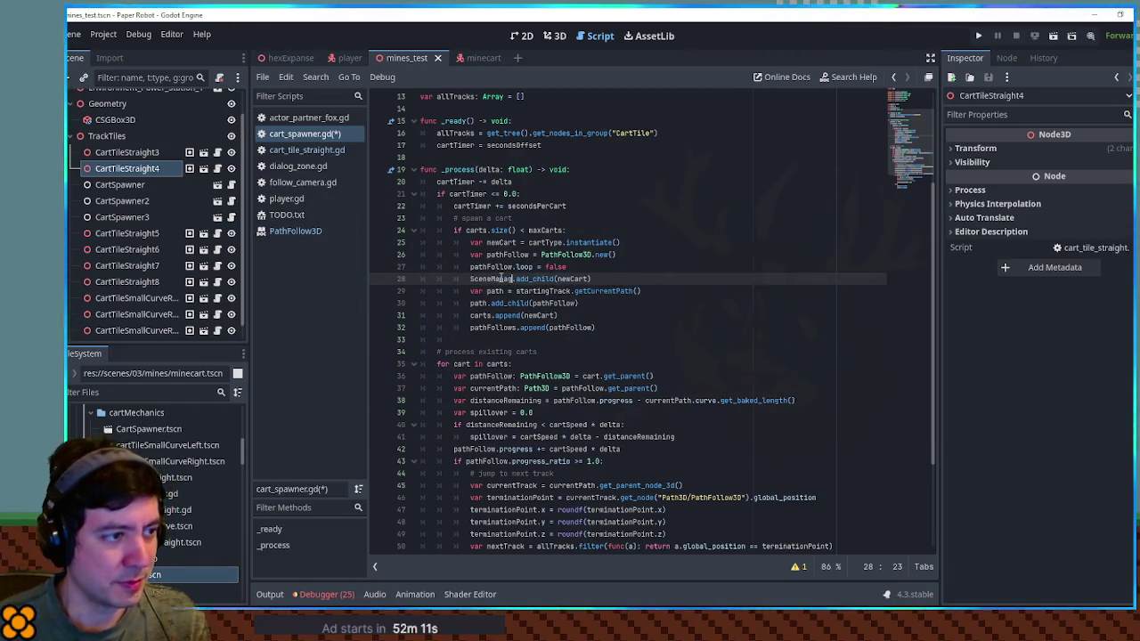
type(".currentScene")
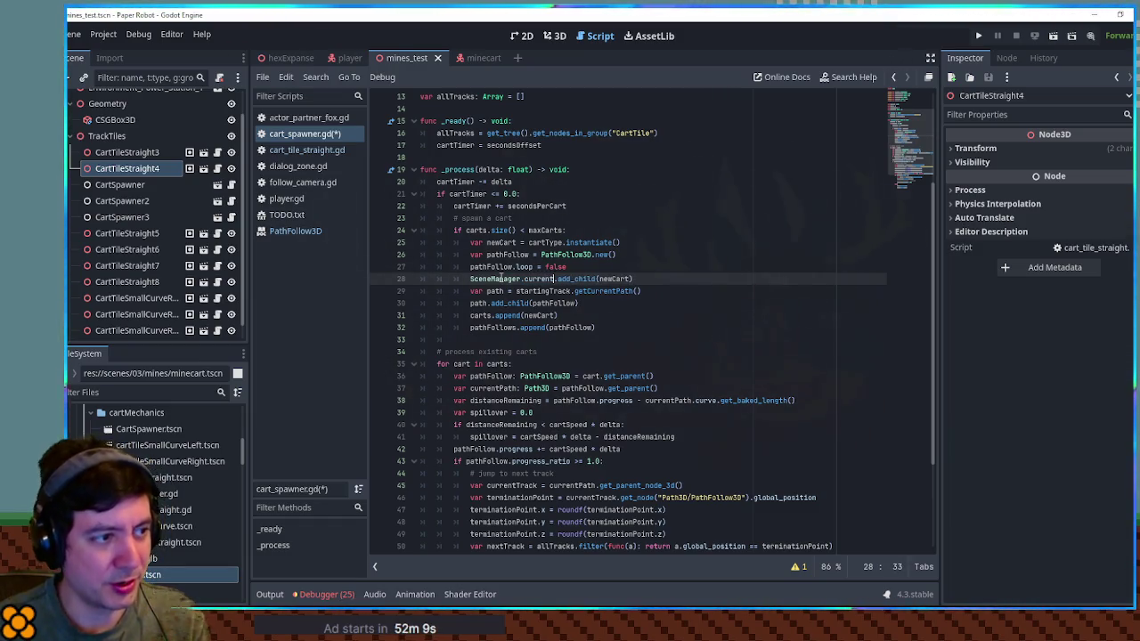
left_click(654, 279)
double_click(635, 279)
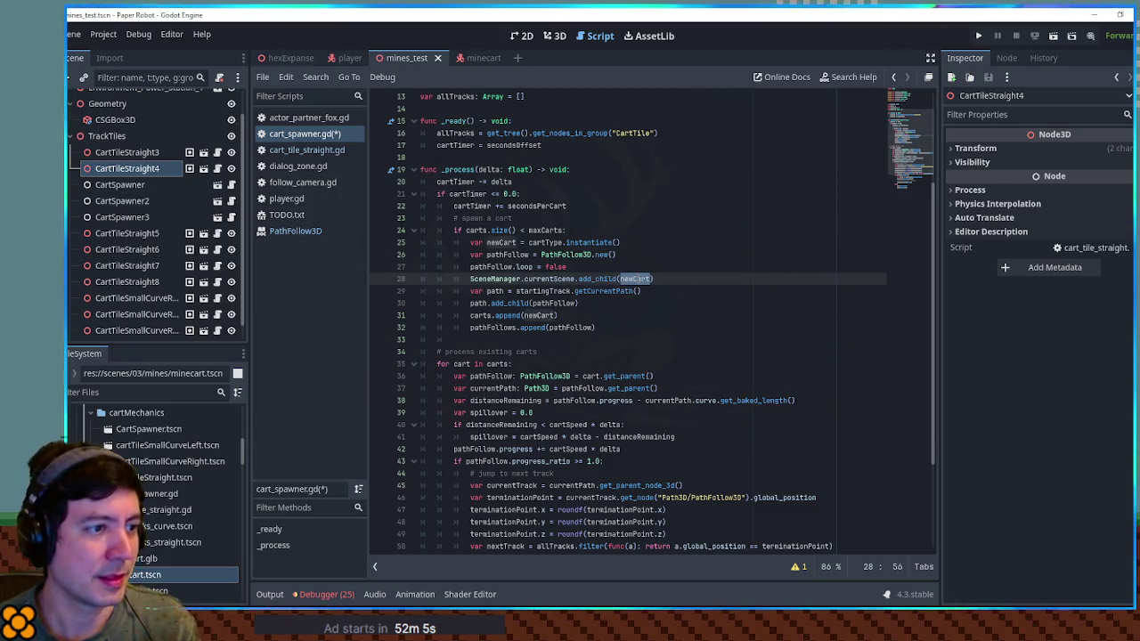
double_click(480, 315)
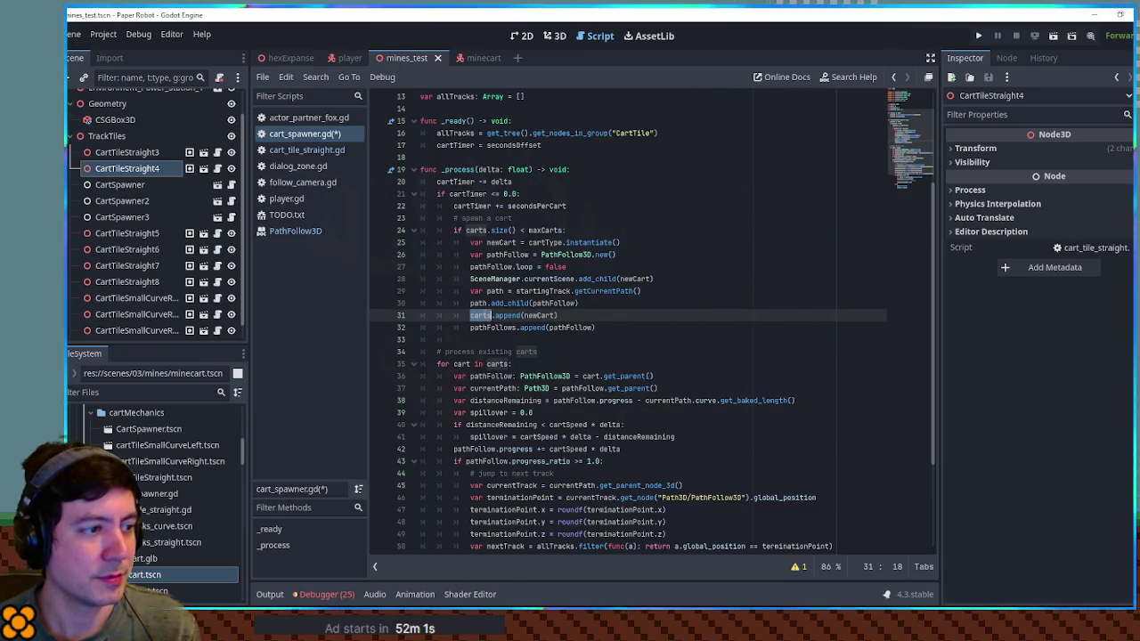
scroll(492, 351, "down", 4)
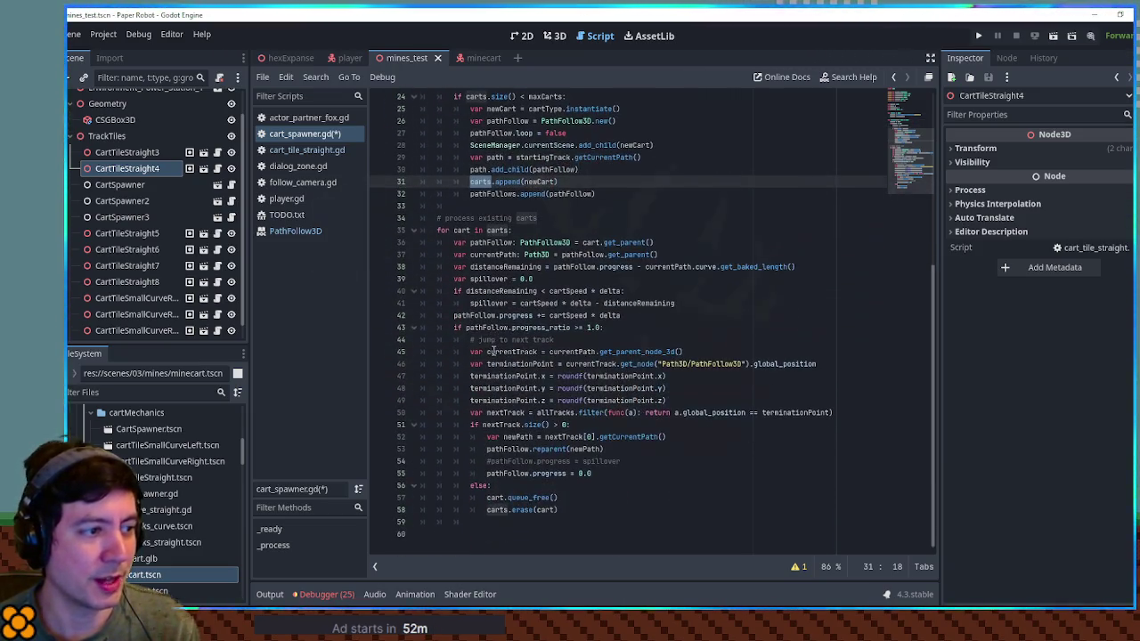
Change the loop header to for cartIndex in range(carts.size()):.
left_click(472, 231)
type("Index")
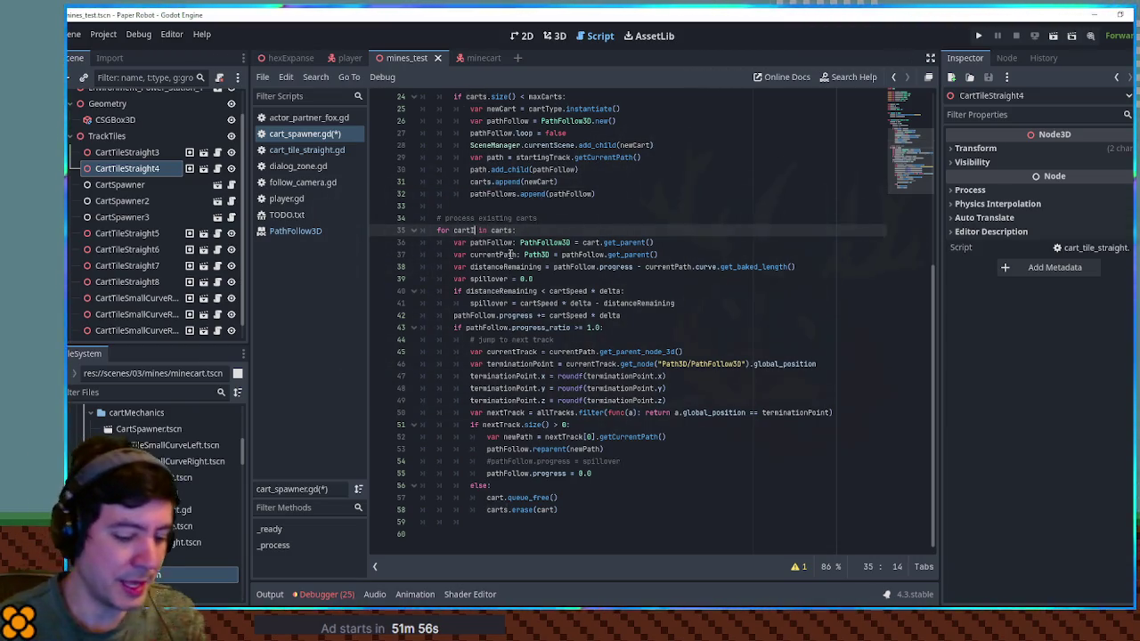
key("Right")
type("range(")
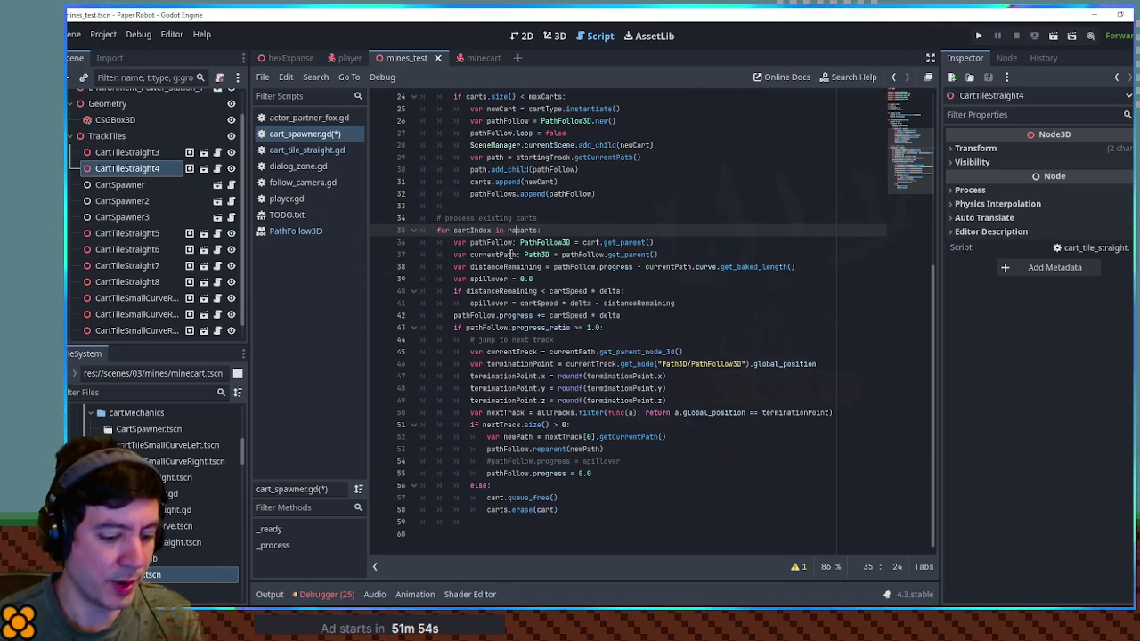
key("ctrl+Right")
type(")")
key("Left")
type(".size(")
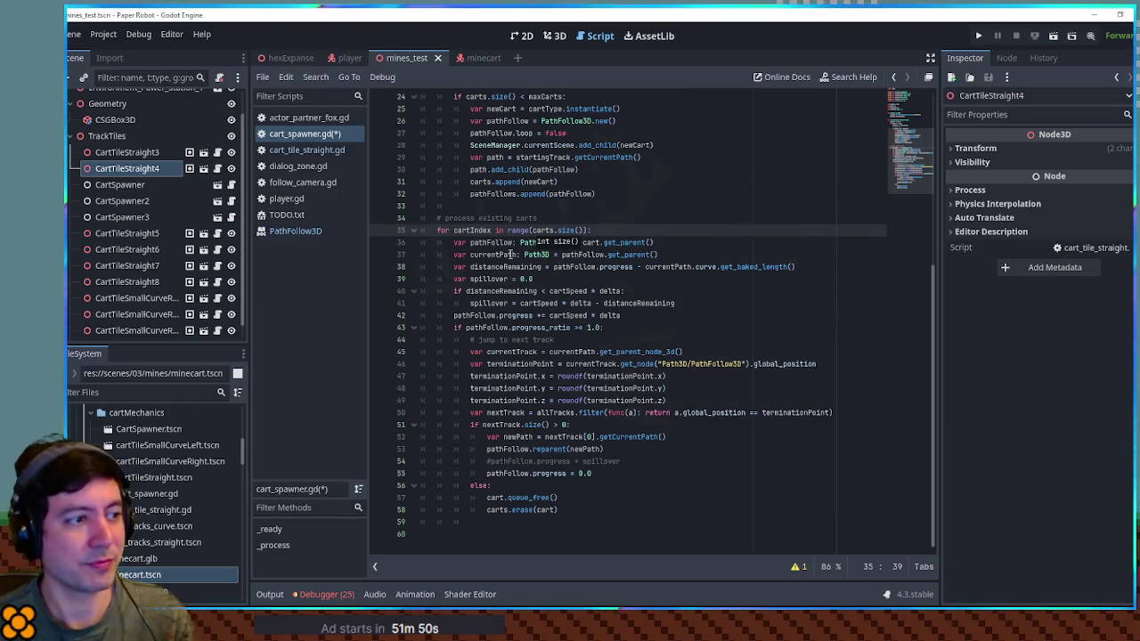
Add var cart = carts[cartIndex] as the first line inside the loop.
left_click(492, 230)
left_click(603, 230)
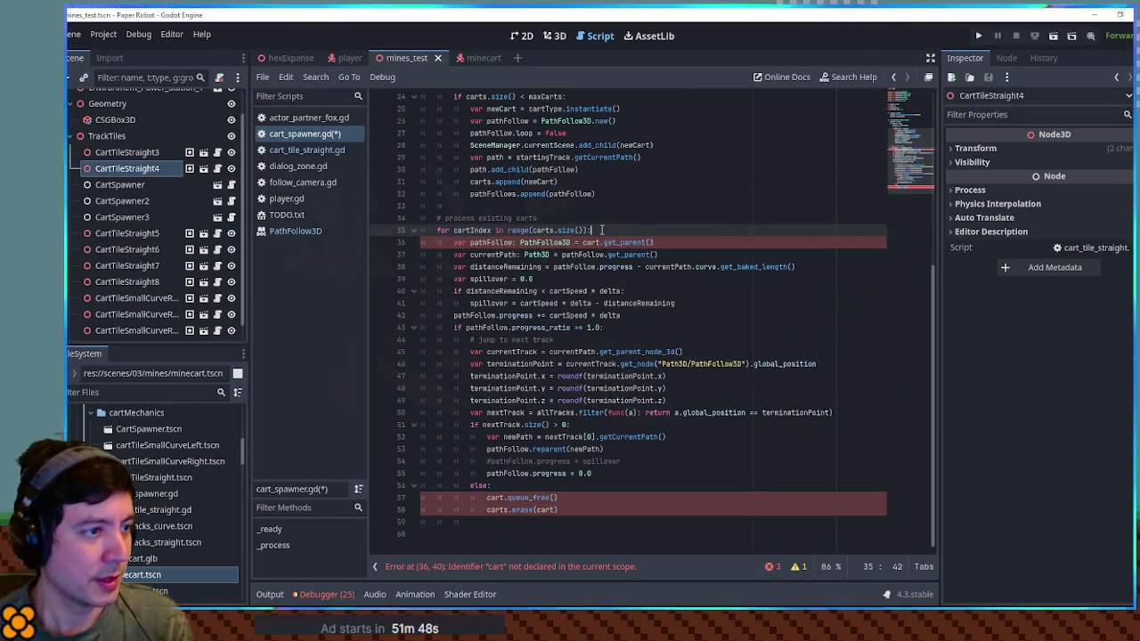
key("Return")
type("var cart = ")
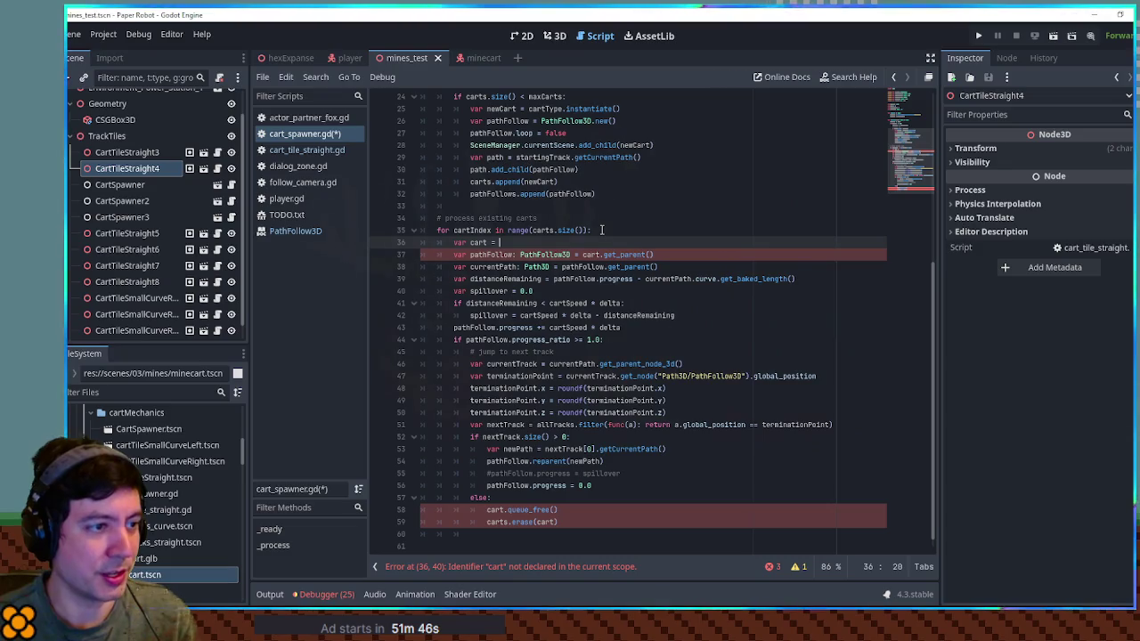
type("carts[")
type("cart")
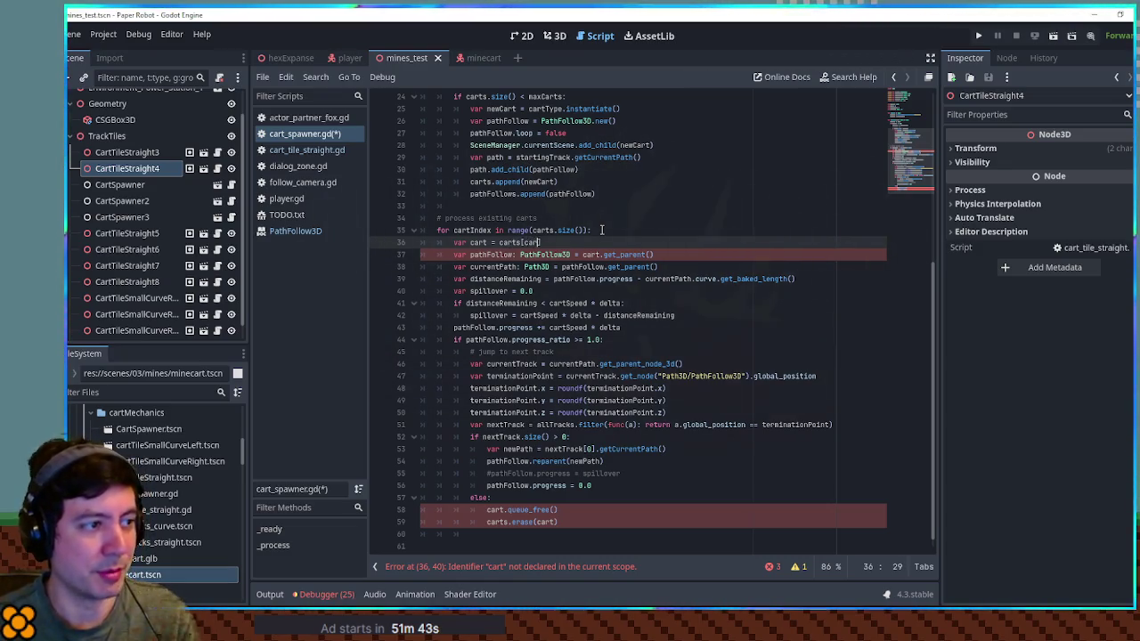
type("I")
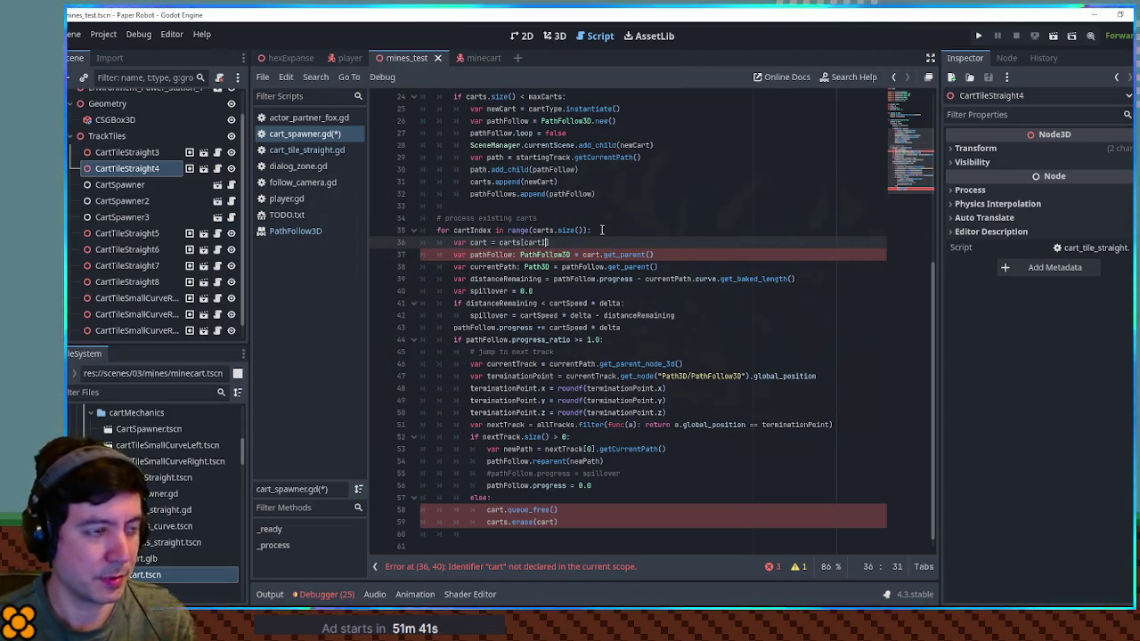
key("ctrl+z")
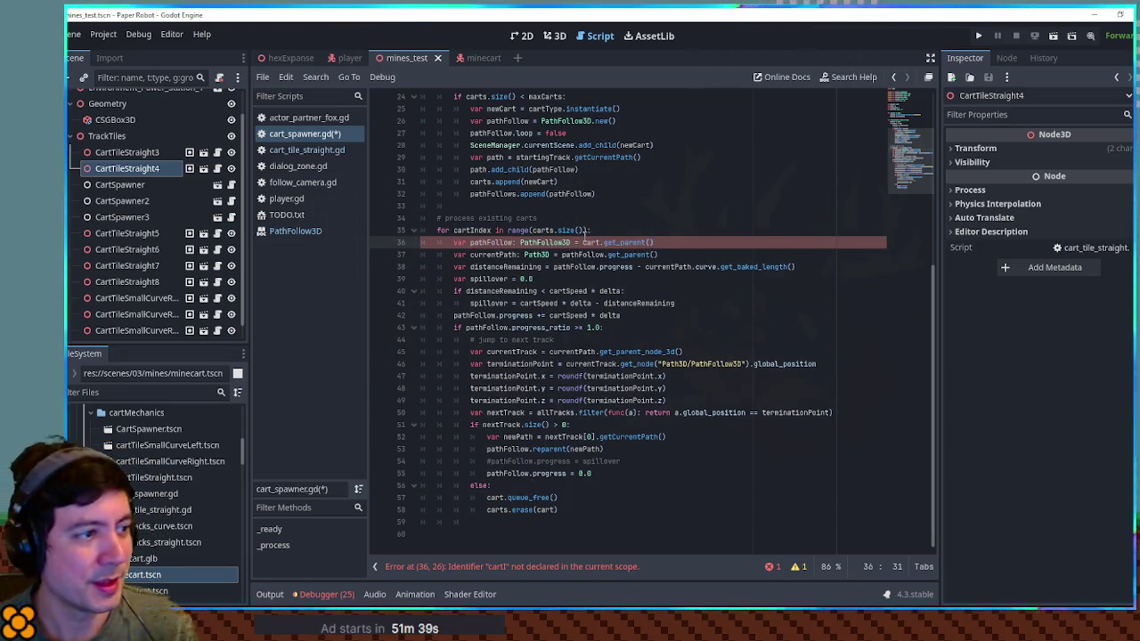
double_click(478, 230)
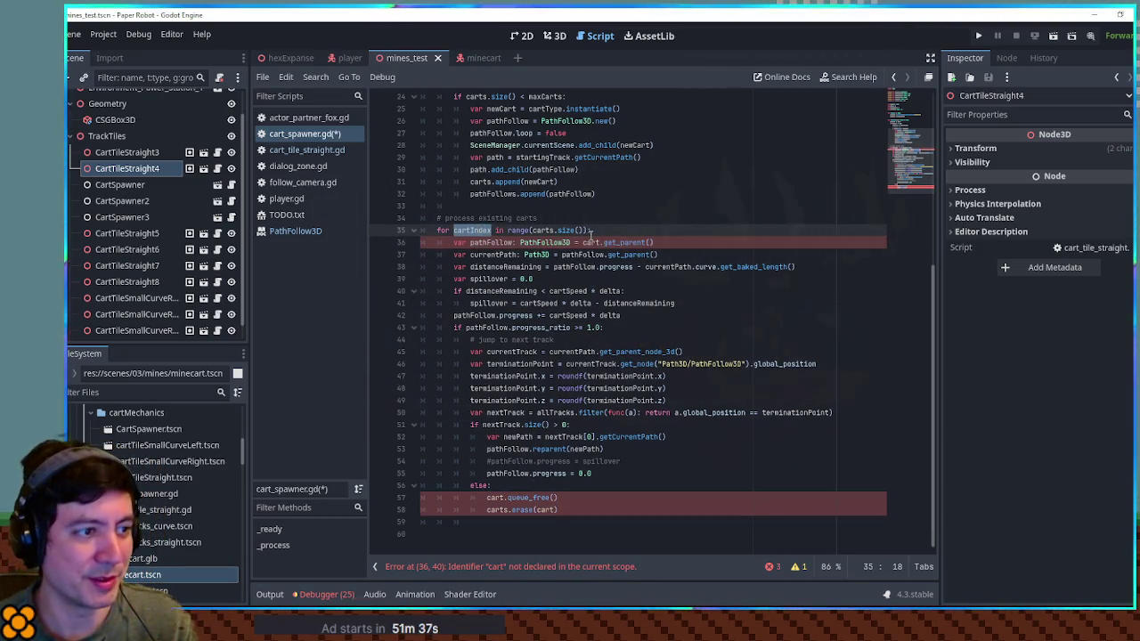
key("ctrl+y")
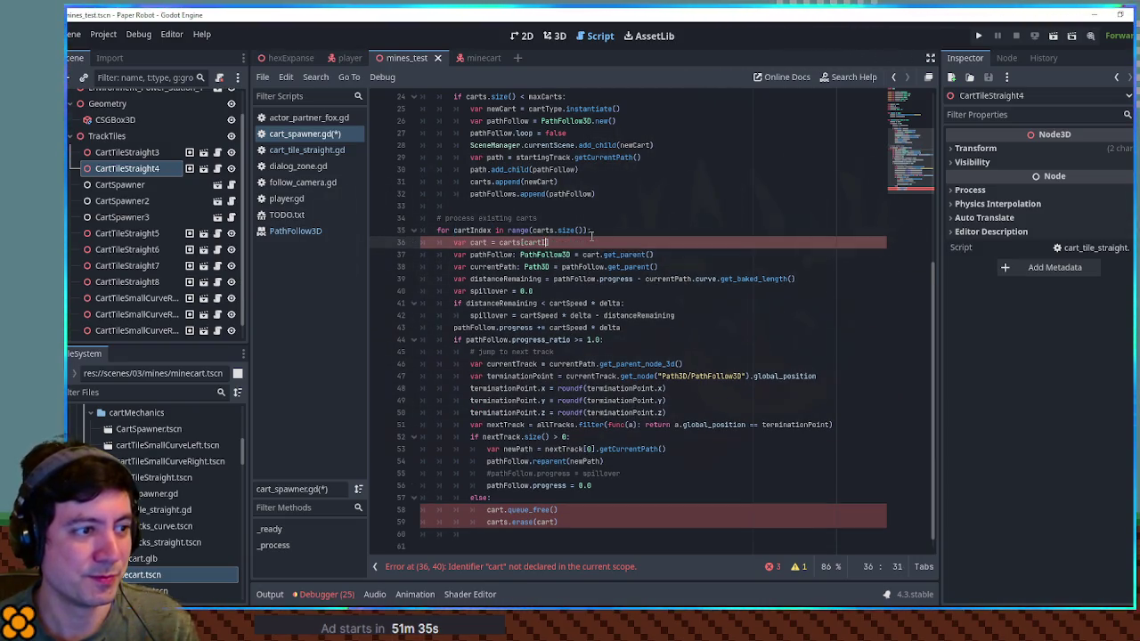
type("ndex")
Declare var indexesToDelete = [] on a new line above the loop.
key("Up")
key("Up")
key("Return")
type("var ")
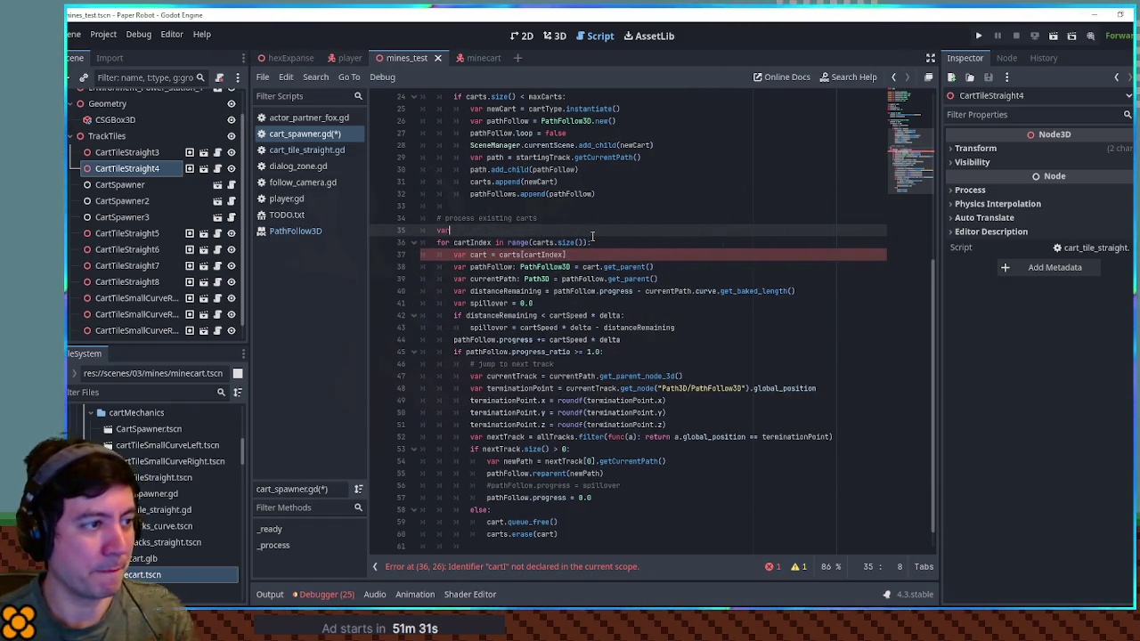
type("inde")
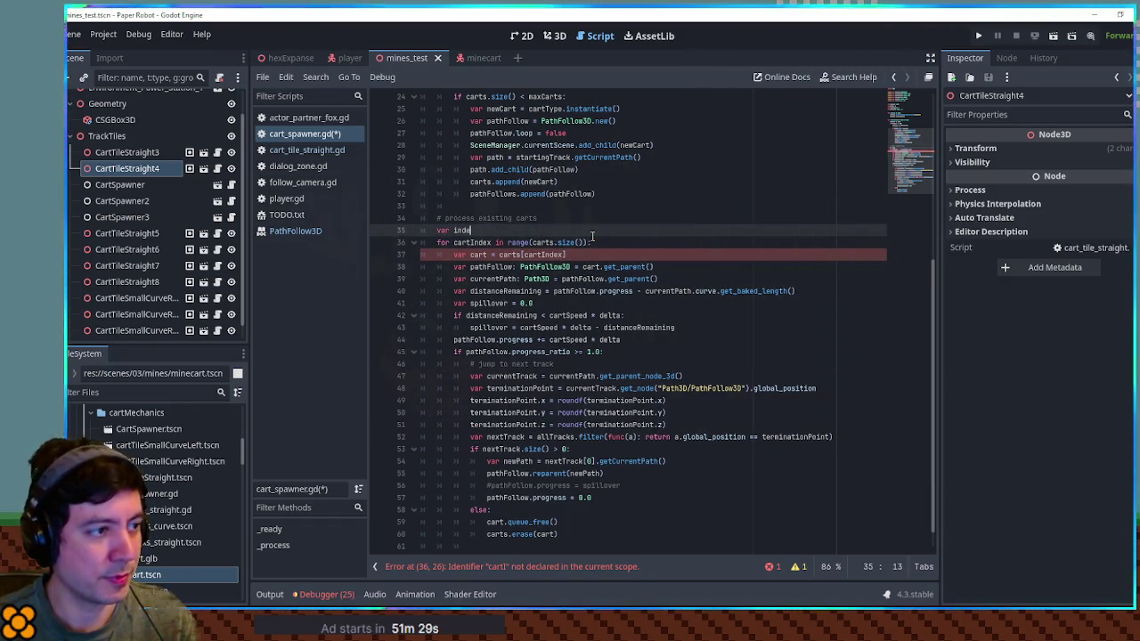
type("xesToDe")
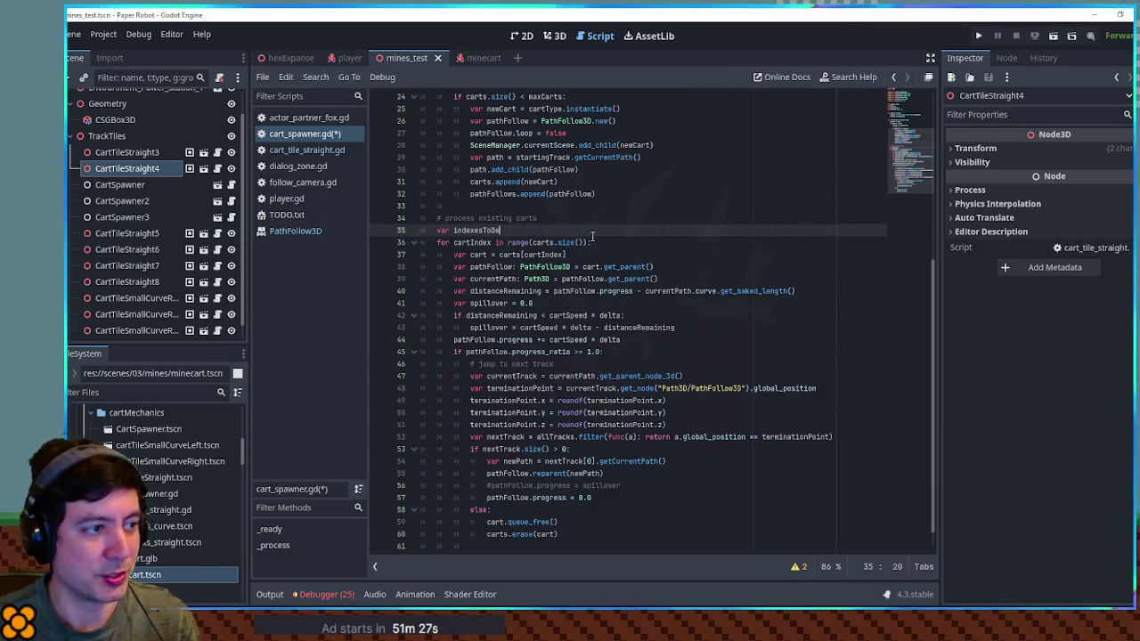
type("lete = [")
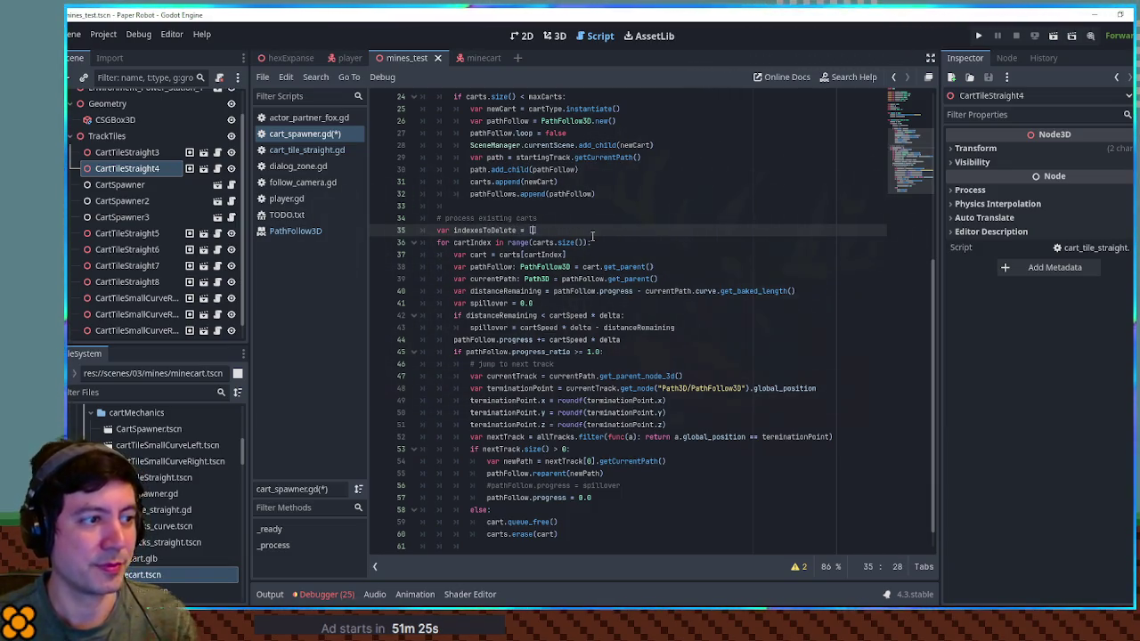
key("Down")
key("Down")
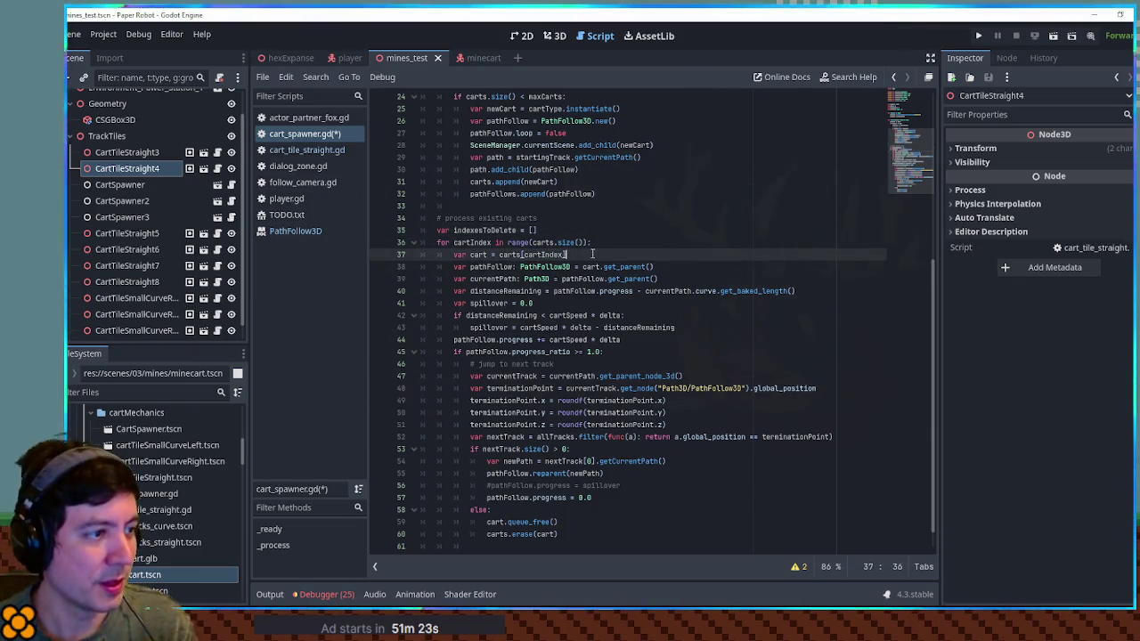
key("End")
Review the pathFollow taken from cart.get_parent() and the pathFollows array declaration.
double_click(510, 266)
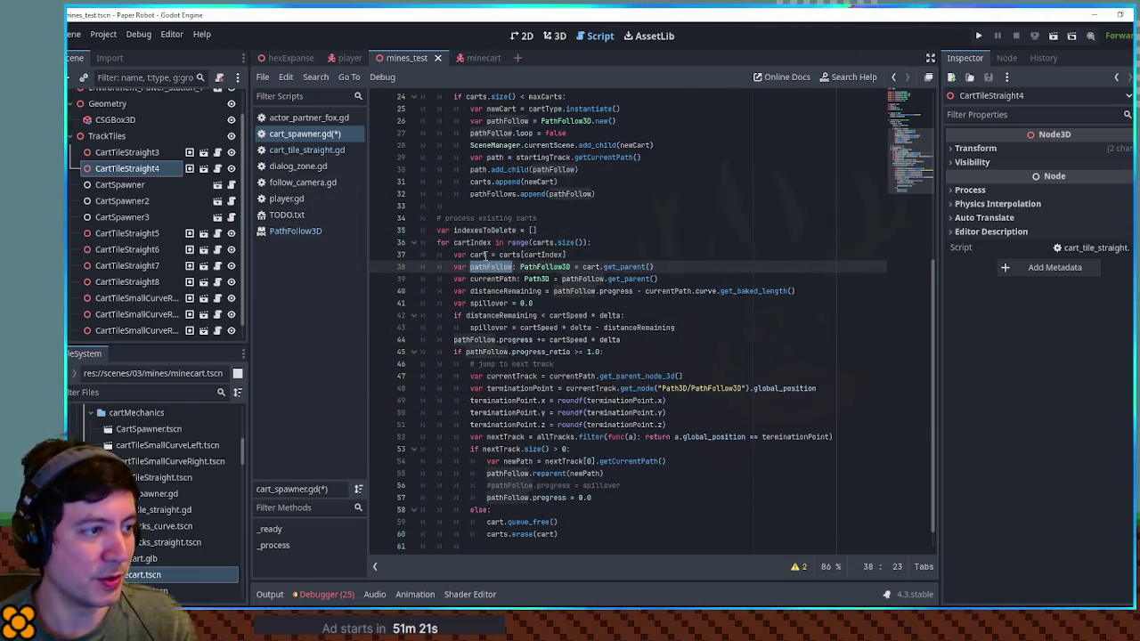
scroll(534, 241, "up", 5)
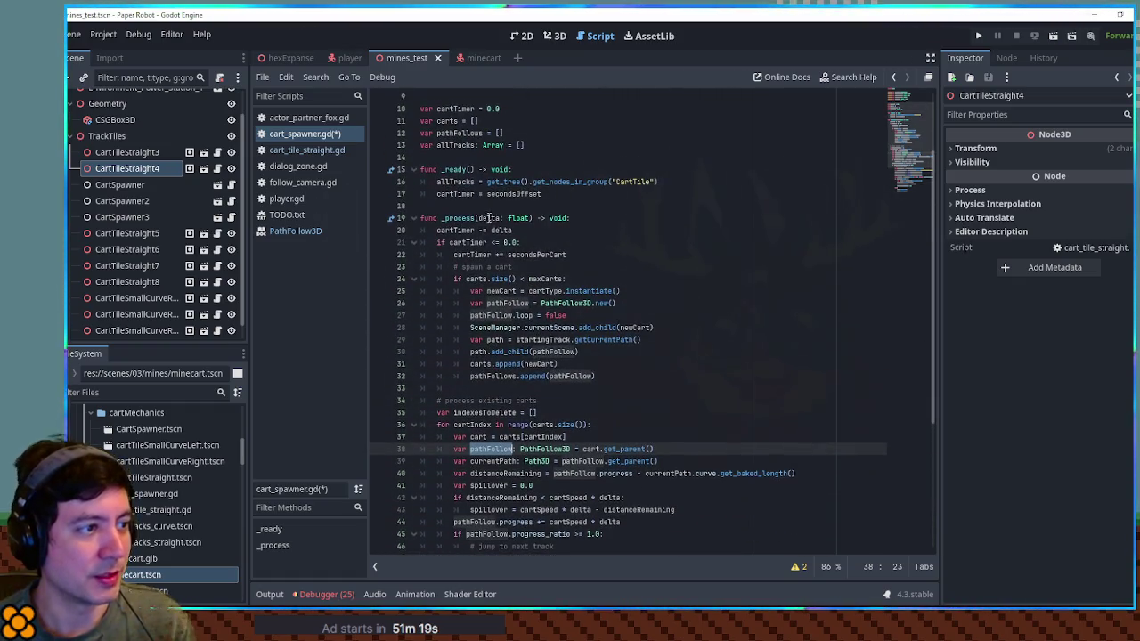
double_click(453, 133)
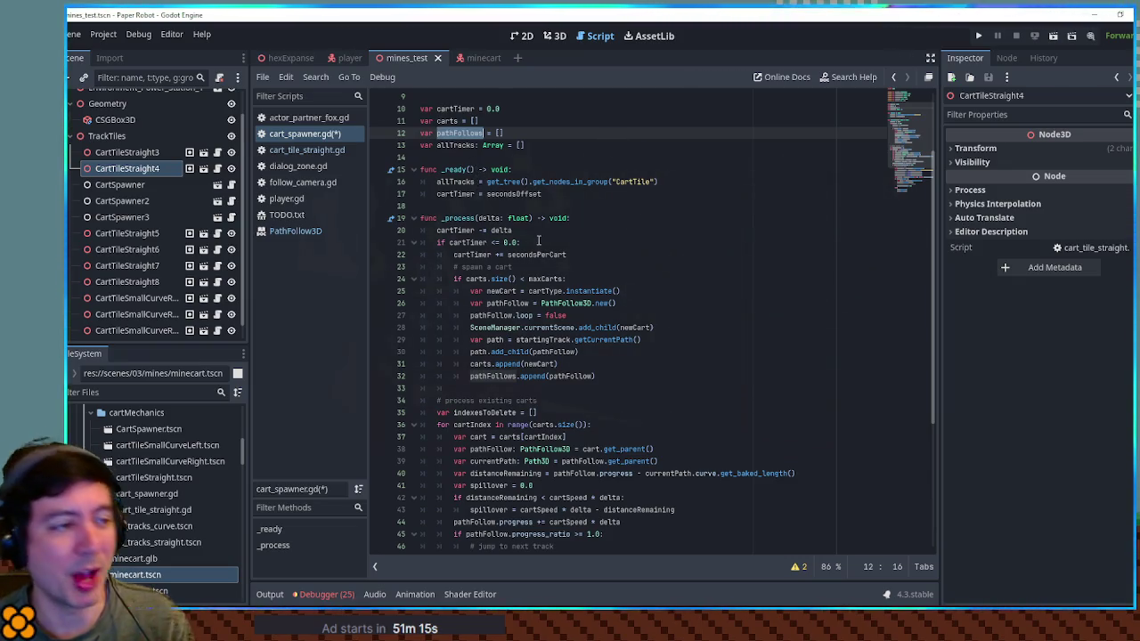
scroll(539, 239, "down", 3)
scroll(540, 236, "up", 3)
scroll(541, 236, "down", 3)
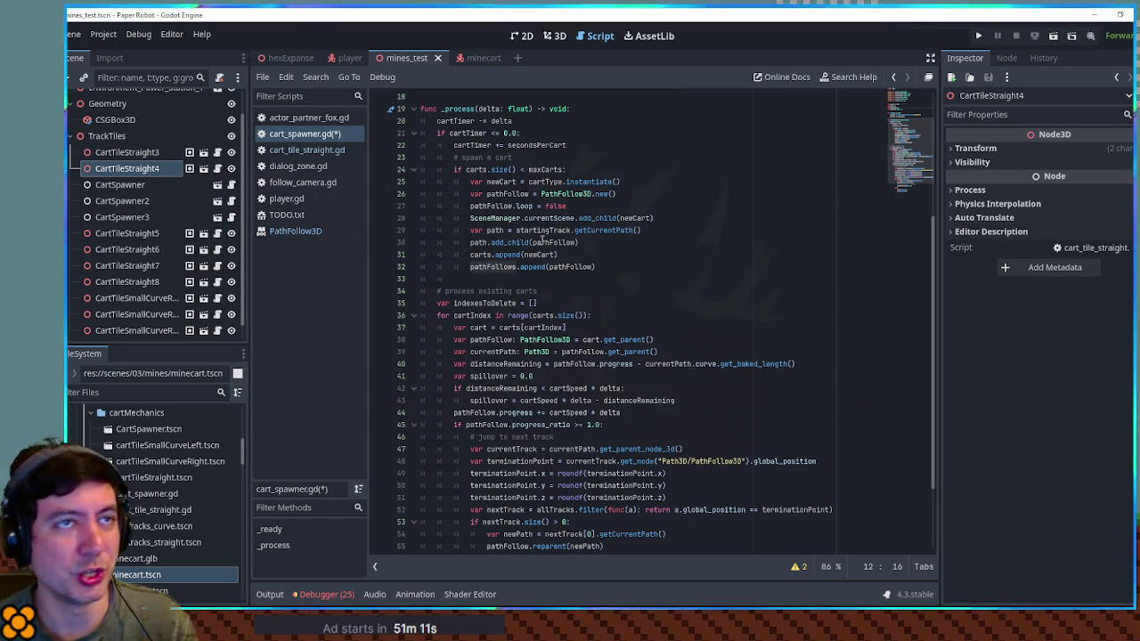
scroll(542, 239, "up", 1)
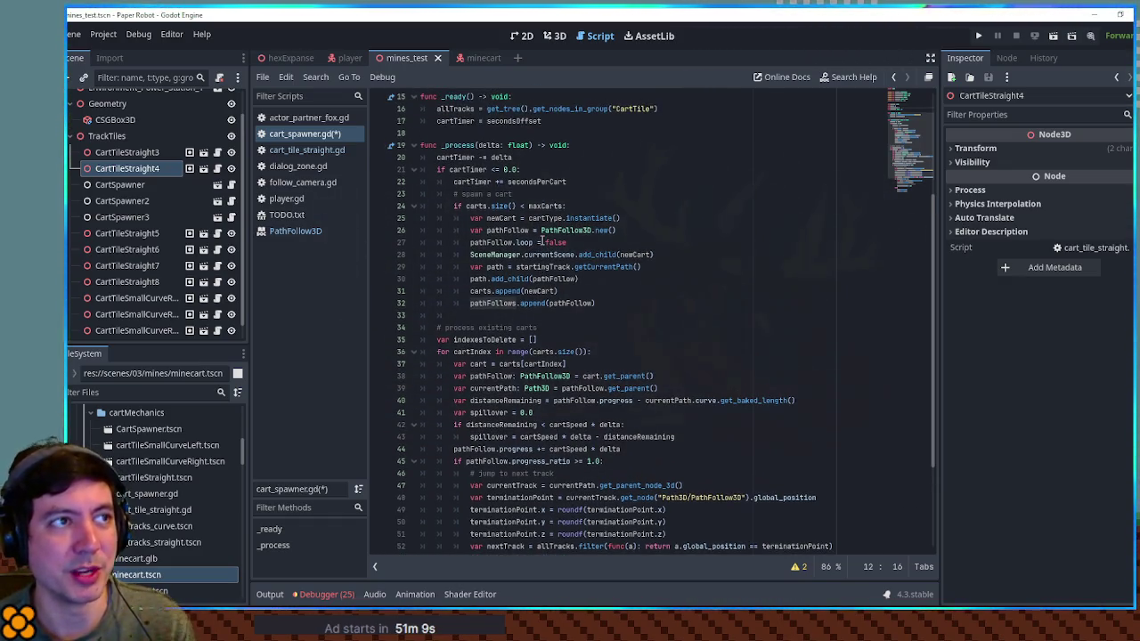
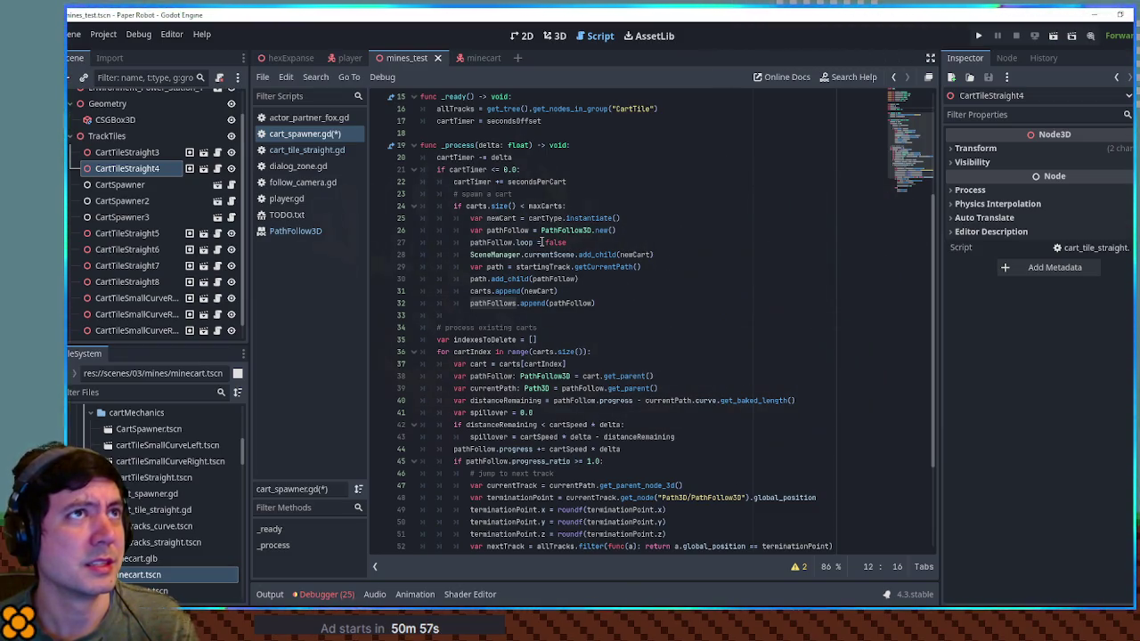
Undo the three index-based loop edits, restoring the original cart loop.
key("ctrl+z")
key("ctrl+z")
key("ctrl+z")
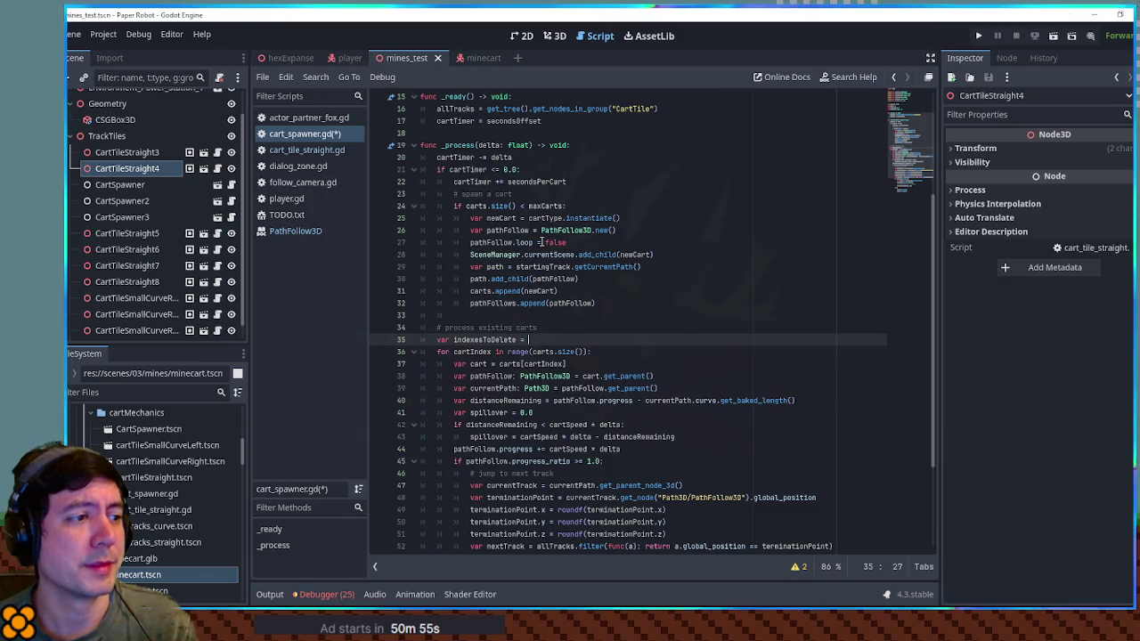
key("ctrl+z")
key("ctrl+z")
key("ctrl+z")
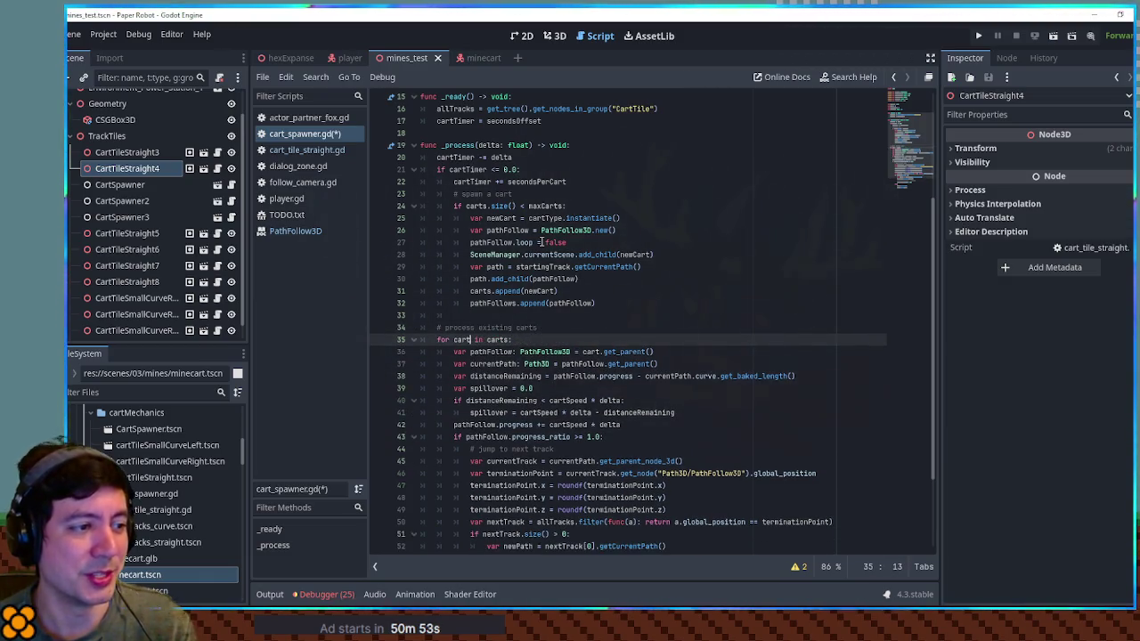
key("ctrl+z")
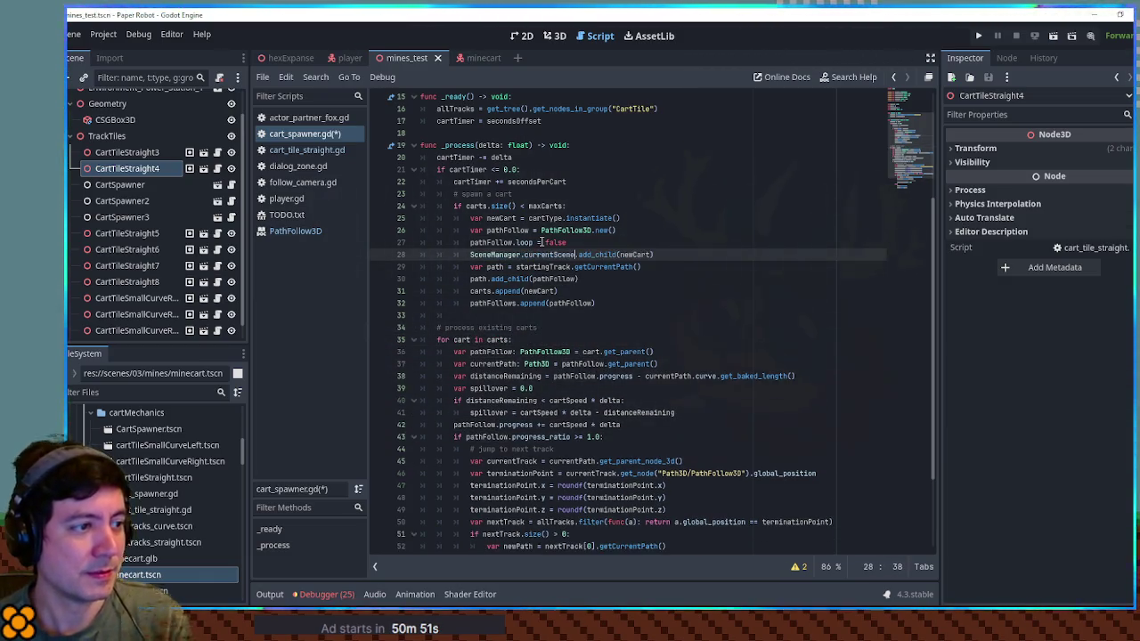
scroll(535, 240, "up", 3)
Rename the carts array declaration to cartObjects.
double_click(448, 169)
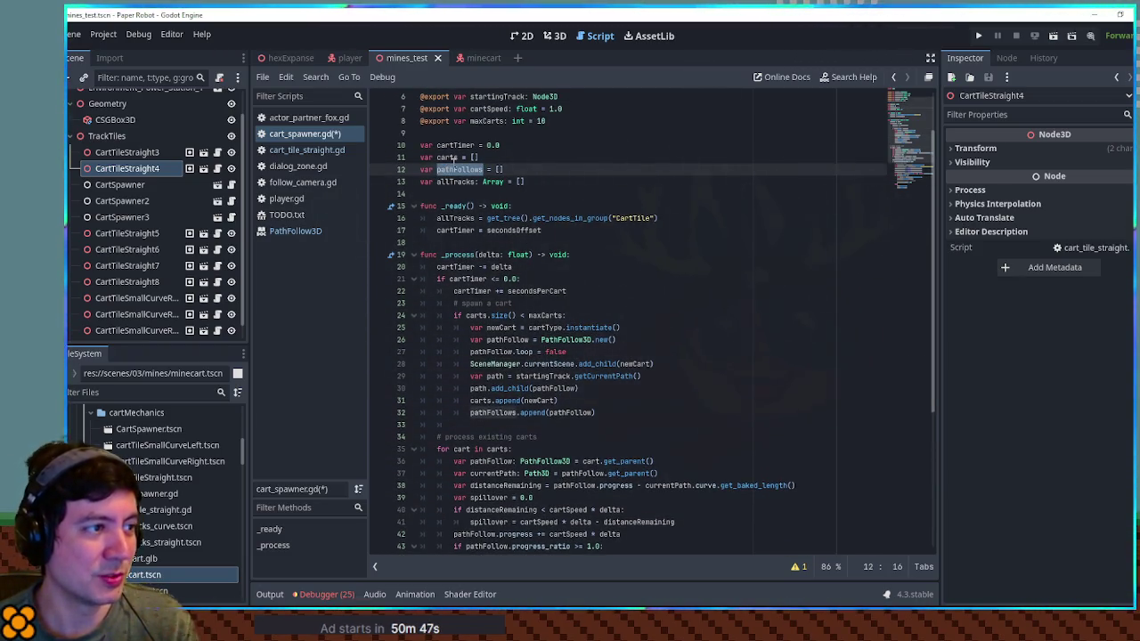
left_click(458, 158)
key("Left")
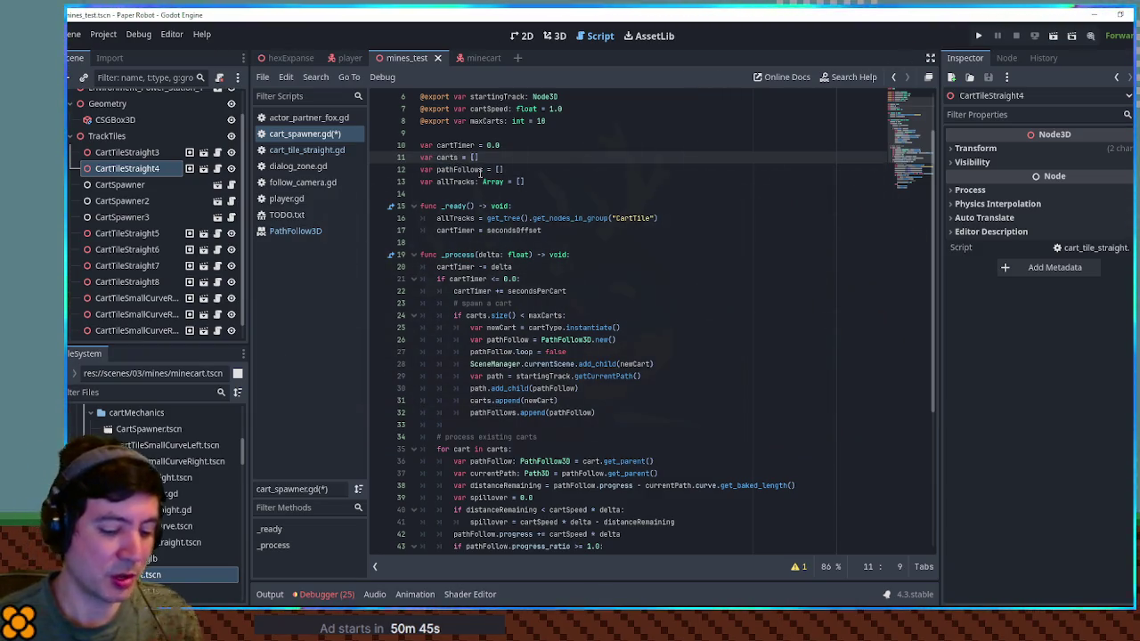
type("Han")
key("BackSpace")
key("BackSpace")
key("BackSpace")
type("Instance")
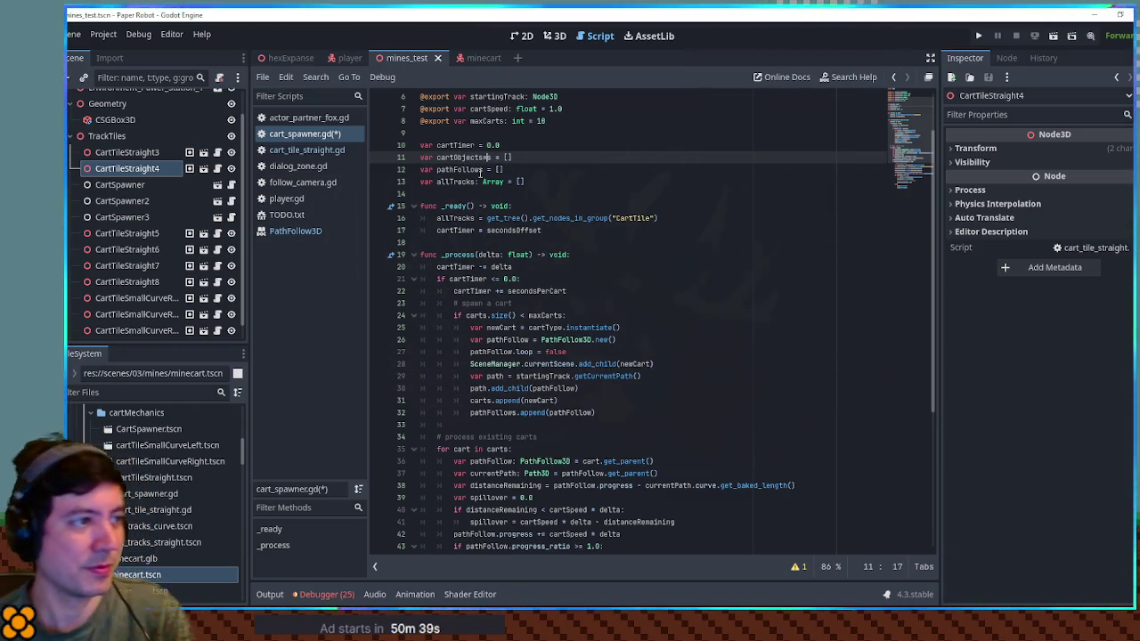
key("BackSpace")
double_click(479, 158)
key("ctrl+c")
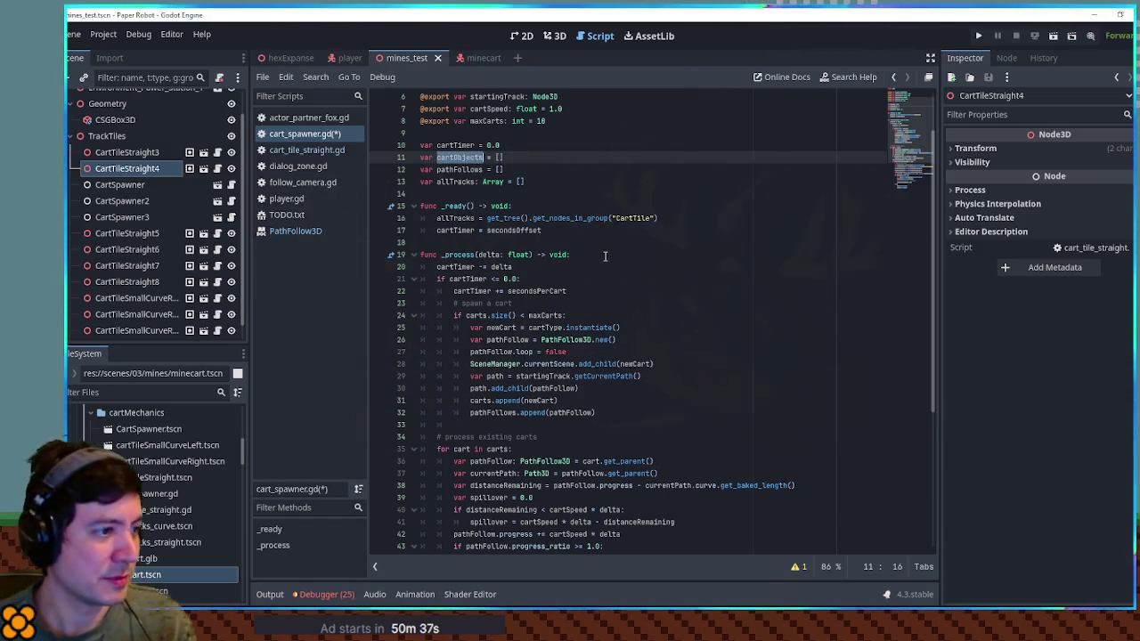
Replace carts with cartObjects in the line 24 size check and line 31 append.
scroll(604, 255, "down", 2)
double_click(477, 242)
key("ctrl+v")
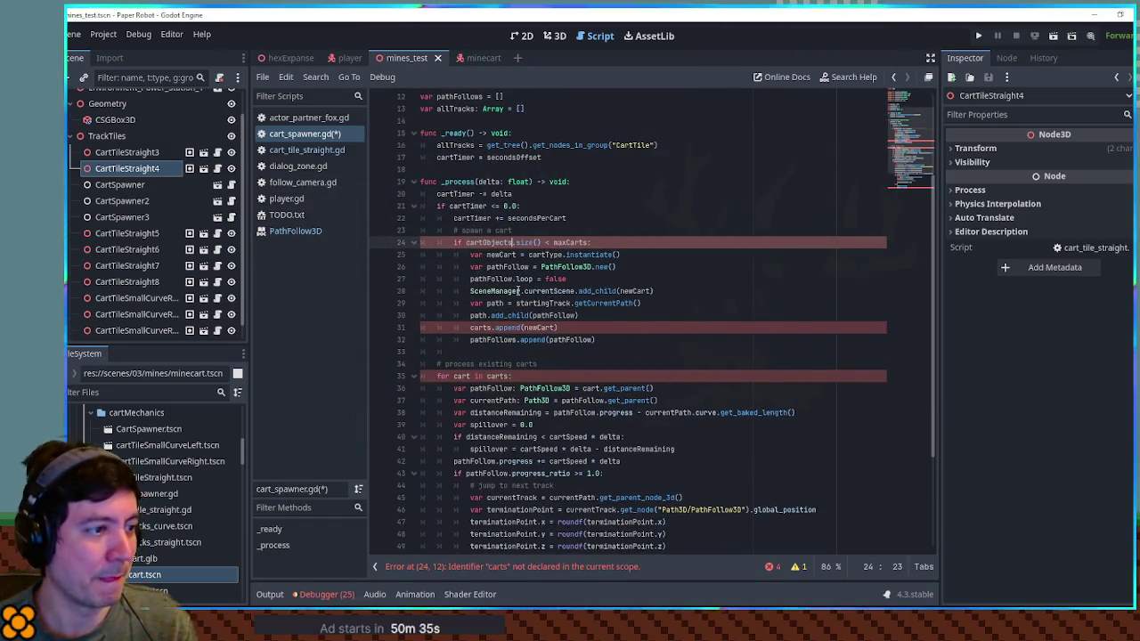
double_click(481, 328)
key("ctrl+v")
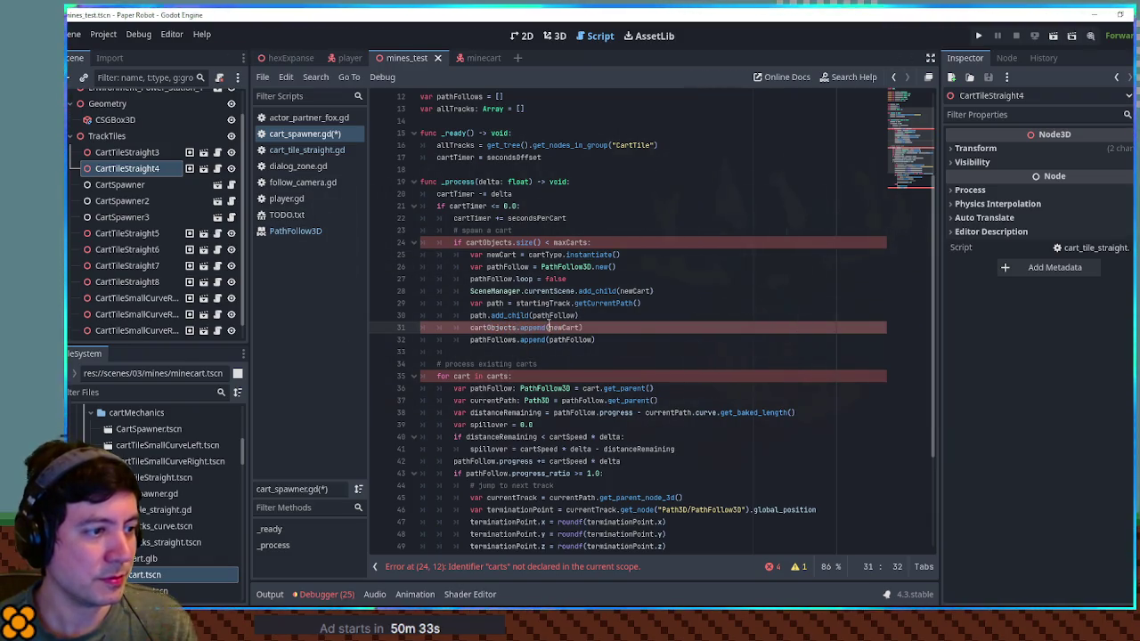
Append each cart as a {"cart", "pathFollow"} dictionary and delete the pathFollows append line.
type("({\"car")
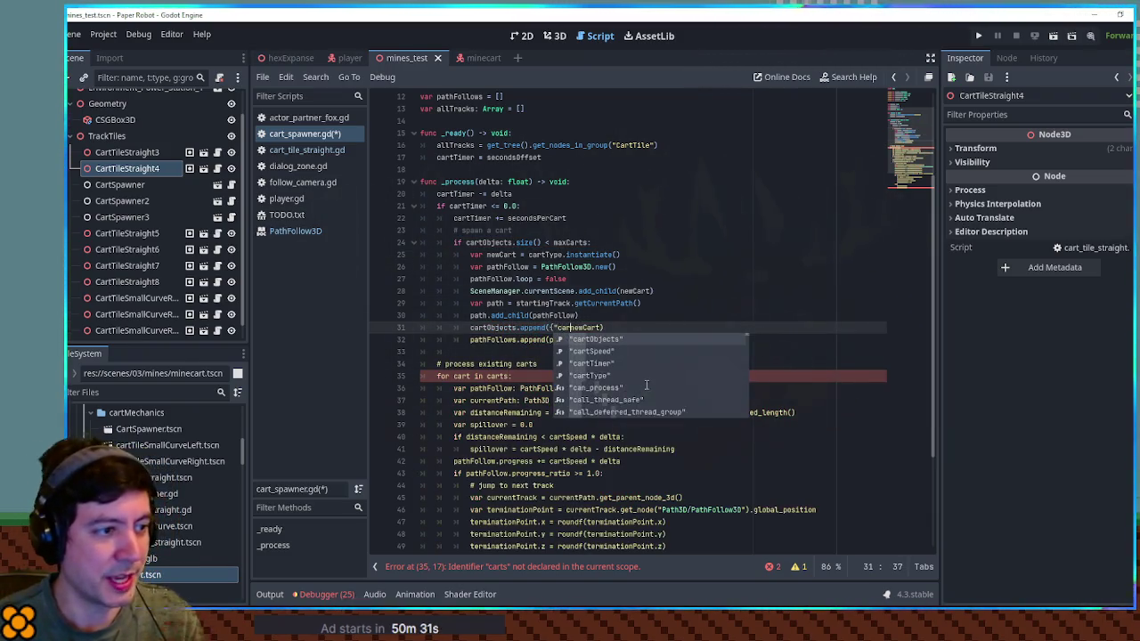
type("t\":")
key("Right")
key("Right")
key("Right")
key("End")
key("BackSpace")
type("}, \"pathFollow")
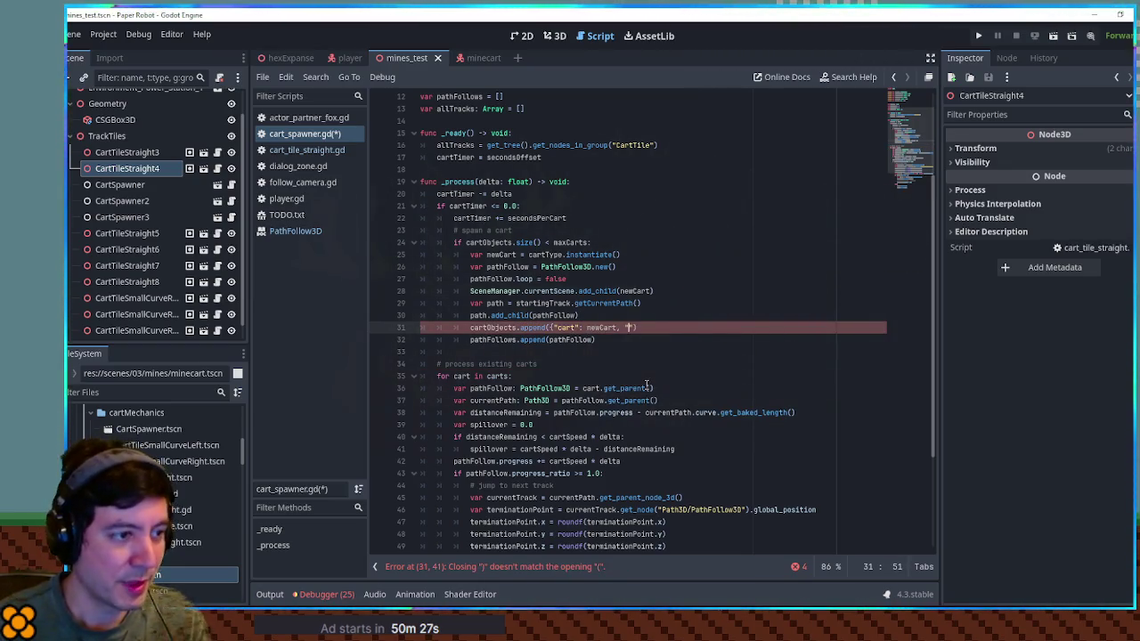
type("\":")
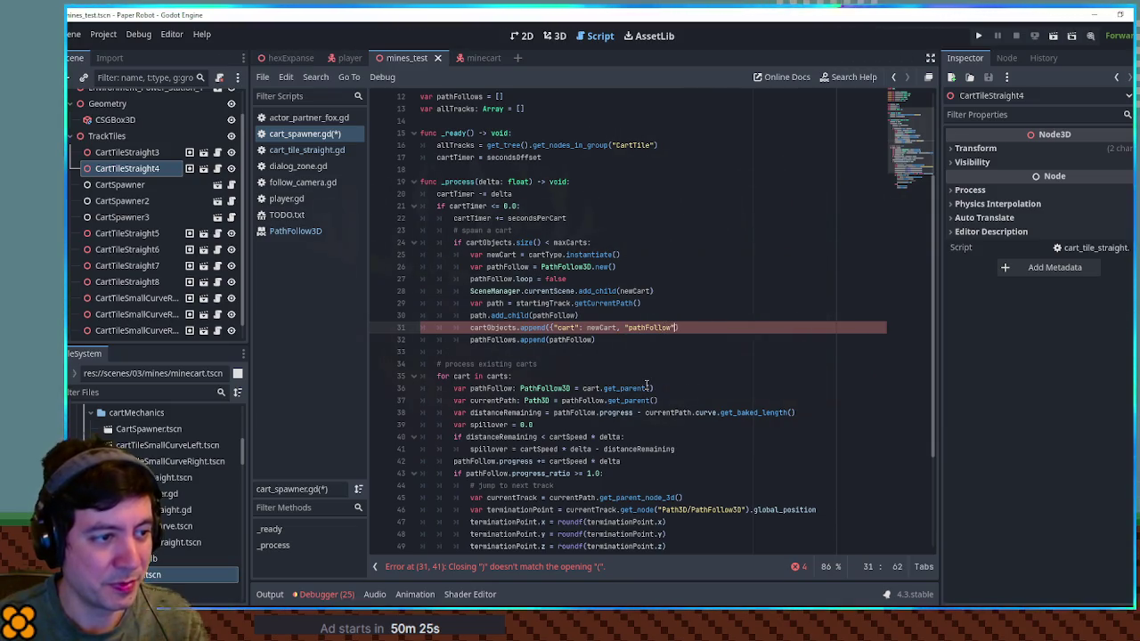
type("athFollow")
key("Return")
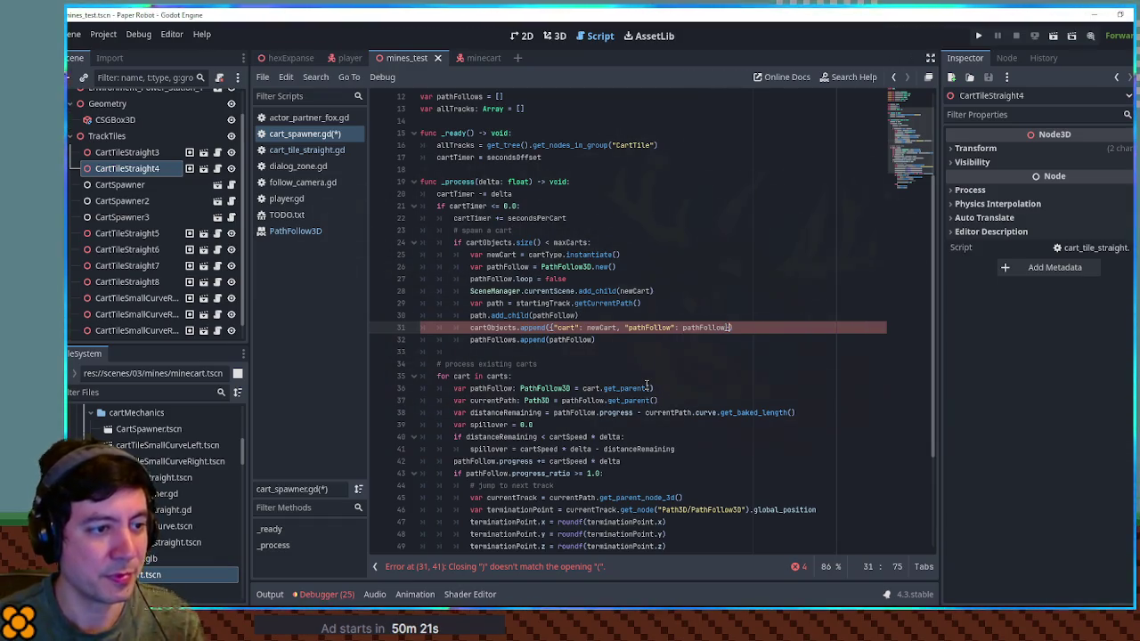
type("}")
left_click(597, 339)
key("ctrl+x")
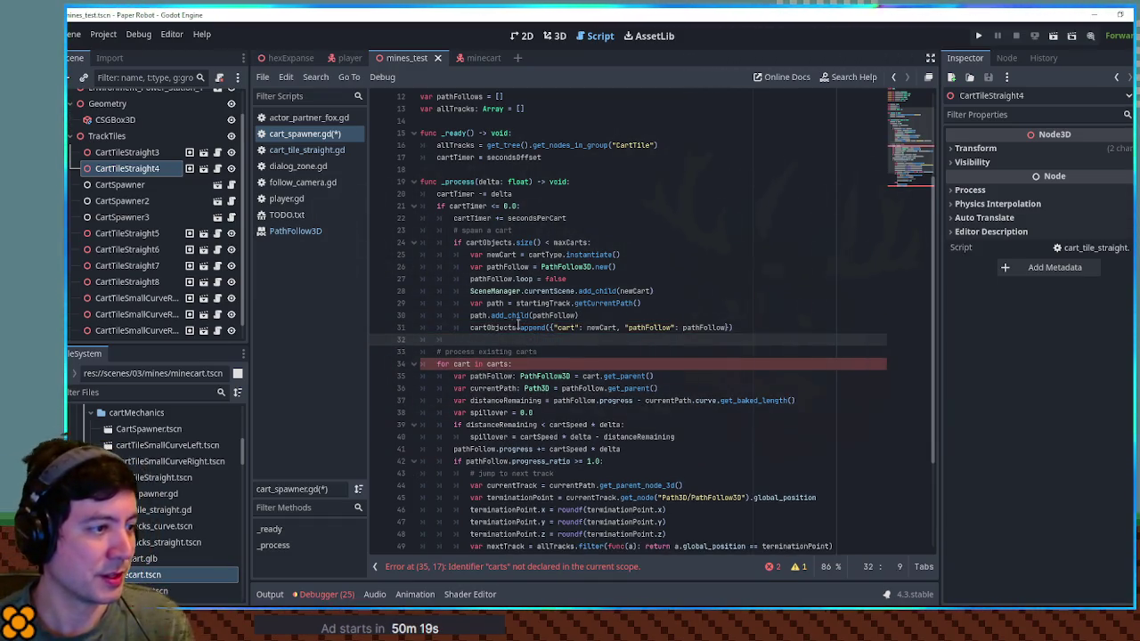
Make the loop iterate cartObjects with cartObject as the loop variable.
double_click(515, 327)
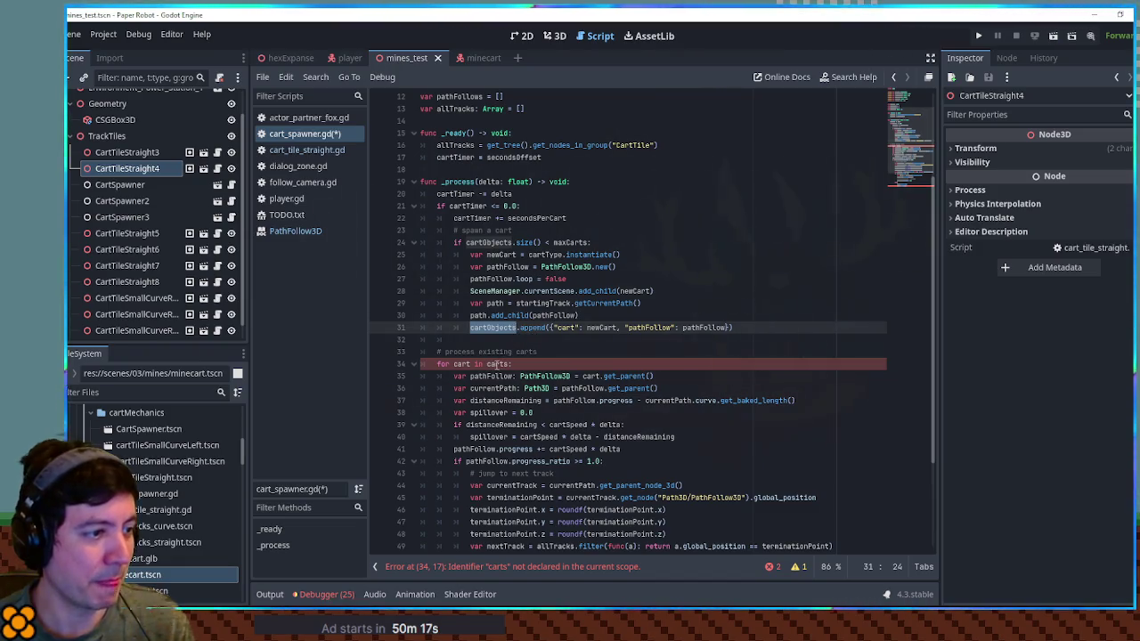
double_click(501, 364)
double_click(461, 364)
type("cartObject")
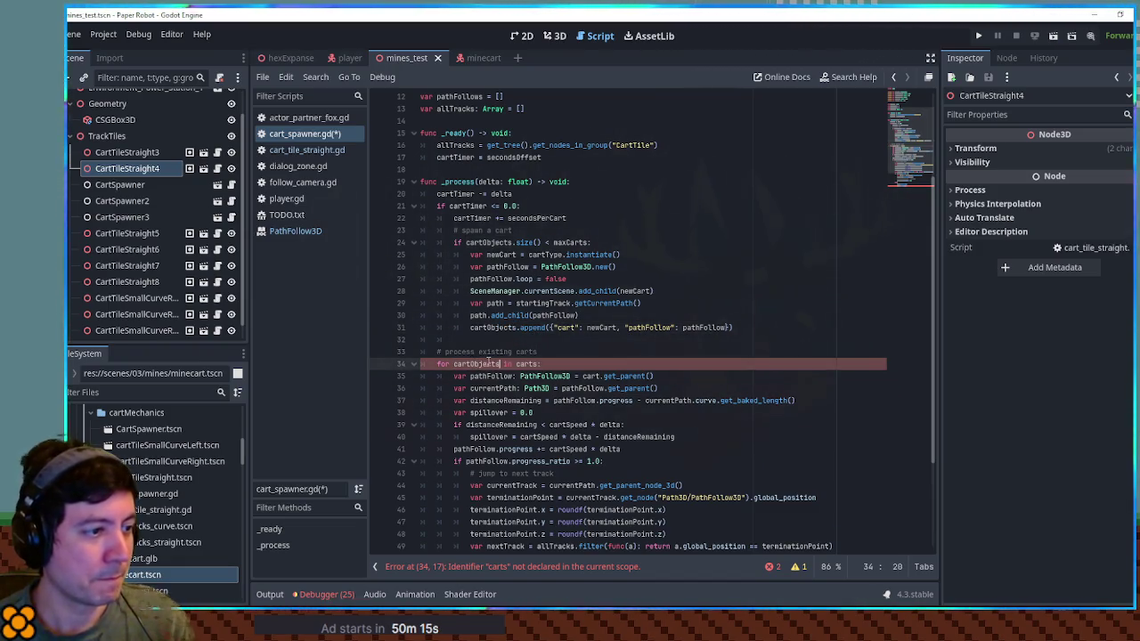
type("Object")
scroll(524, 370, "down", 3)
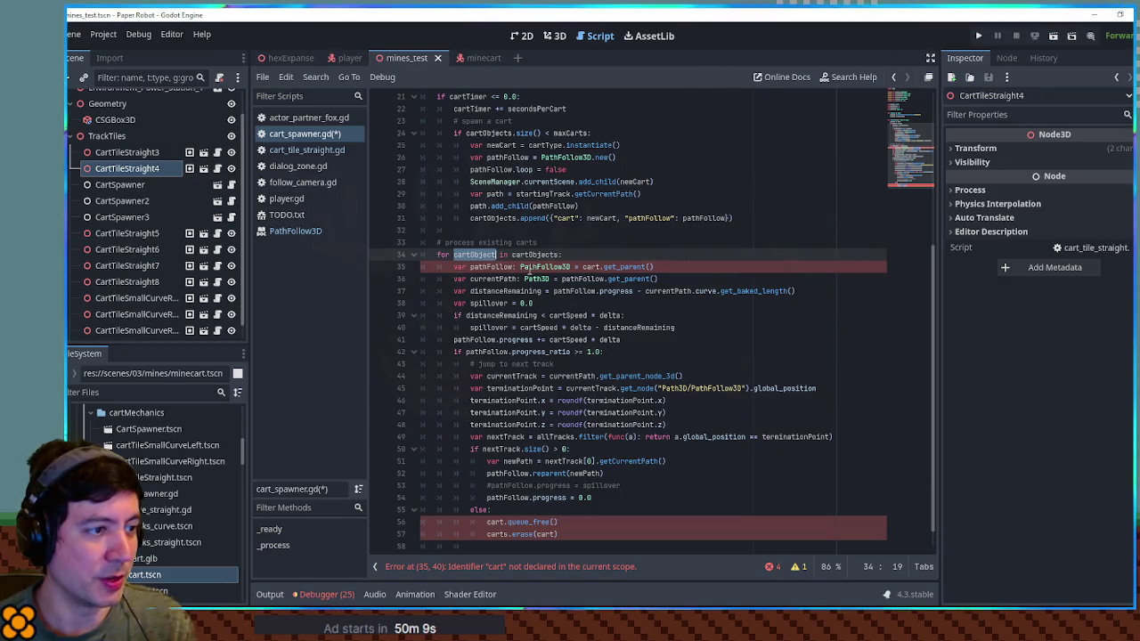
double_click(593, 267)
key("ctrl+v")
left_click(648, 217)
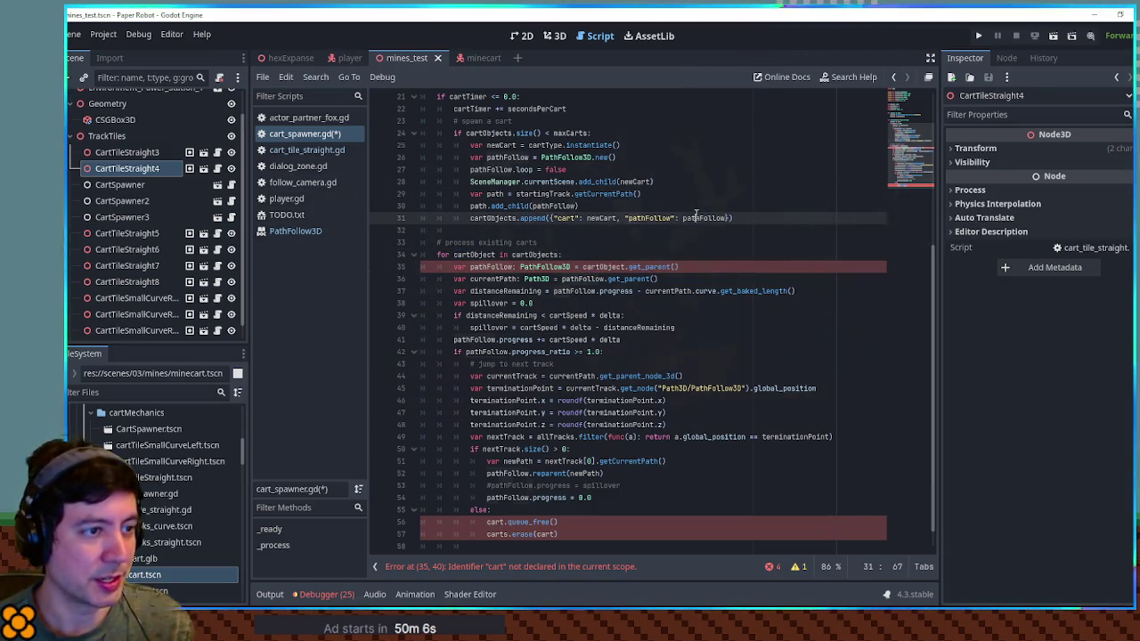
double_click(651, 267)
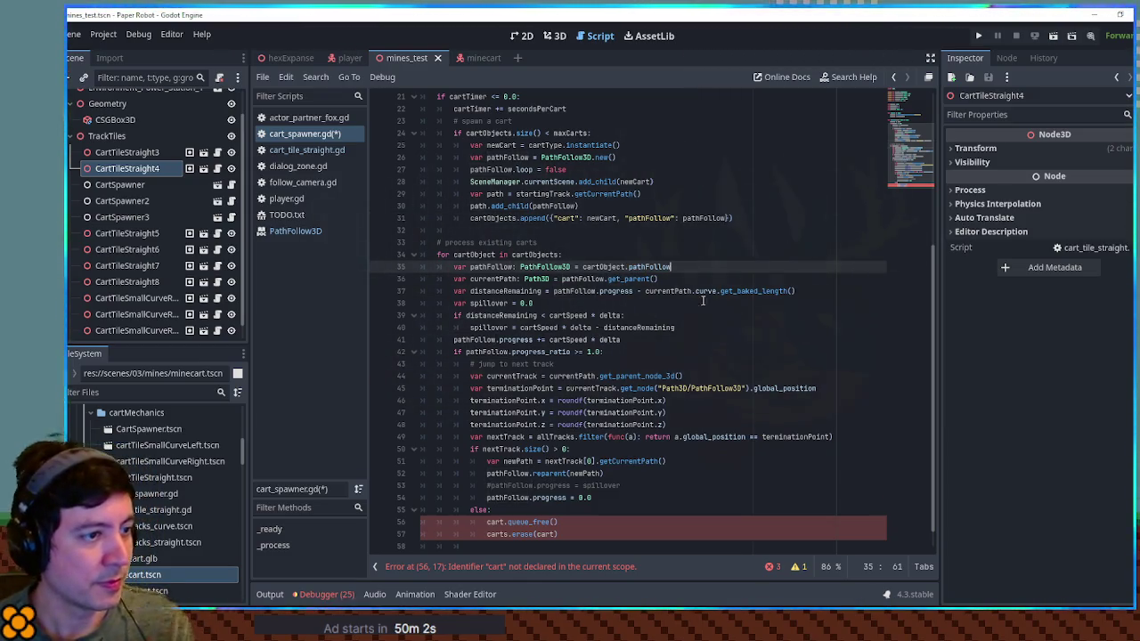
key("ctrl+shift+d")
double_click(502, 279)
type("c")
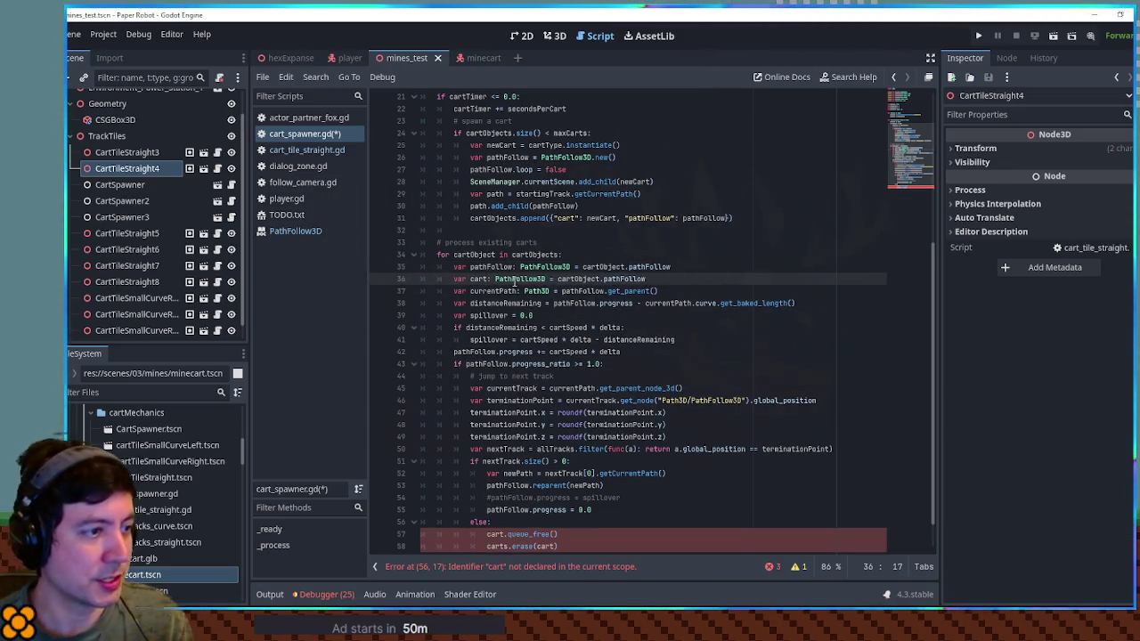
double_click(519, 279)
type("Node3")
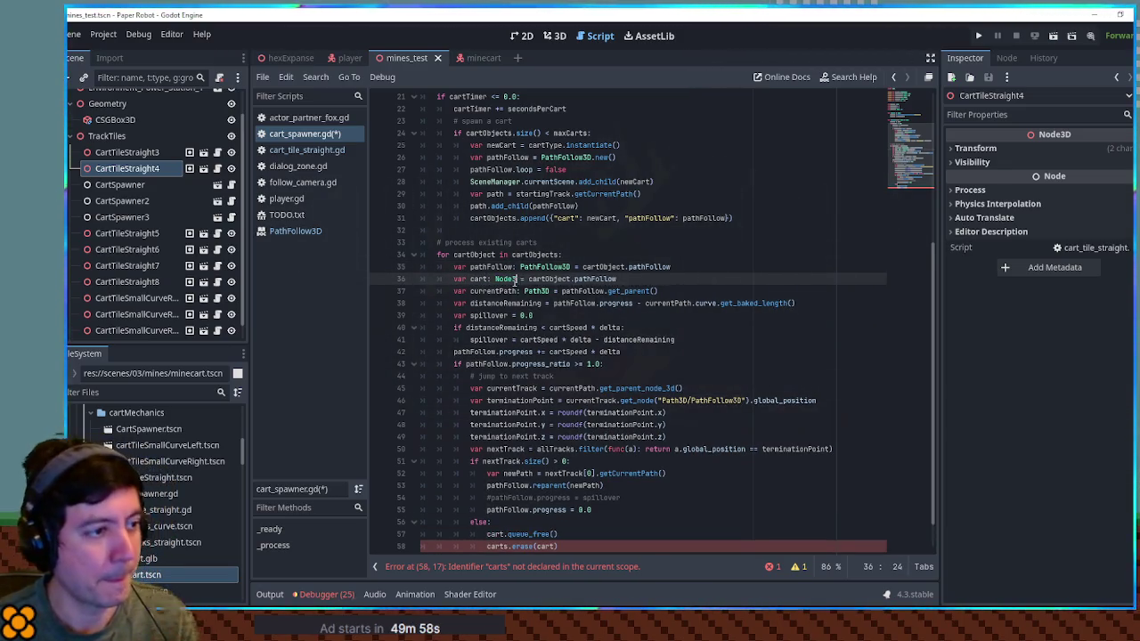
type("D")
double_click(596, 279)
type("ca")
left_click(730, 255)
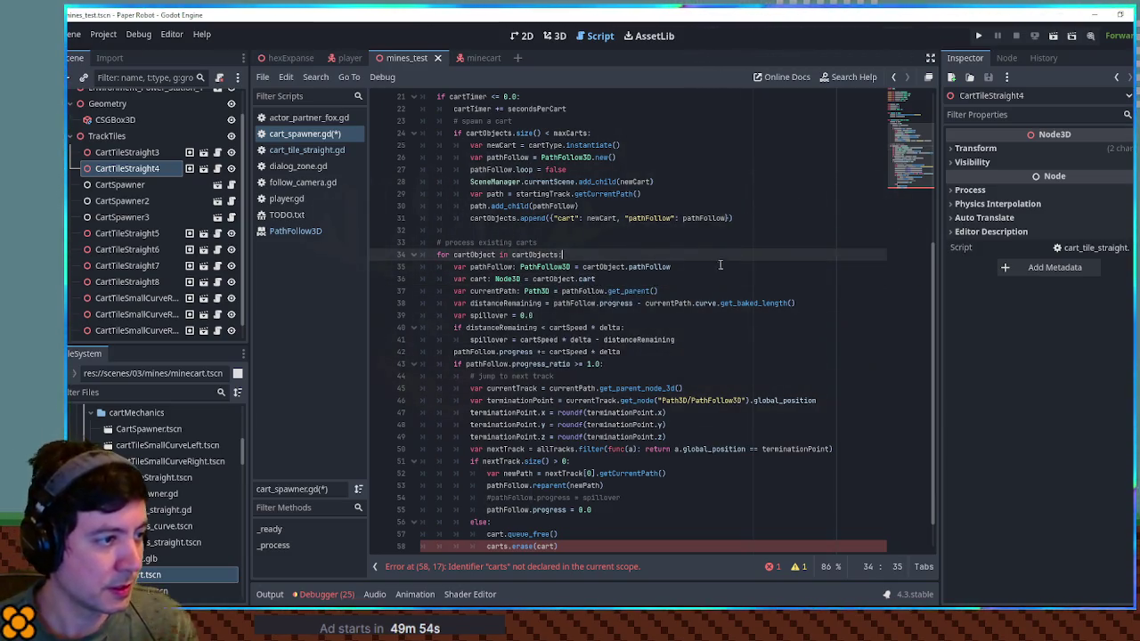
scroll(617, 348, "down", 1)
double_click(495, 511)
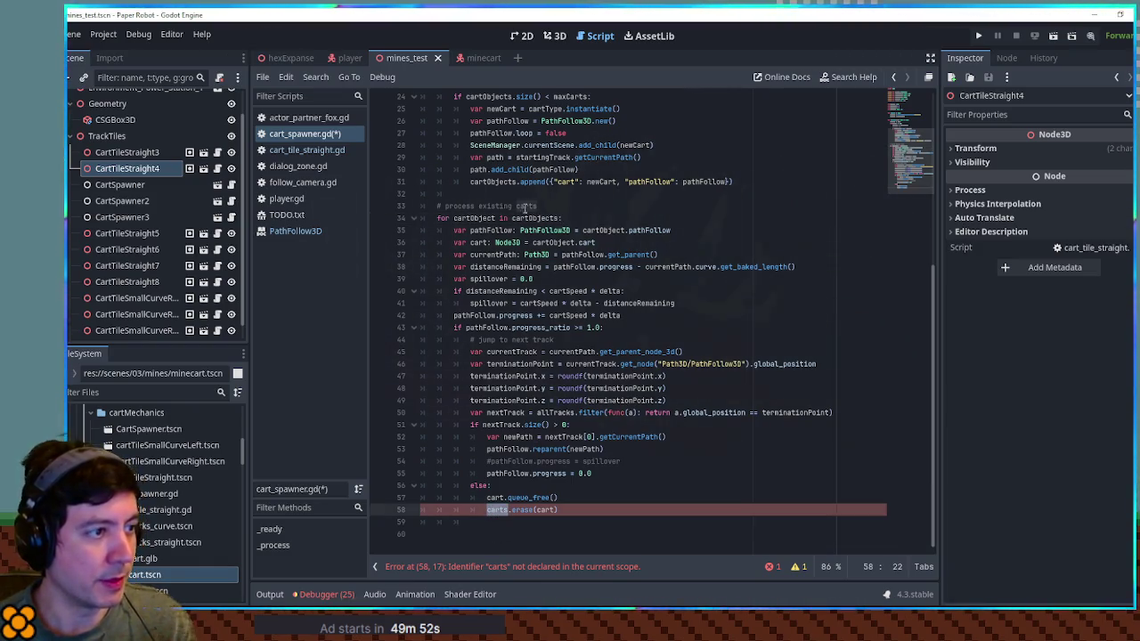
double_click(538, 217)
double_click(495, 513)
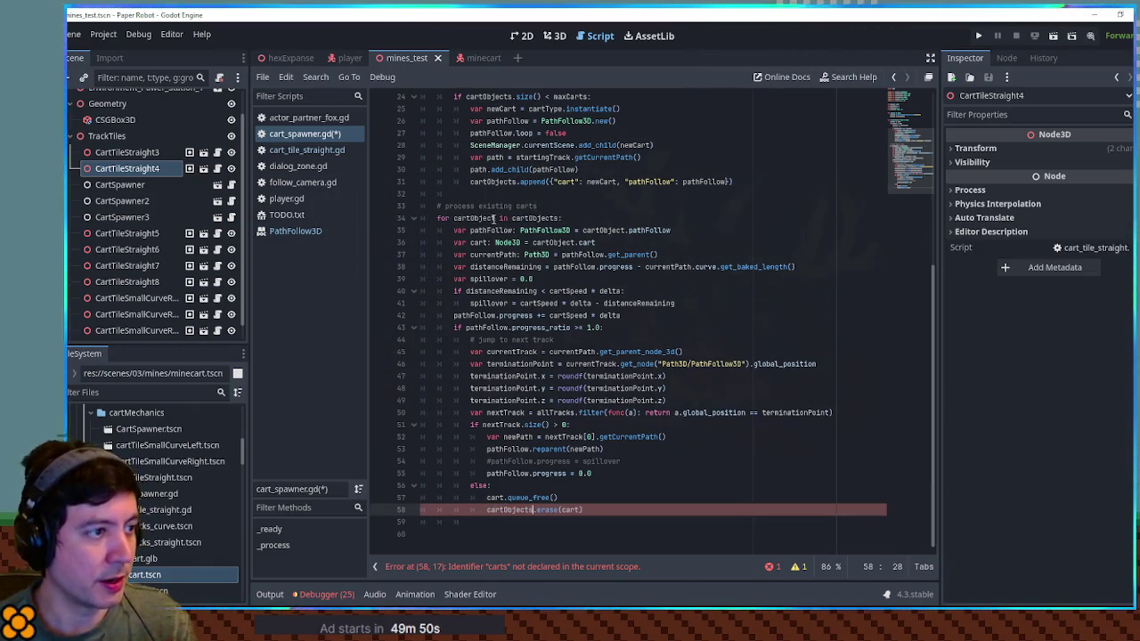
double_click(490, 219)
double_click(569, 510)
key("ctrl+v")
left_click(612, 474)
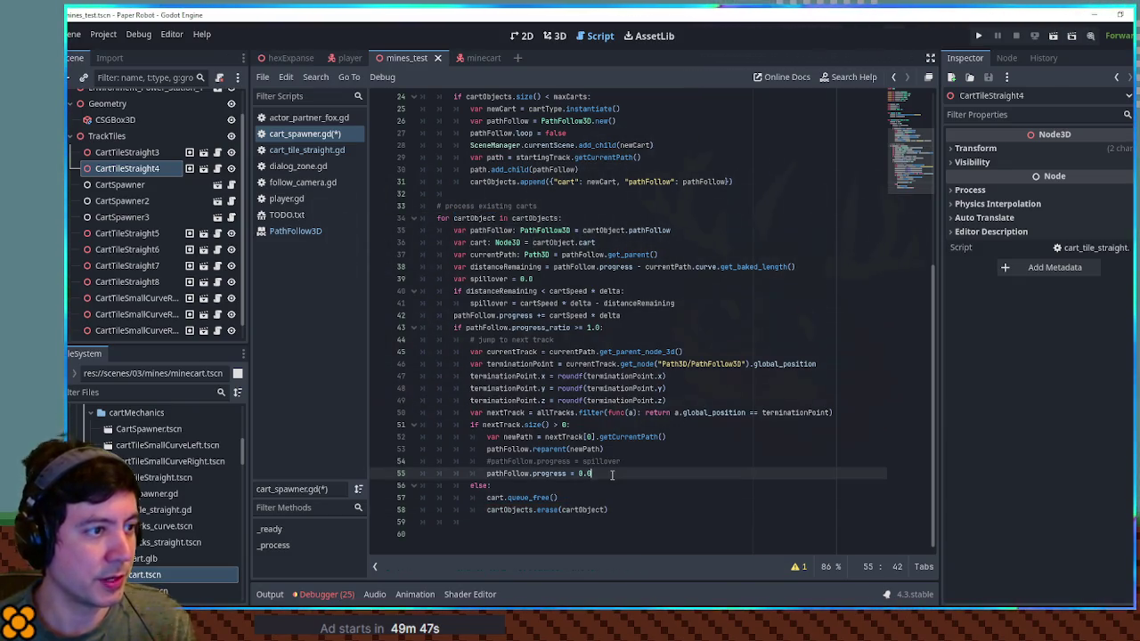
left_click(612, 494)
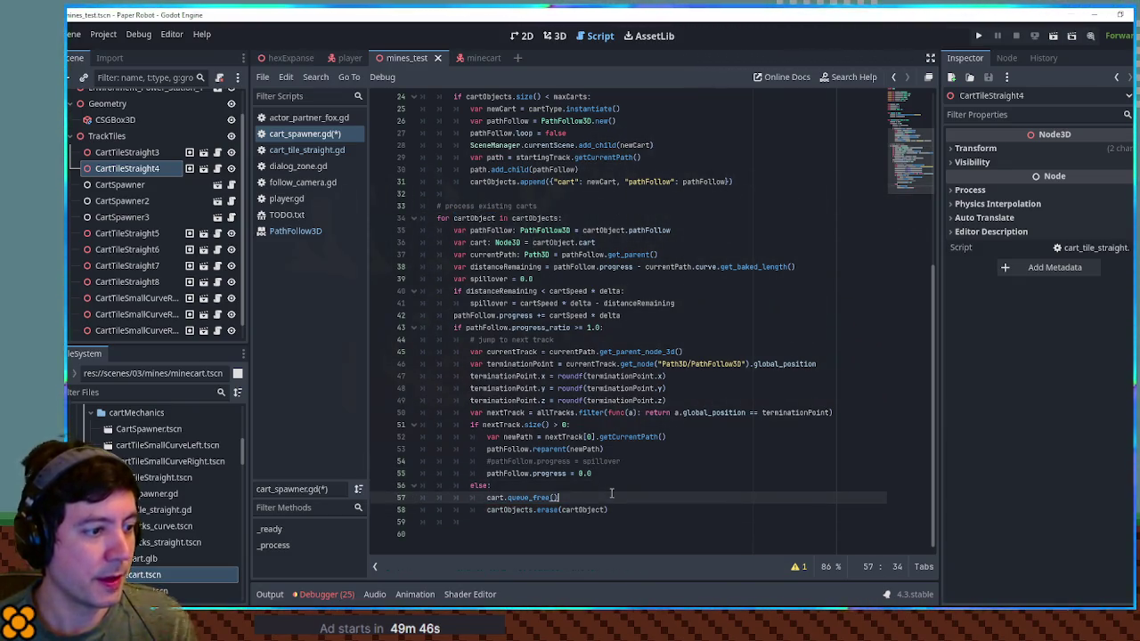
double_click(661, 229)
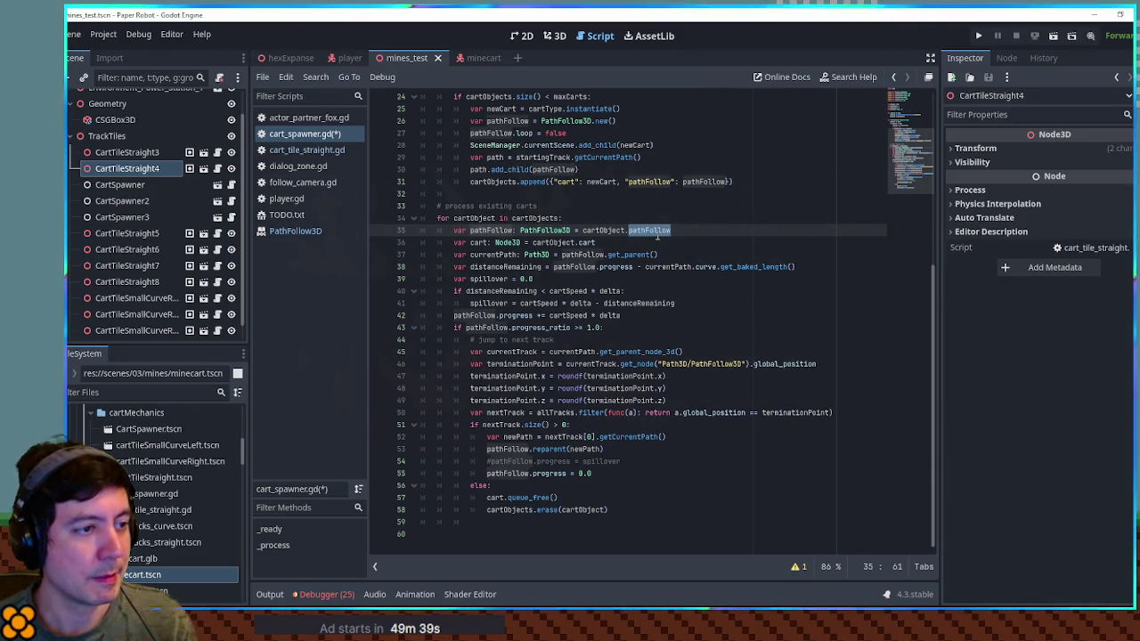
left_click(557, 497)
key("ctrl+shift+d")
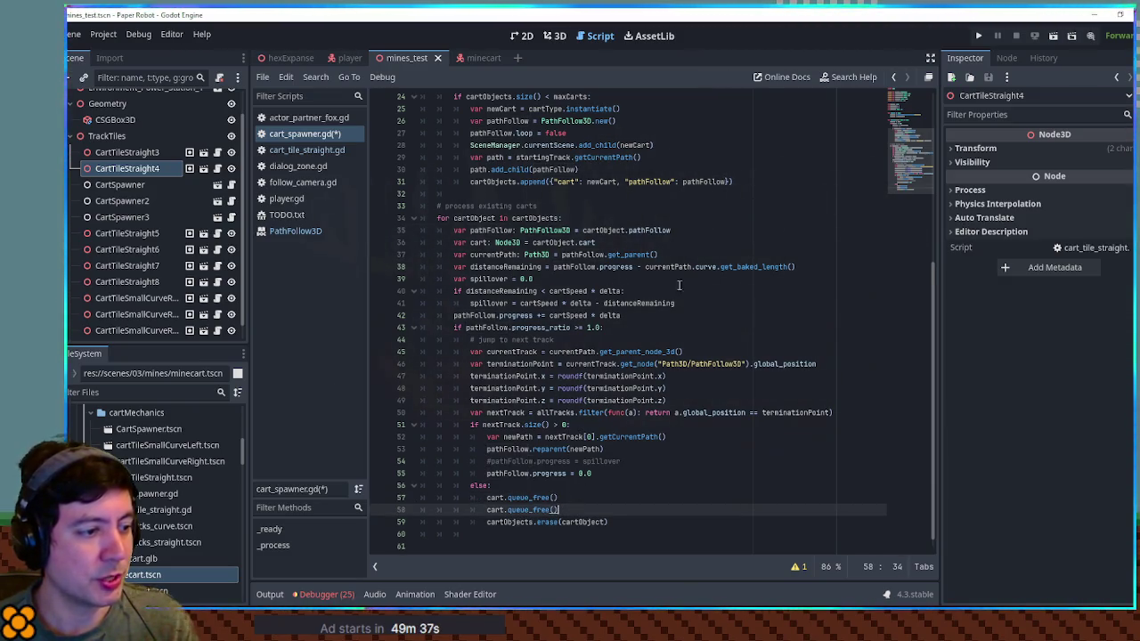
double_click(496, 509)
key("ctrl+v")
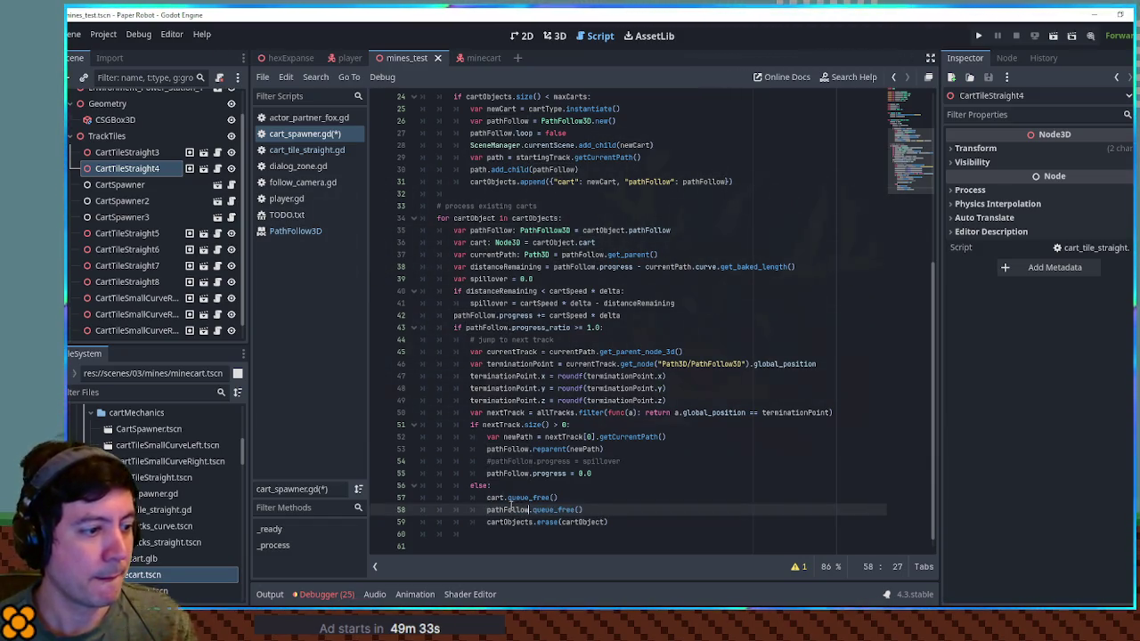
double_click(502, 473)
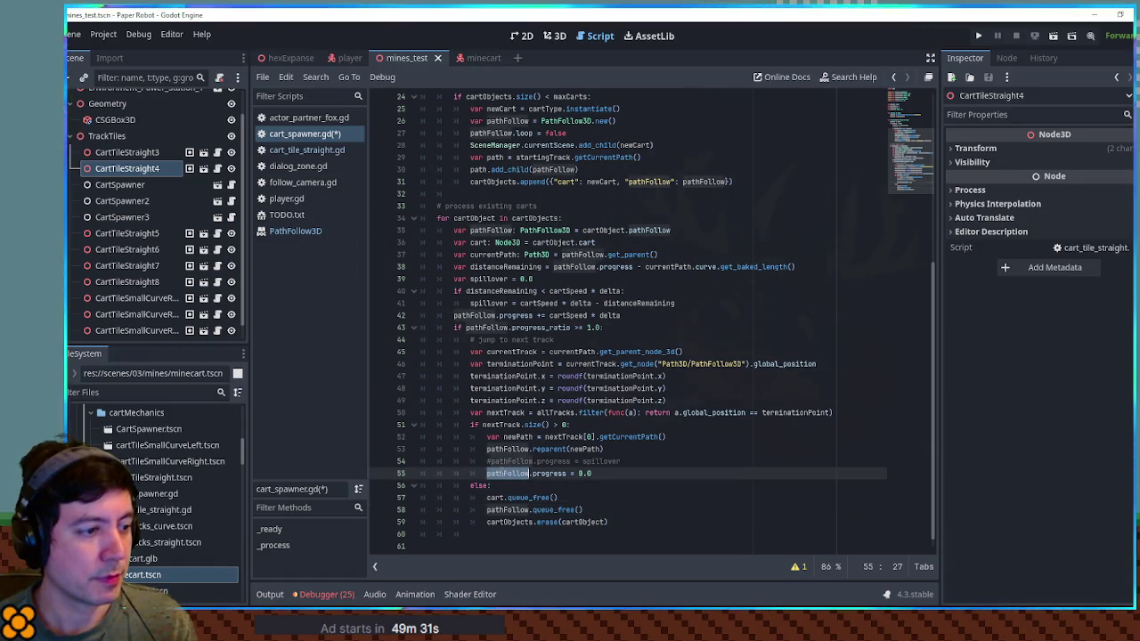
left_click(541, 449)
double_click(585, 449)
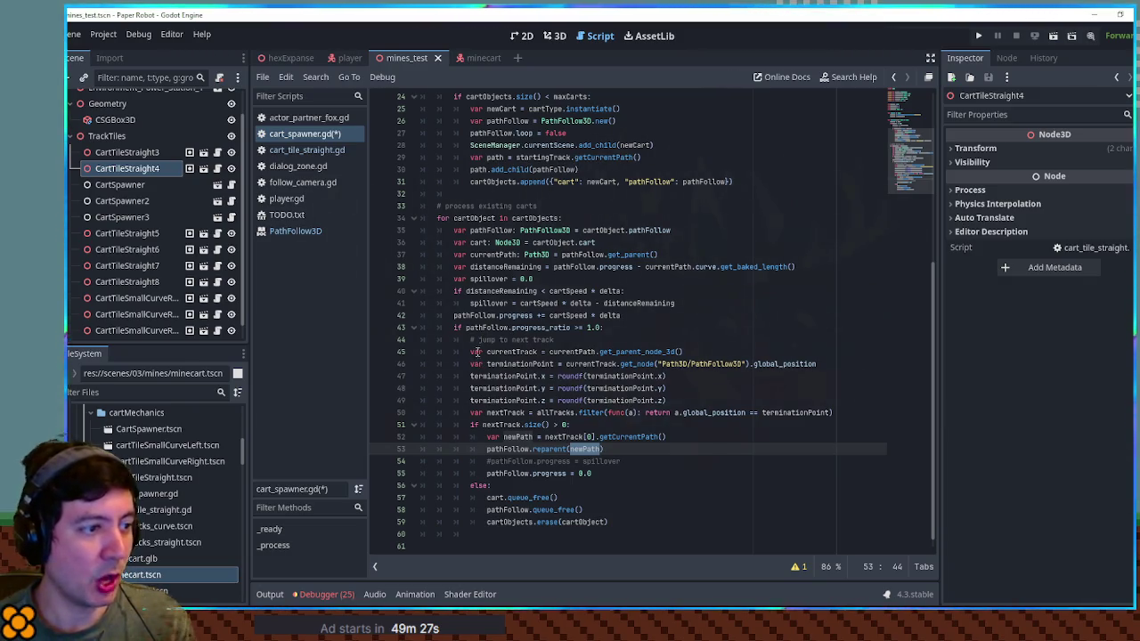
double_click(477, 328)
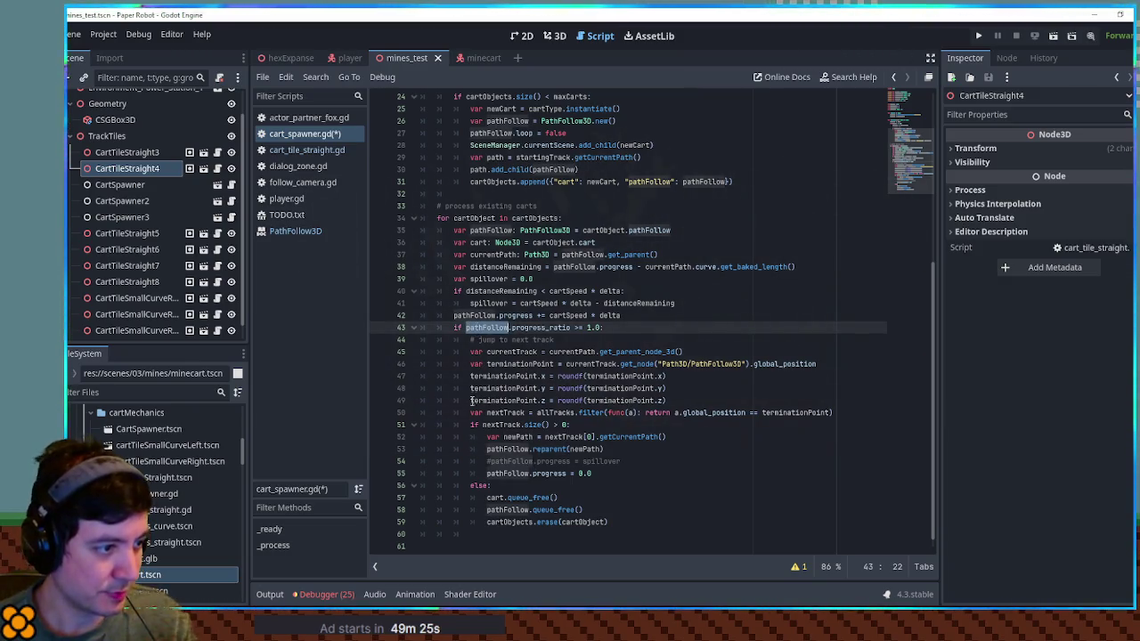
Add a new line 44 after line 42 starting with cart.global_position.
left_click(642, 318)
key("Return")
key("Return")
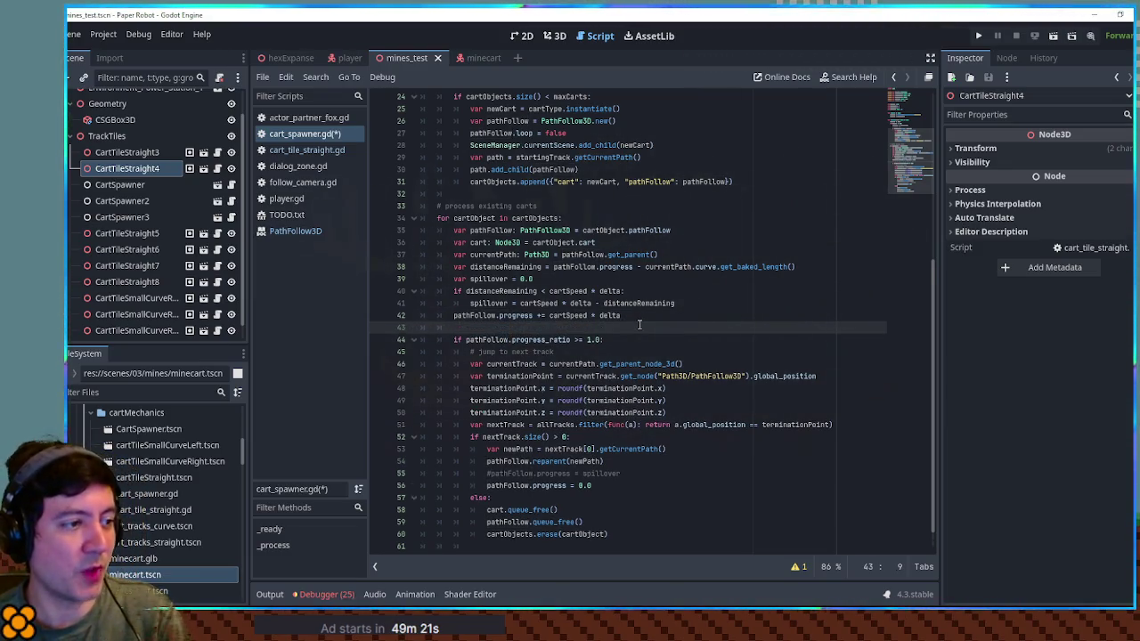
key("Return")
key("Up")
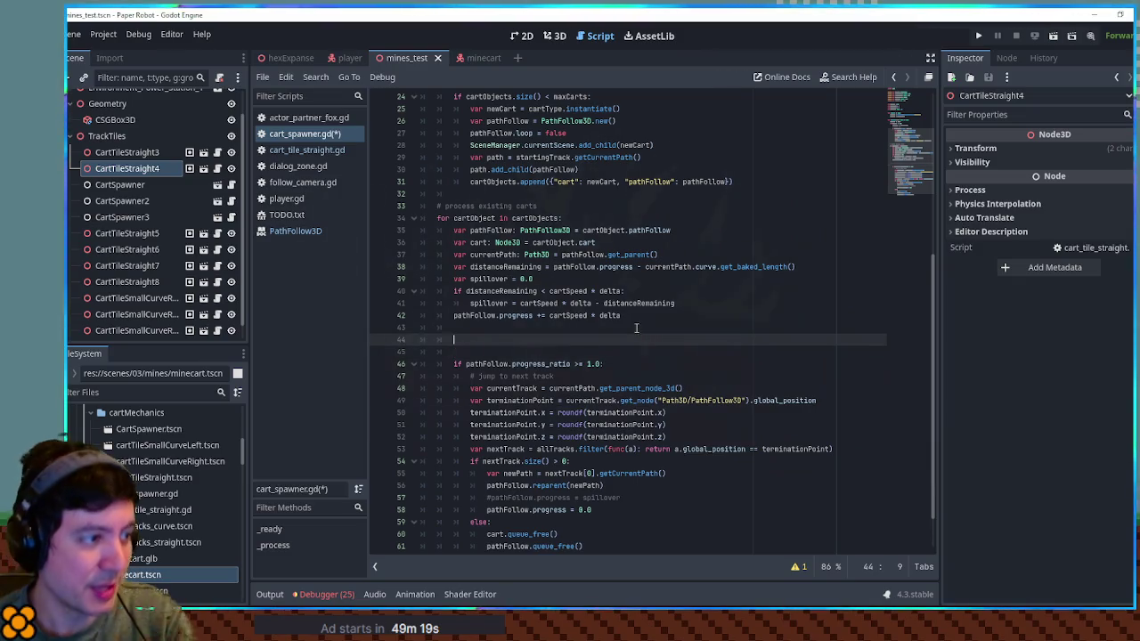
scroll(531, 377, "down", 2)
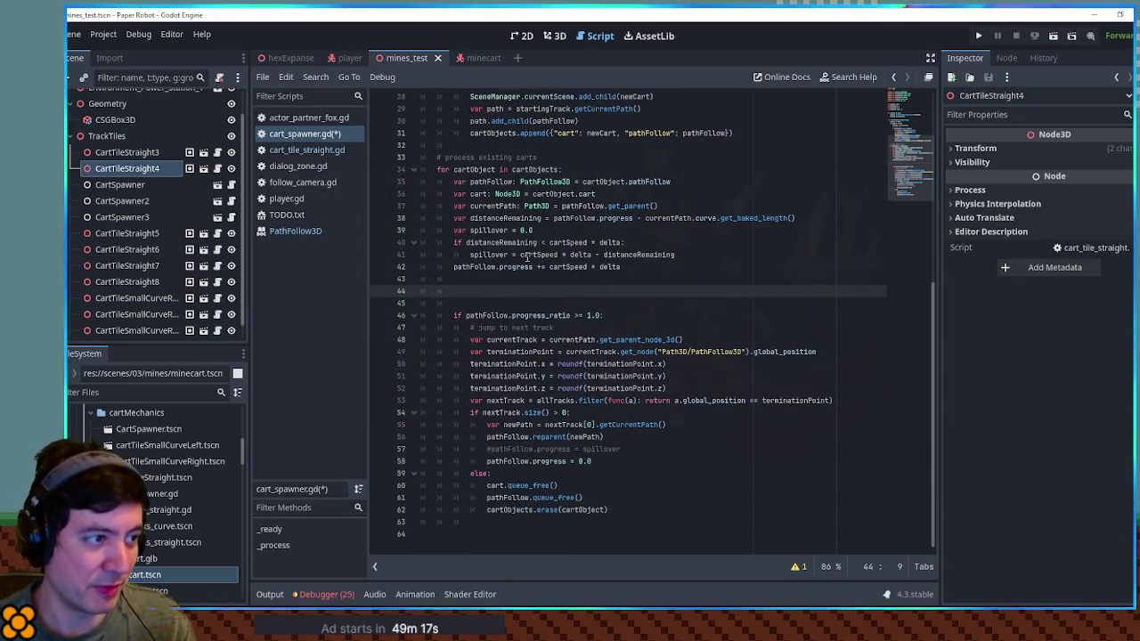
type("cart")
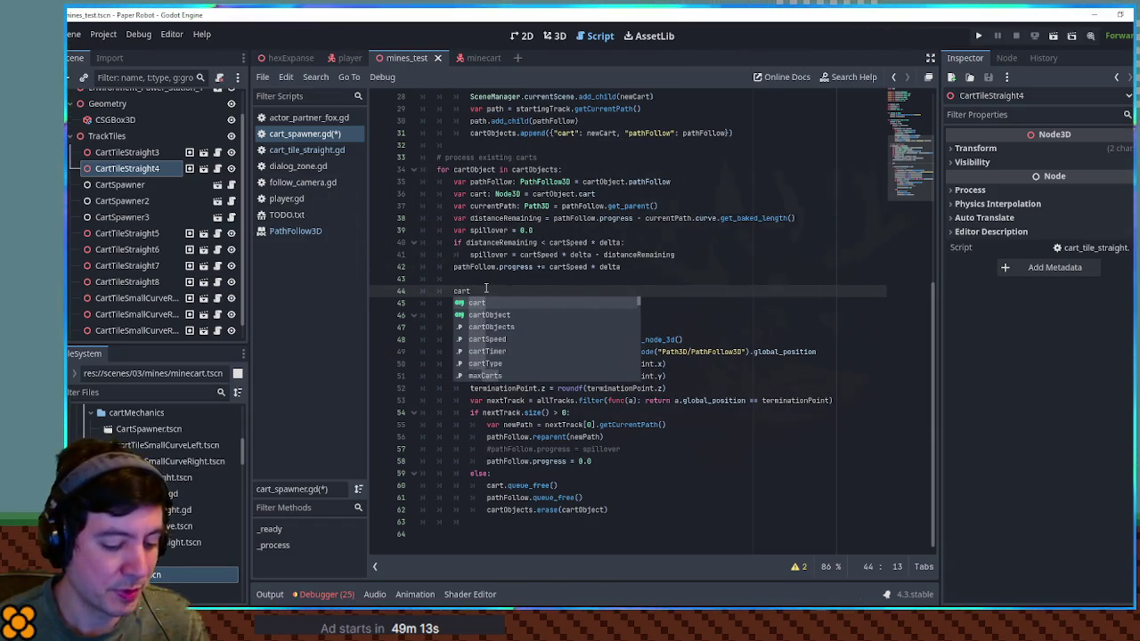
type(".global_position")
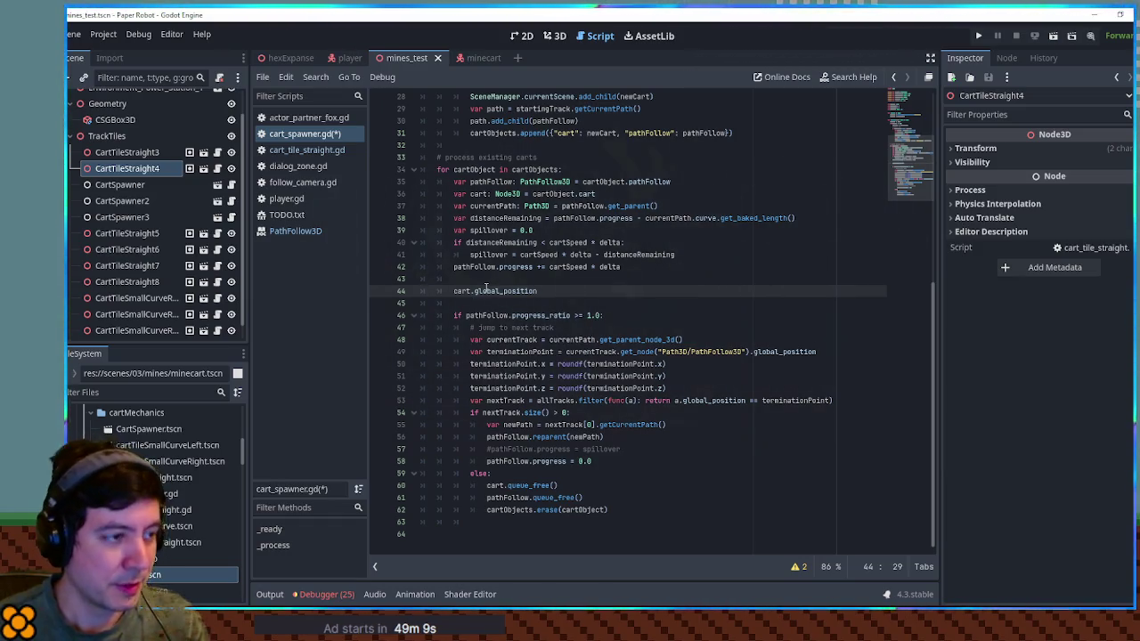
left_click_drag(451, 294, 540, 292)
left_click(551, 288)
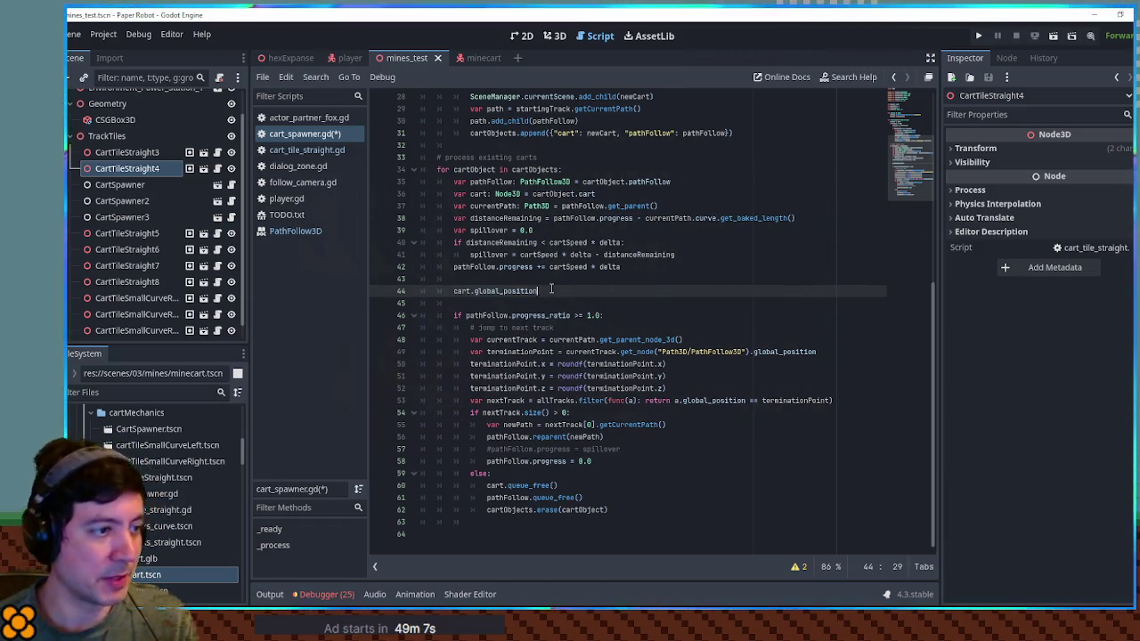
Complete it as a lerp toward pathFollow.global_position with weight 0.4 and save the script.
type("lerp(")
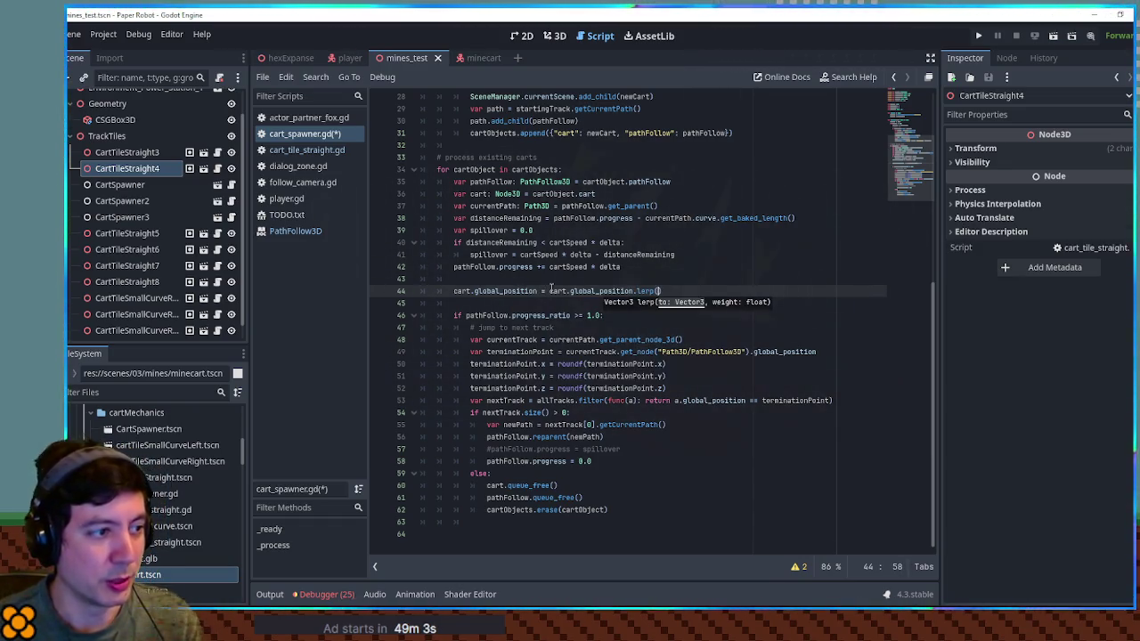
double_click(491, 268)
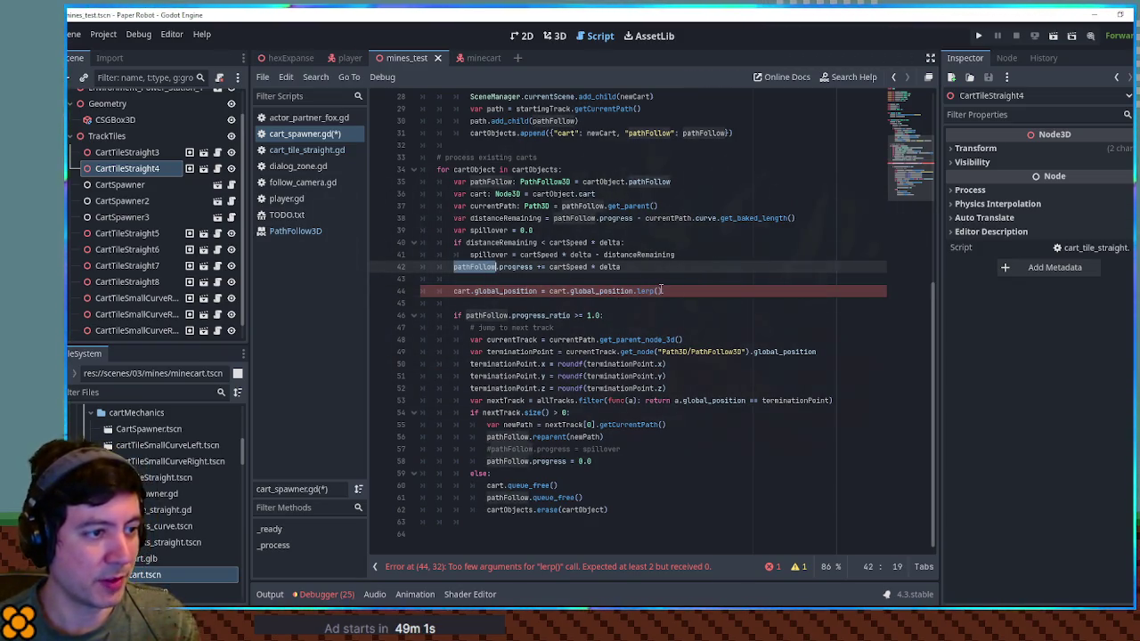
left_click(660, 290)
type("glo")
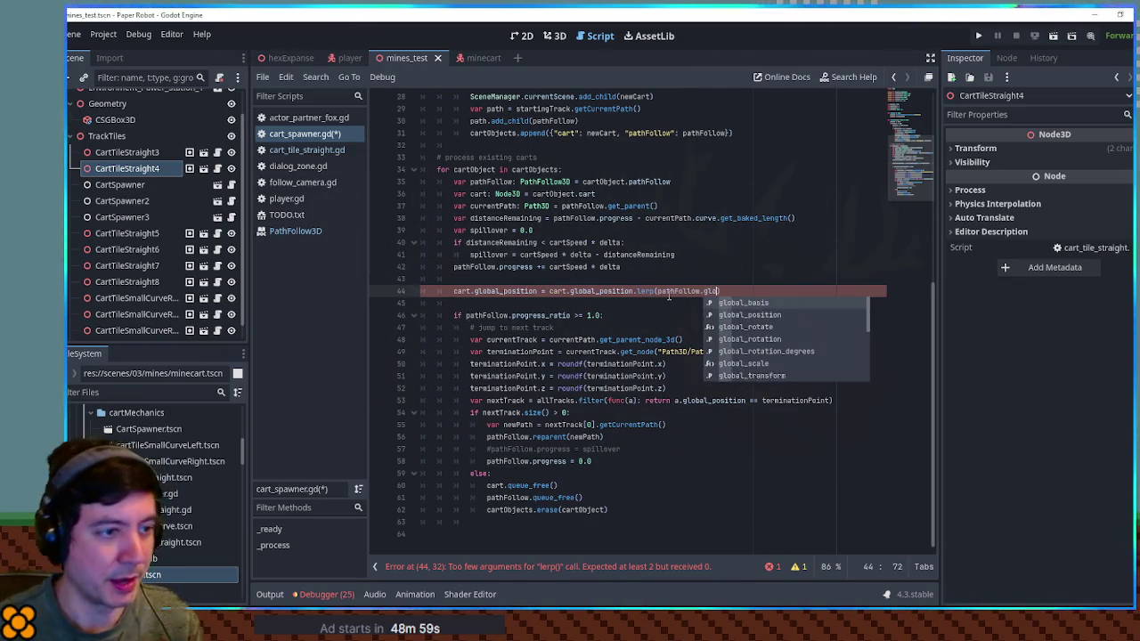
key("Down")
key("Return")
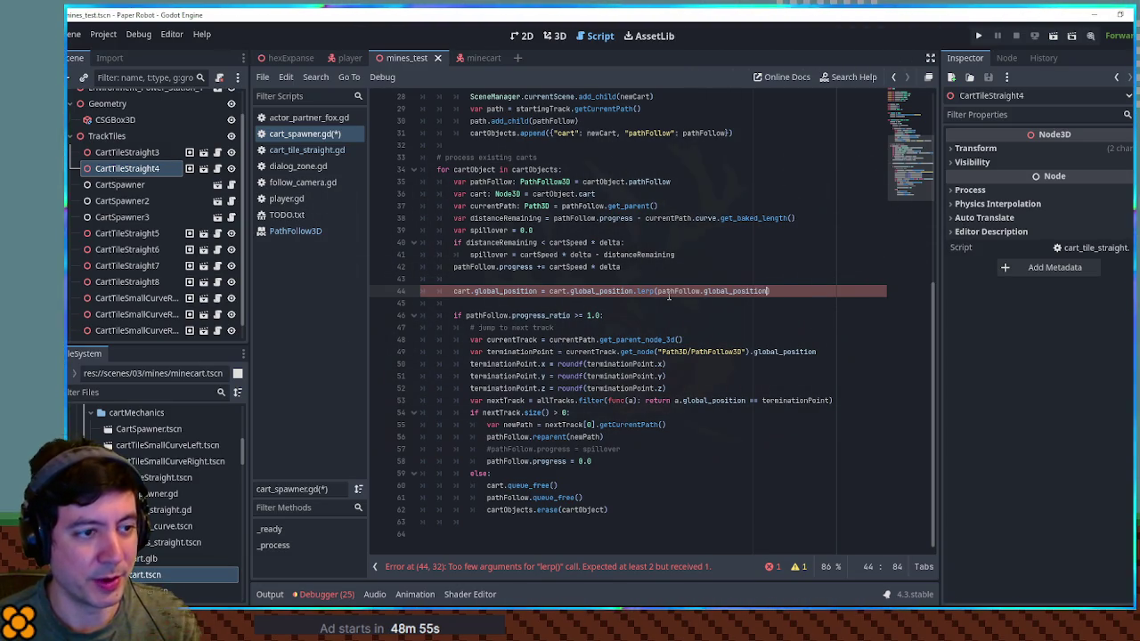
type(", 0")
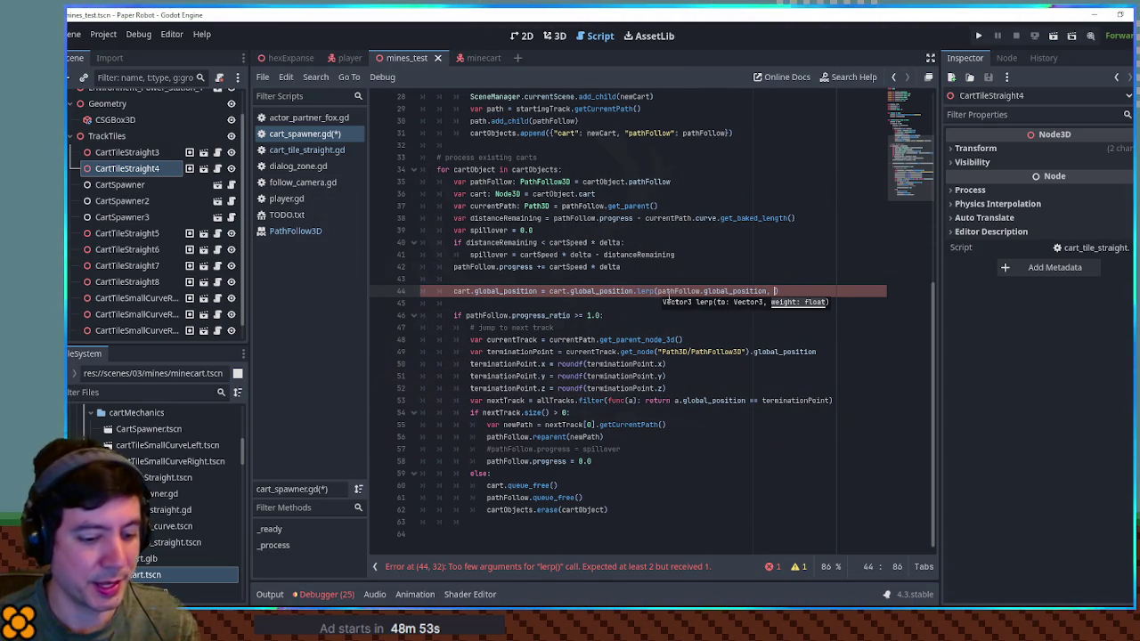
type(".4")
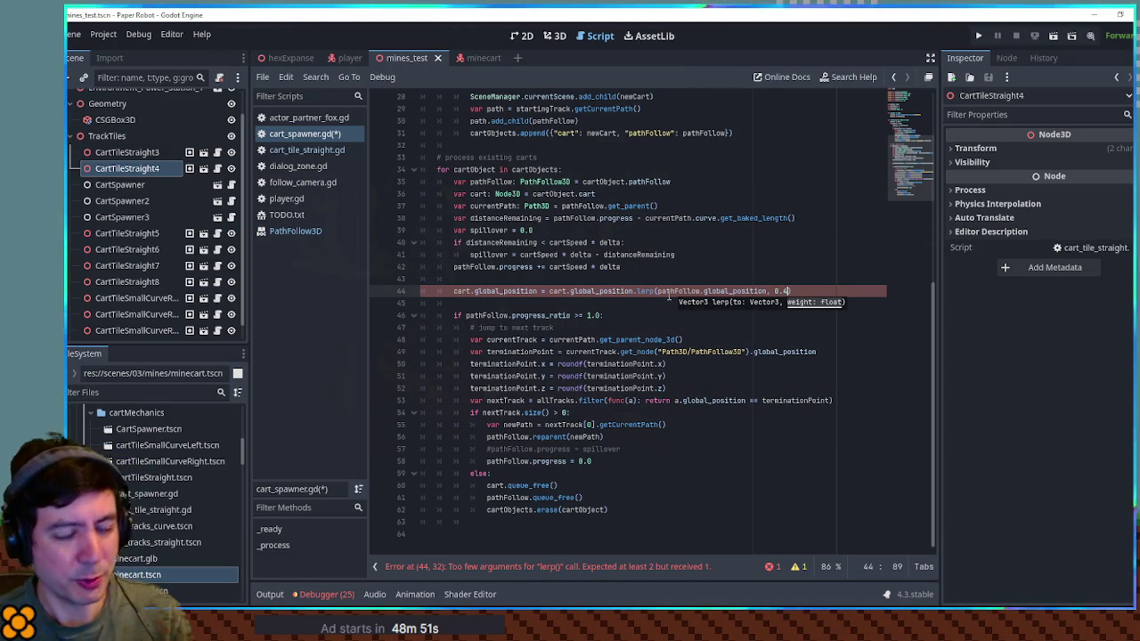
type(")")
key("ctrl+s")
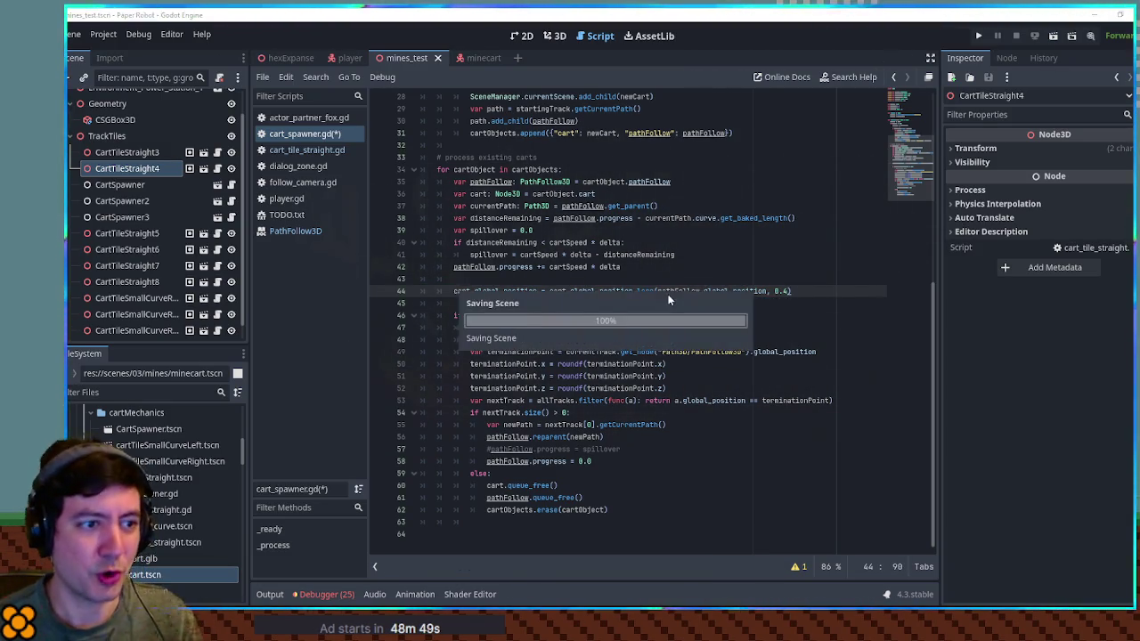
key("F6")
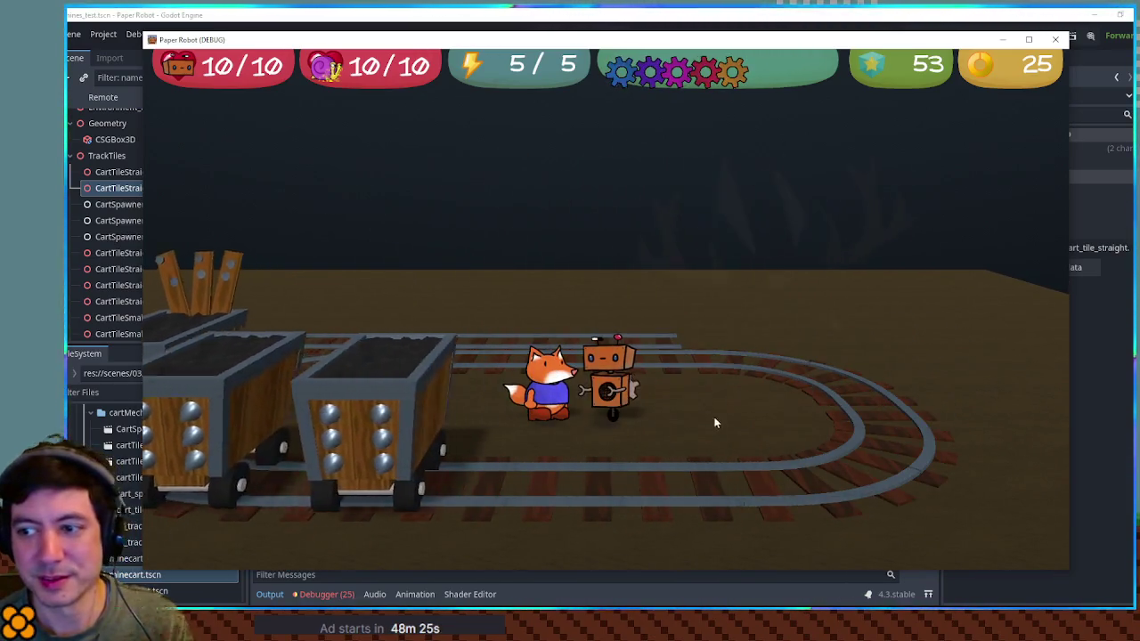
key("F8")
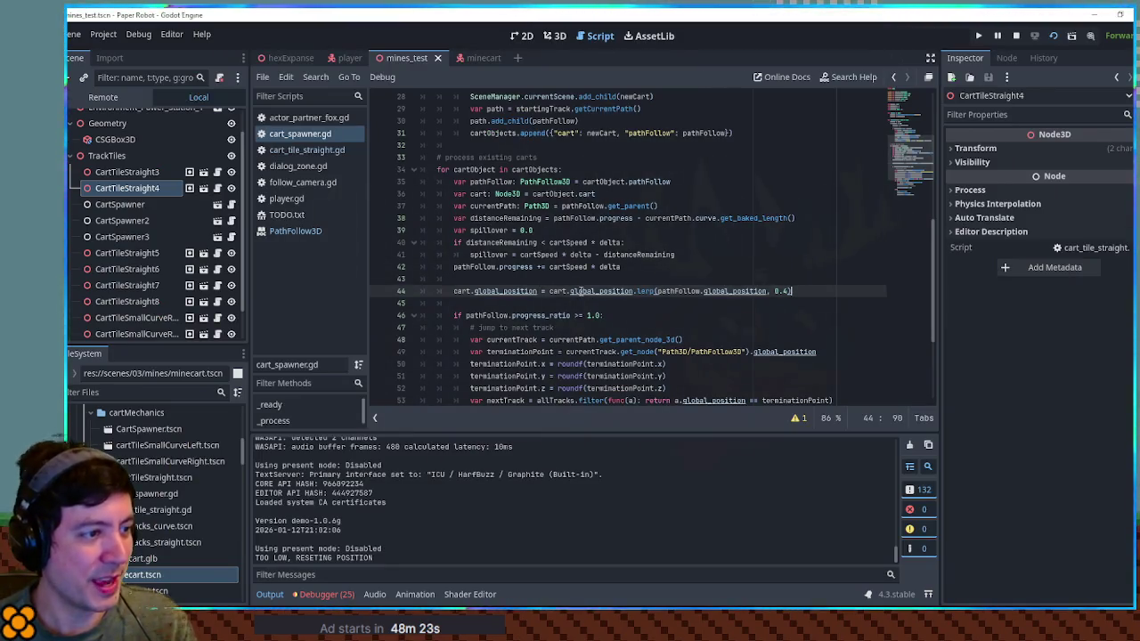
Duplicate line 44 into cart.global_rotation = pathFollow.global_rotation, then test-run the scene.
key("ctrl+shift+d")
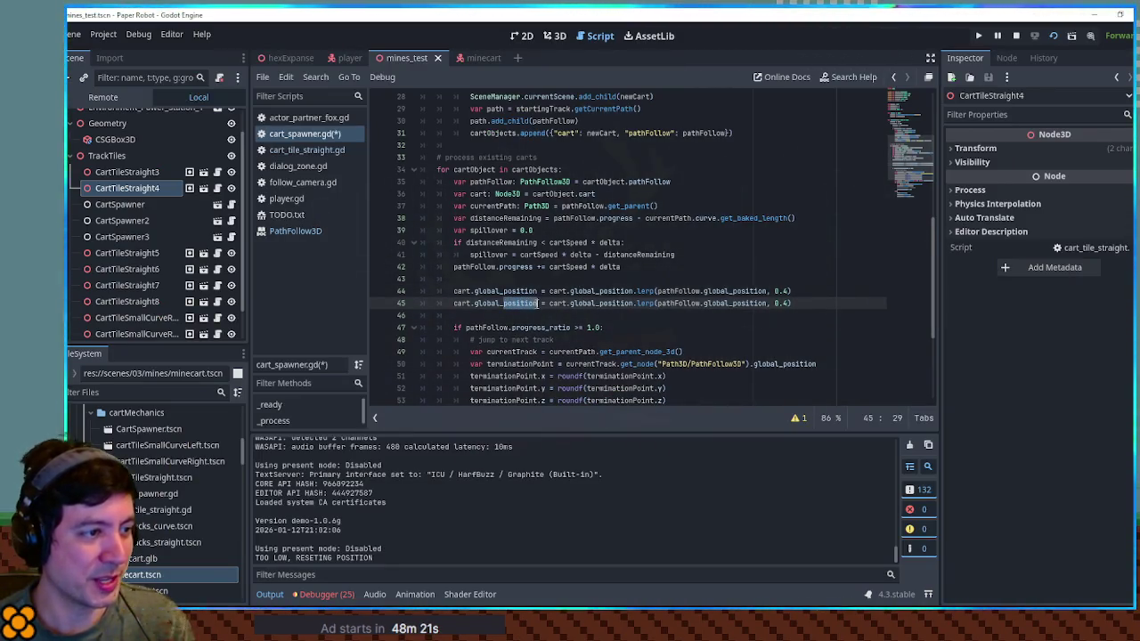
type("rotation")
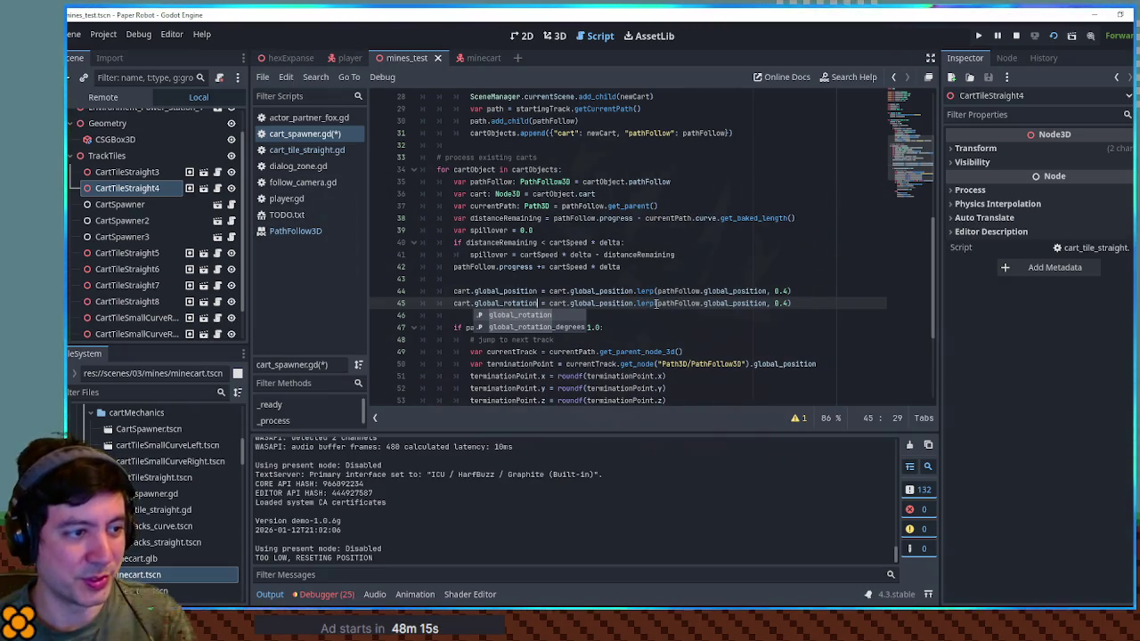
key("BackSpace")
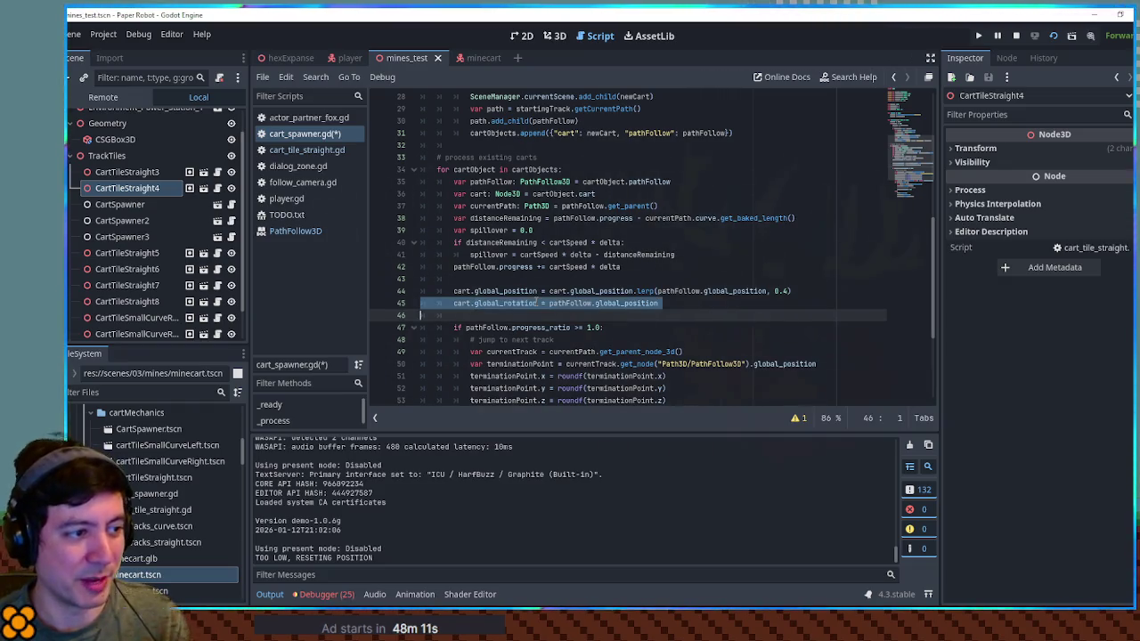
left_click_drag(660, 303, 629, 303)
type("rotation")
key("F6")
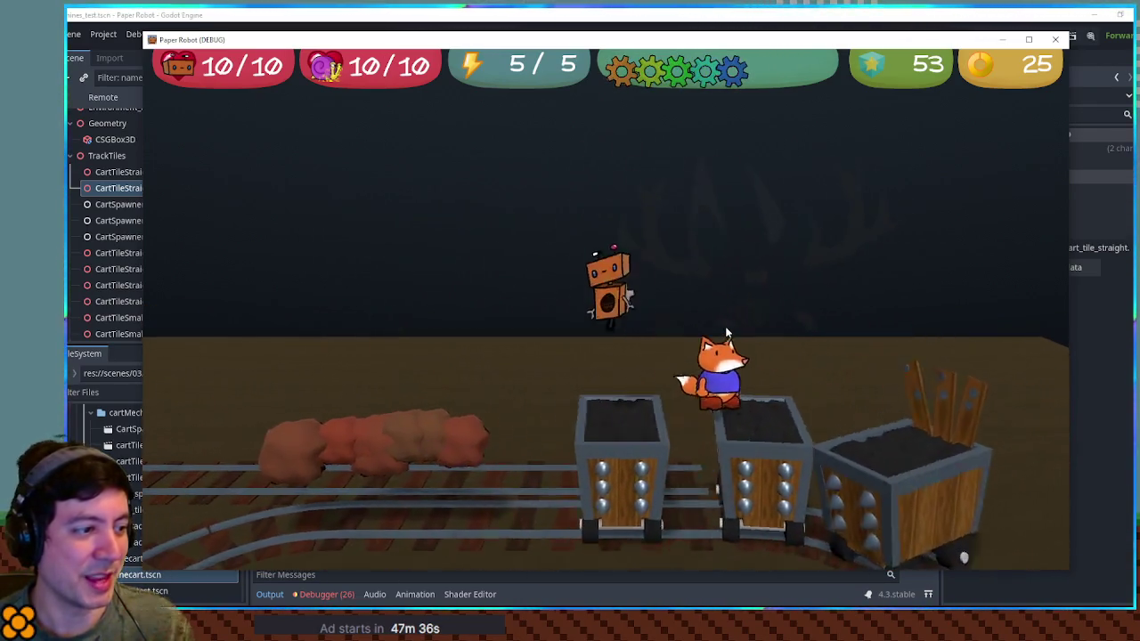
key("F8")
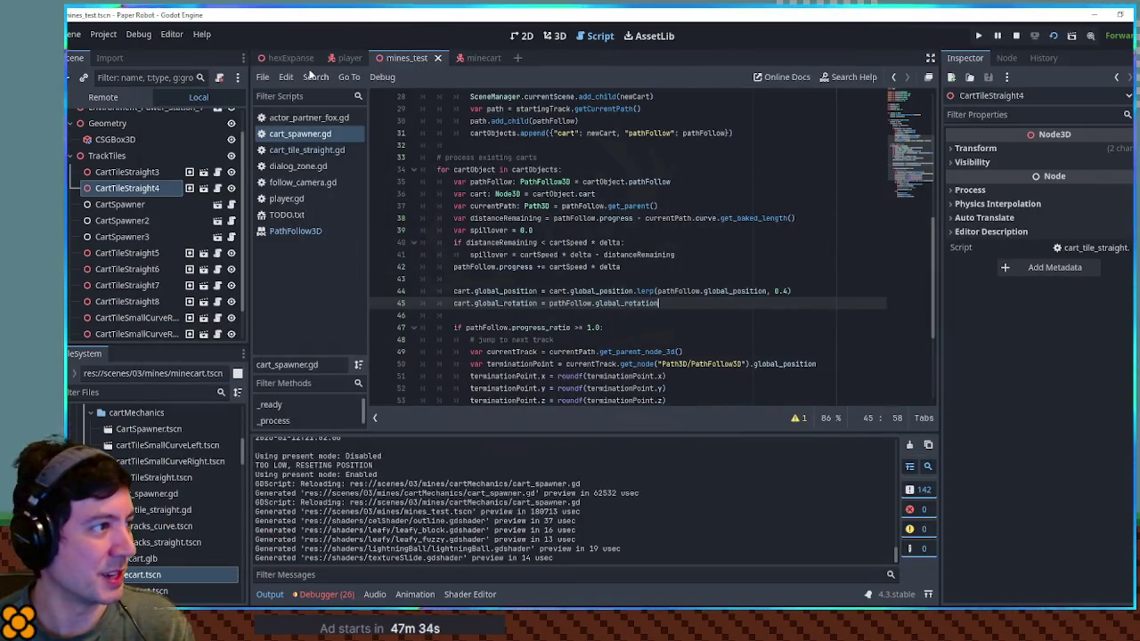
Add line 30 in actor_partner_fox.gd: TODO 'GREATLY reduce particle time when standing on moving platform', and save.
left_click(303, 118)
scroll(539, 222, "up", 10)
left_click(704, 254)
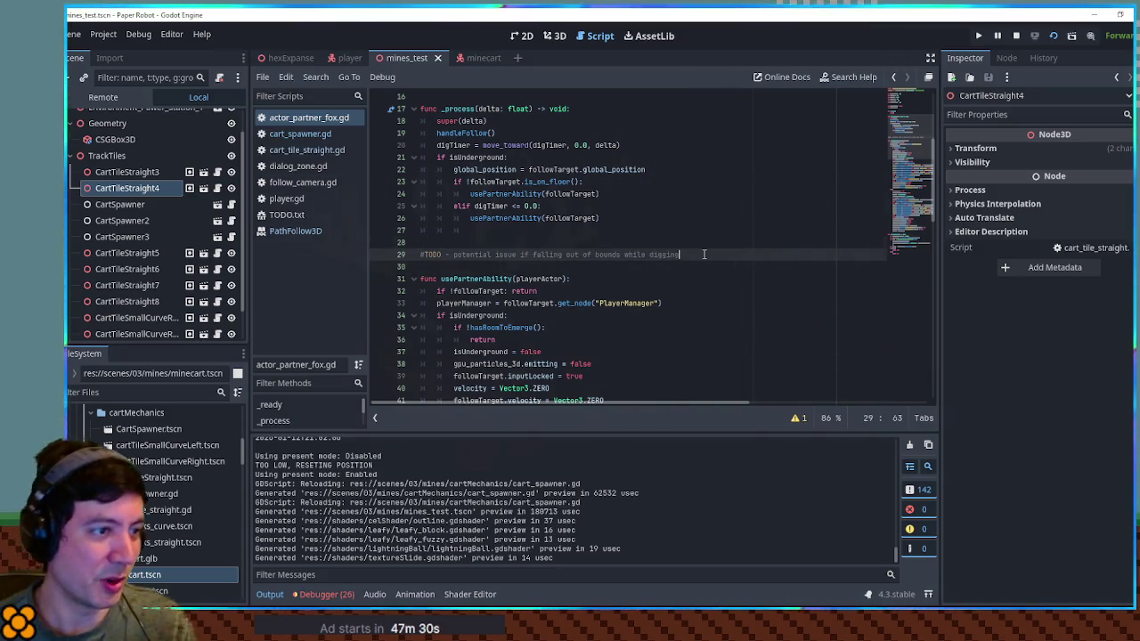
key("Return")
type("#TODO -")
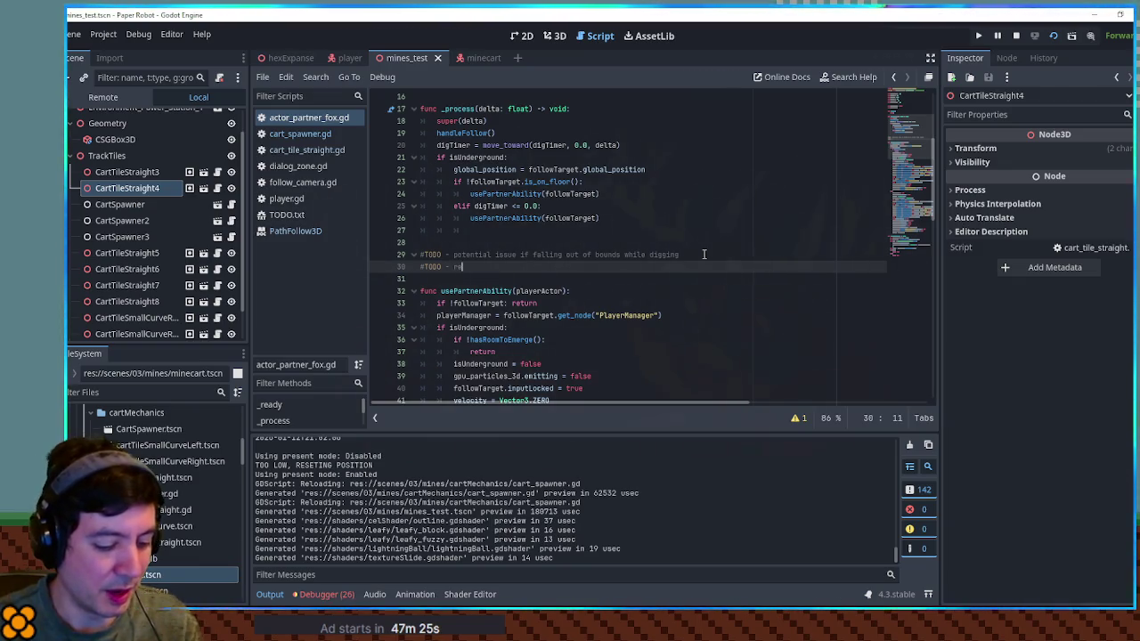
type("ord")
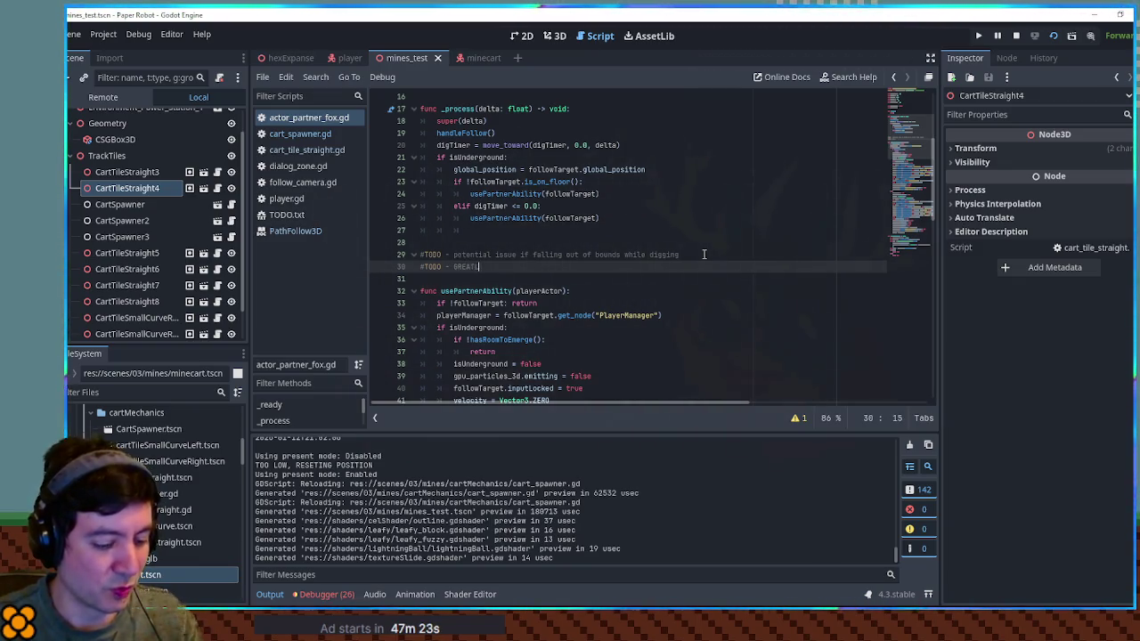
type("reduce ")
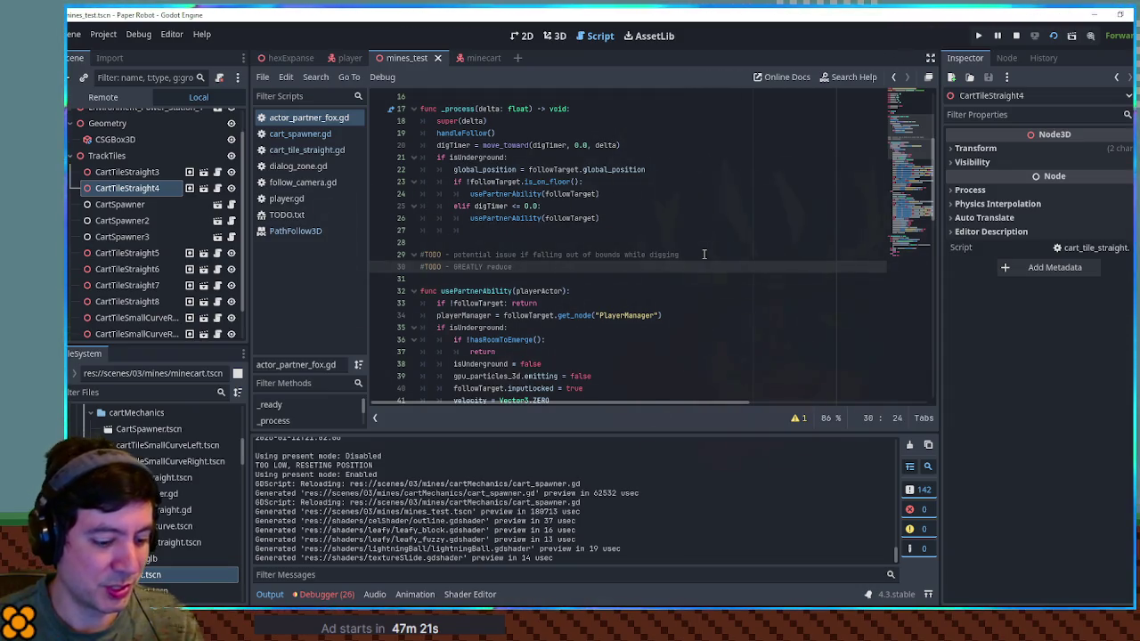
type("particle tim")
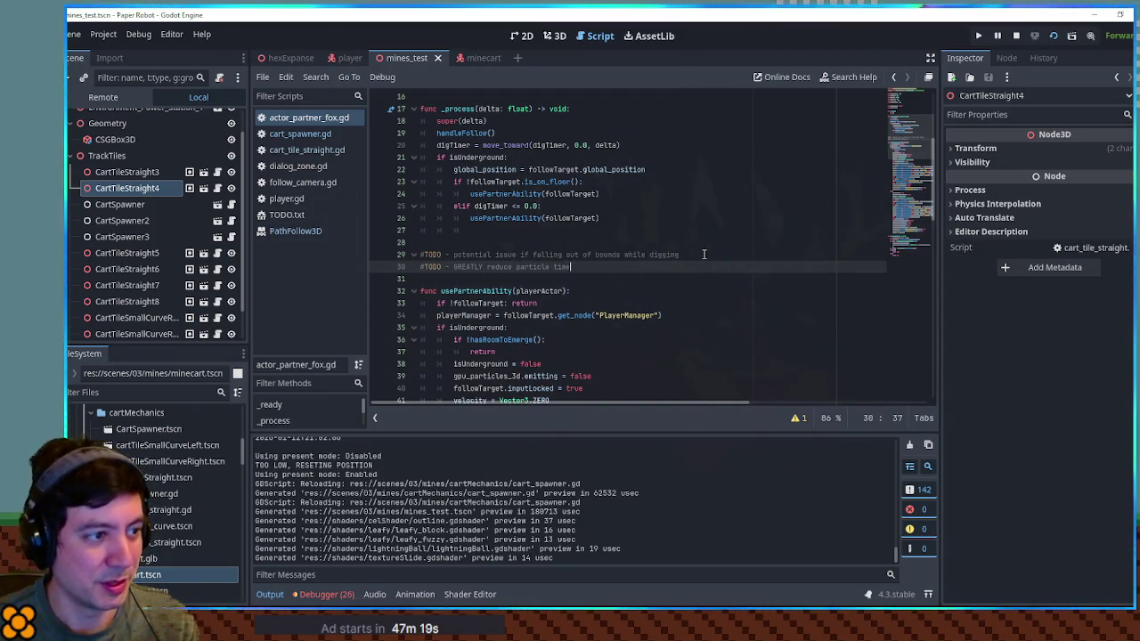
type("e when sto")
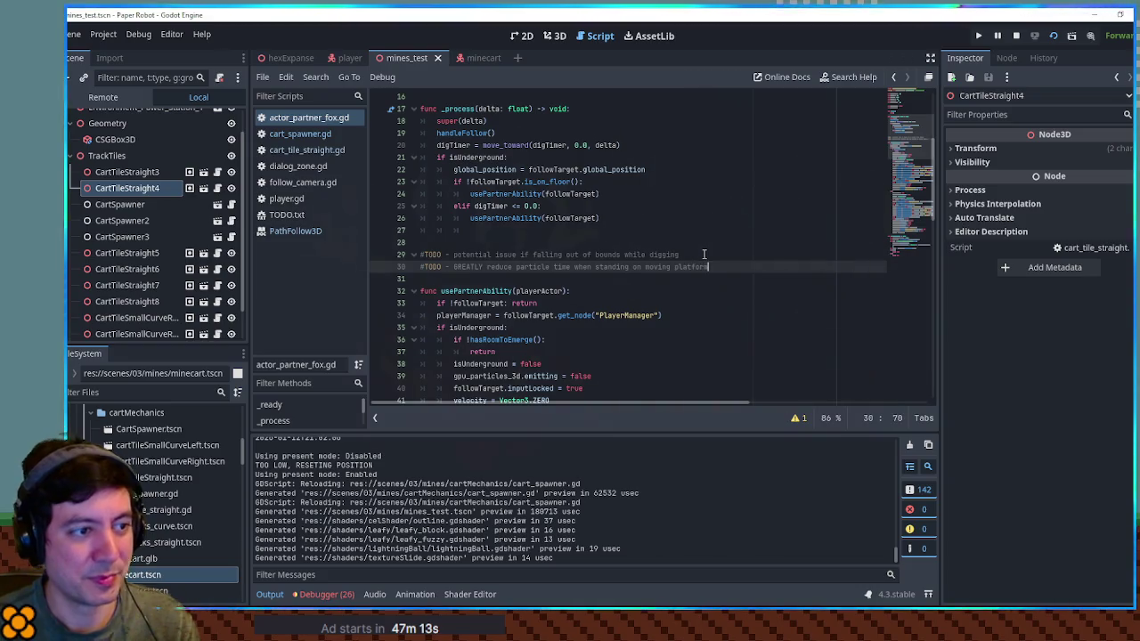
key("ctrl+s")
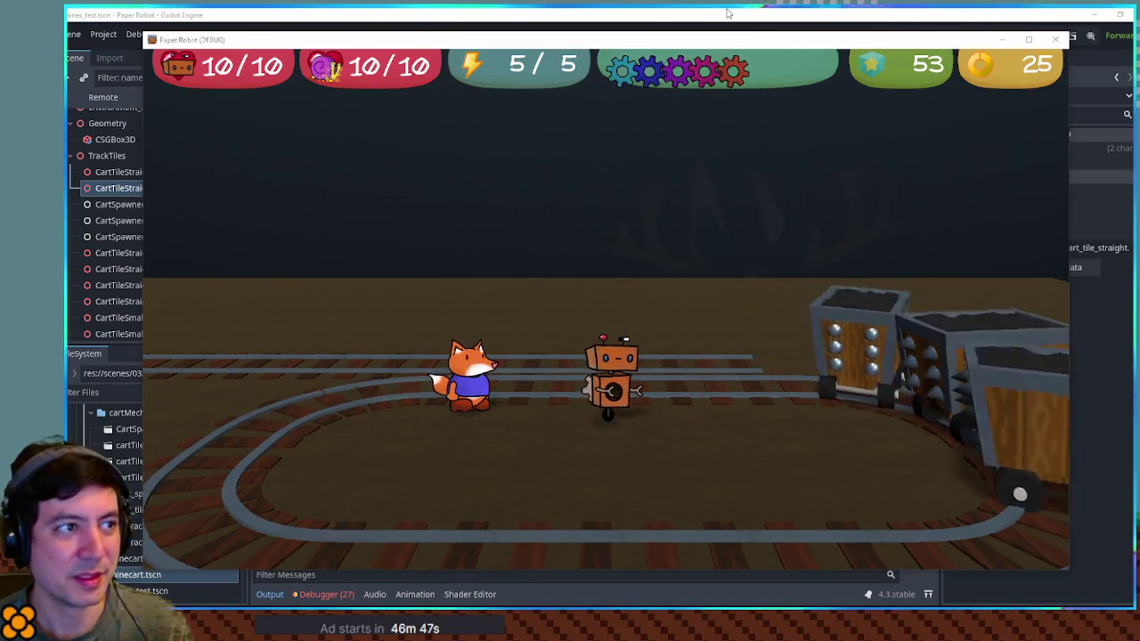
key("F8")
scroll(534, 223, "down", 3)
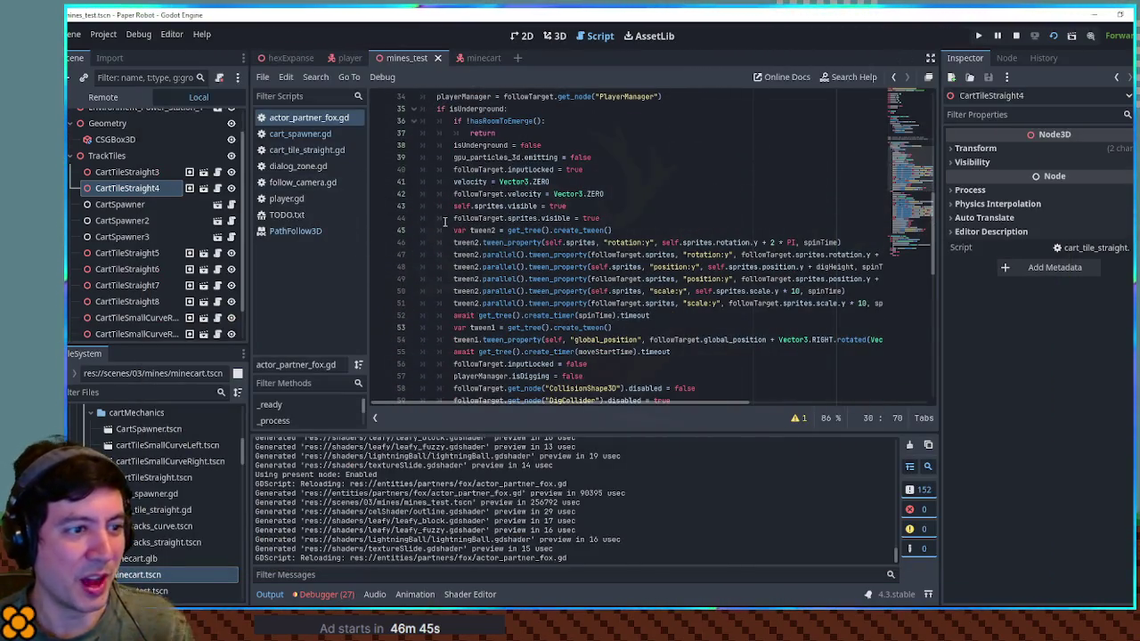
Run cart_spawner.gd to see the line 45 error, rewrite the rotation offset as Vector3(0, PI/2.0, 0), and save.
left_click(311, 135)
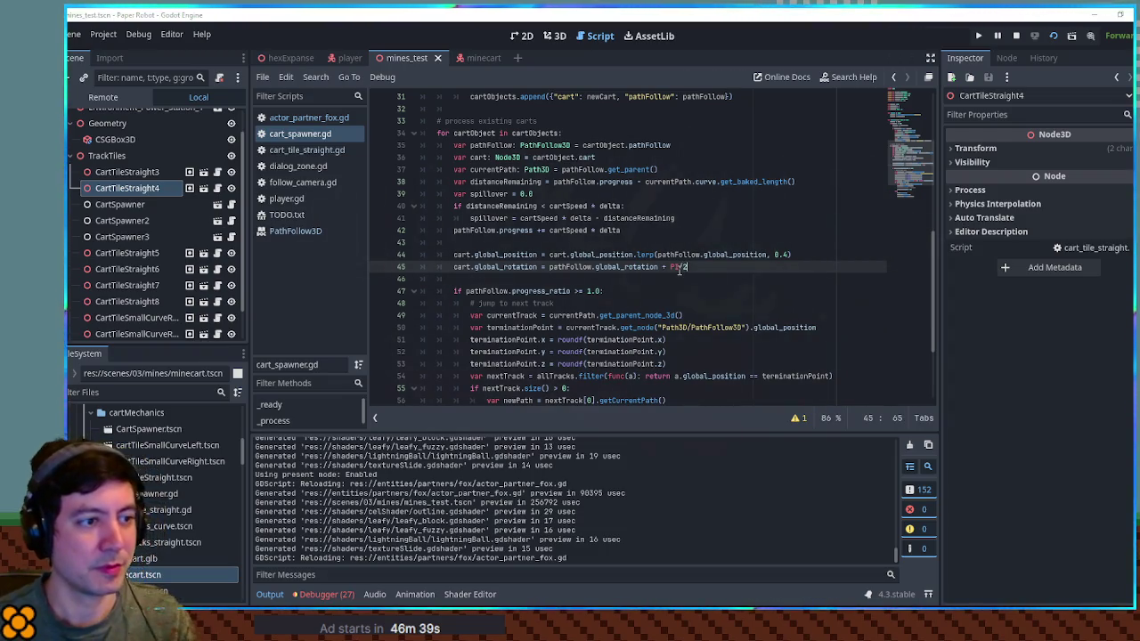
key("F5")
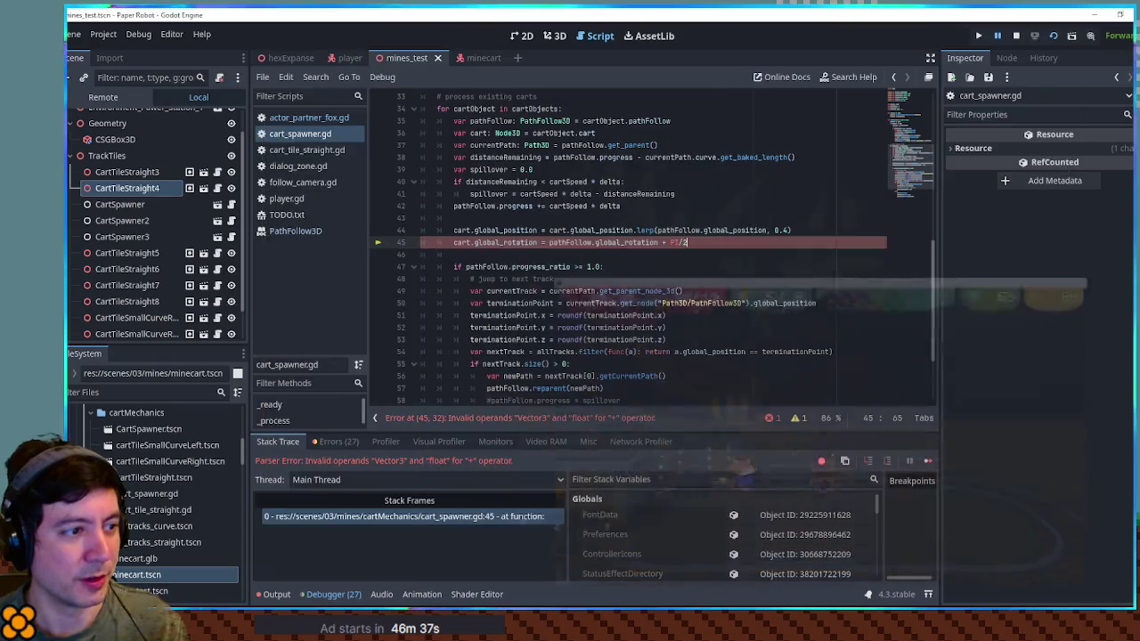
left_click(1016, 37)
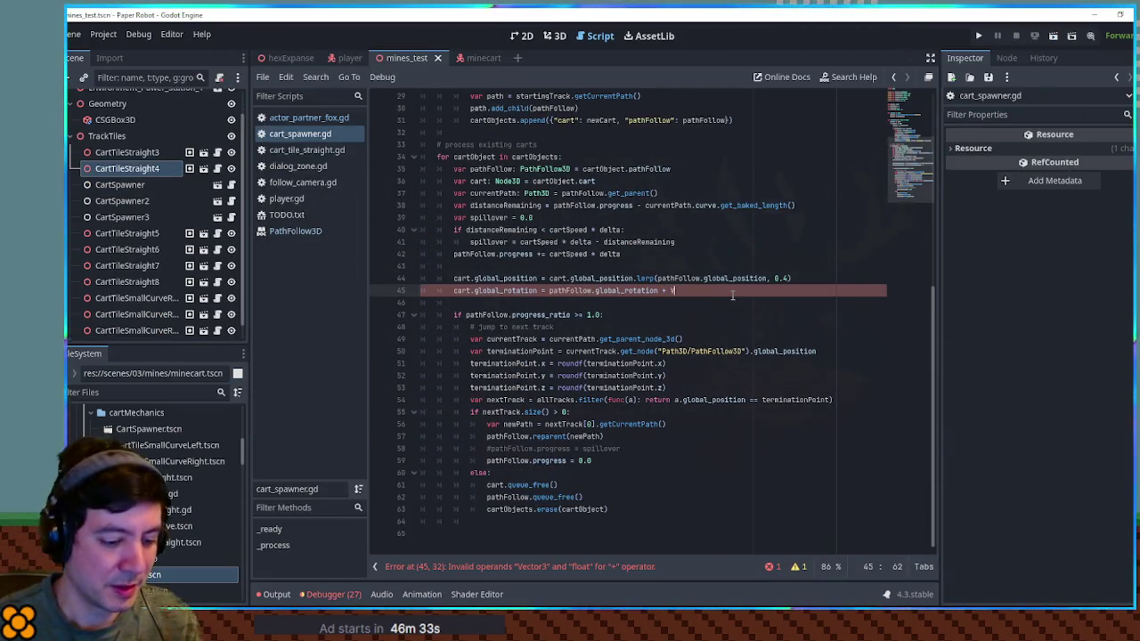
type("ector3")
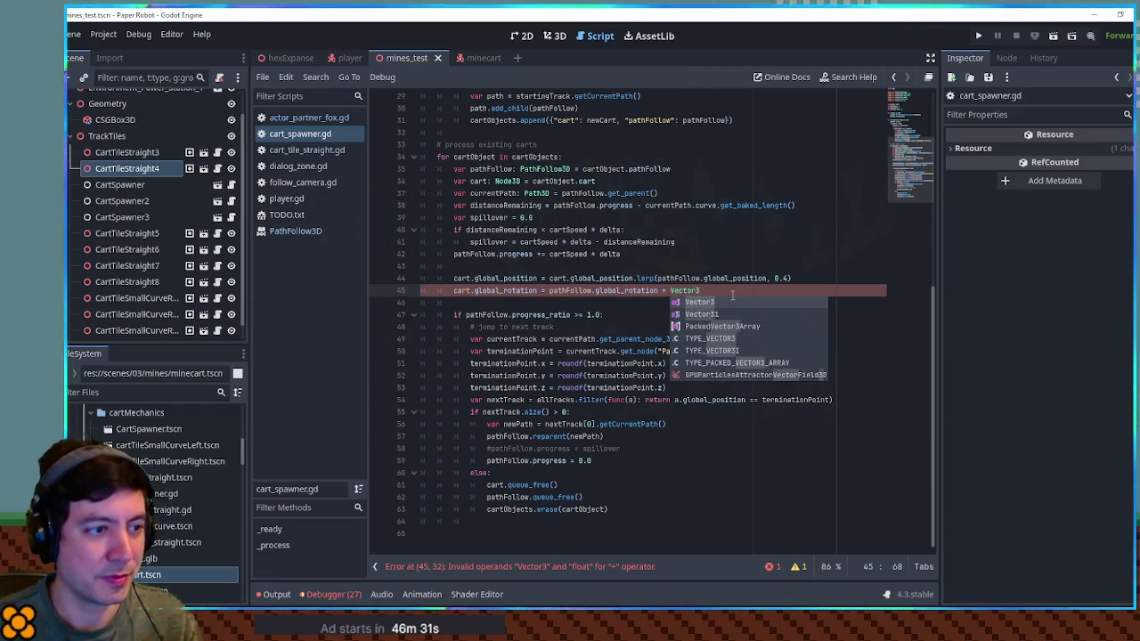
type("(0, ")
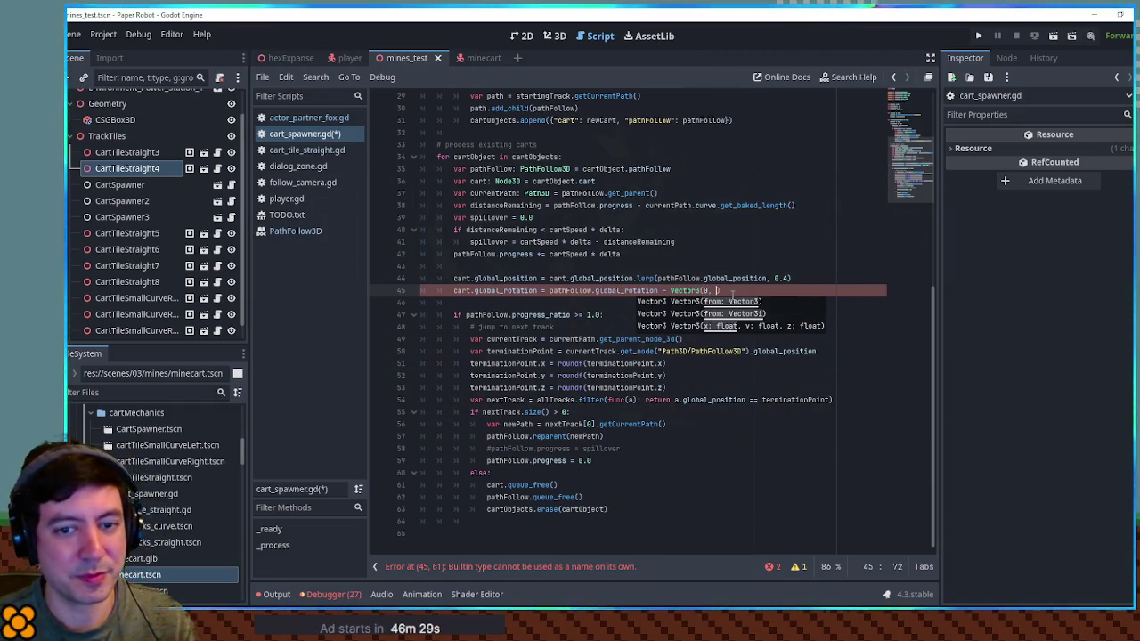
type("PI")
key("Escape")
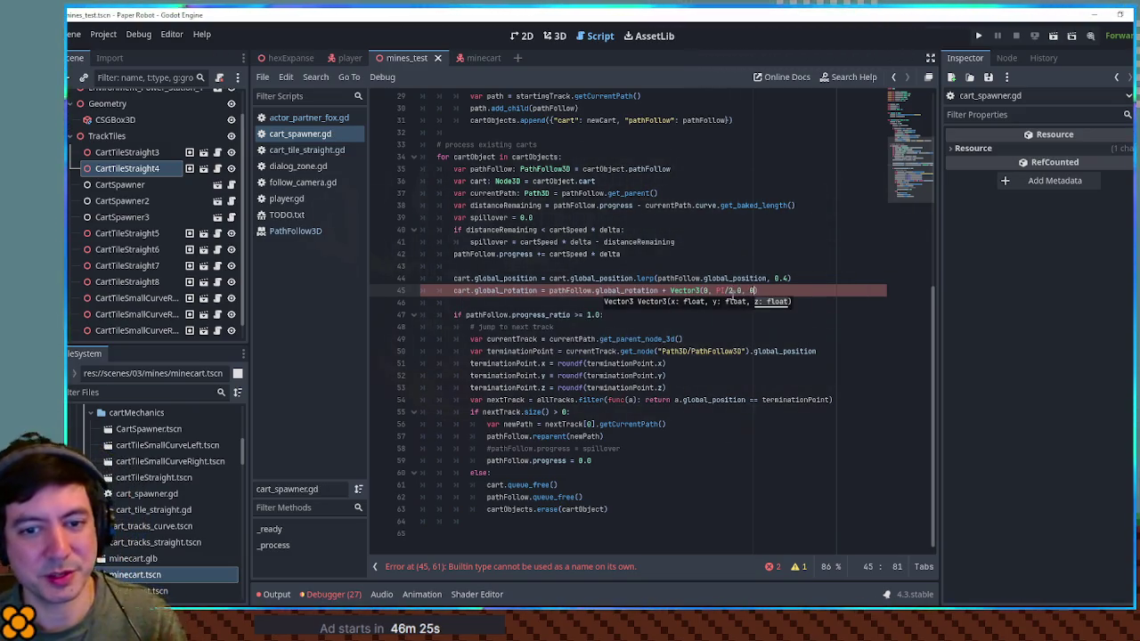
key("ctrl+s")
Test the fix, then negate the angle to Vector3(0, -PI/2.0, 0) and run again.
key("F5")
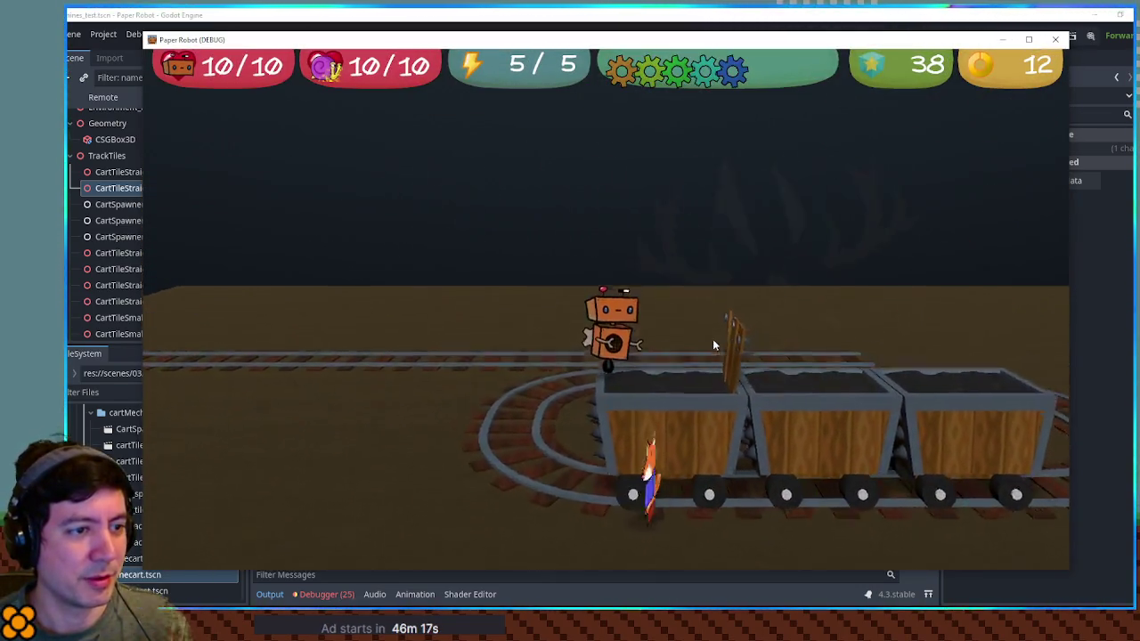
key("F8")
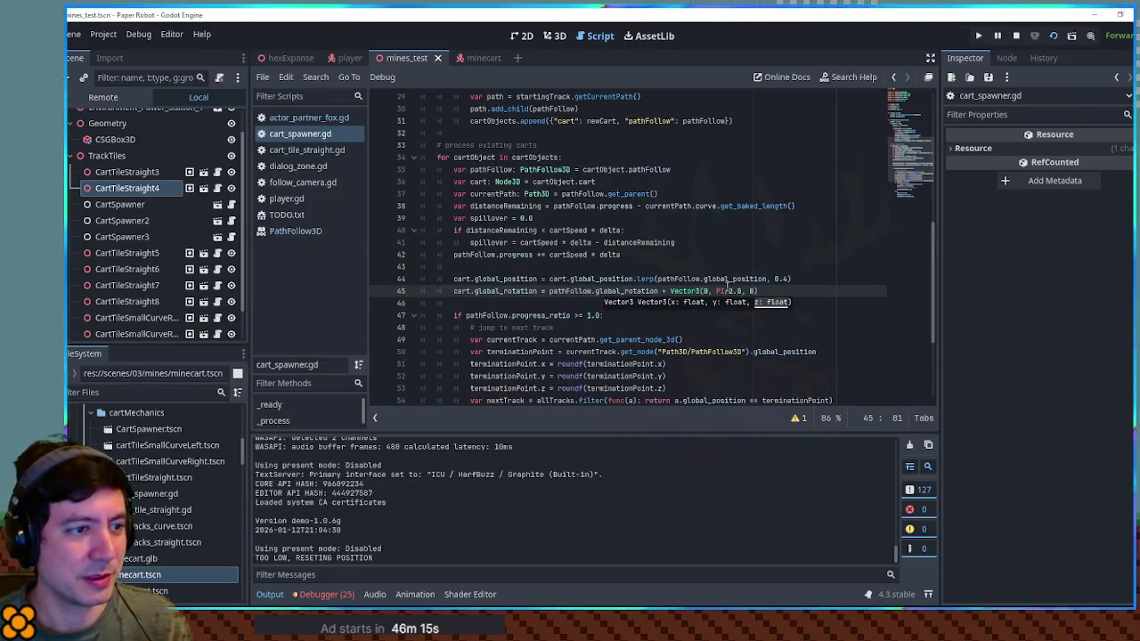
left_click(716, 291)
type("-")
key("F6")
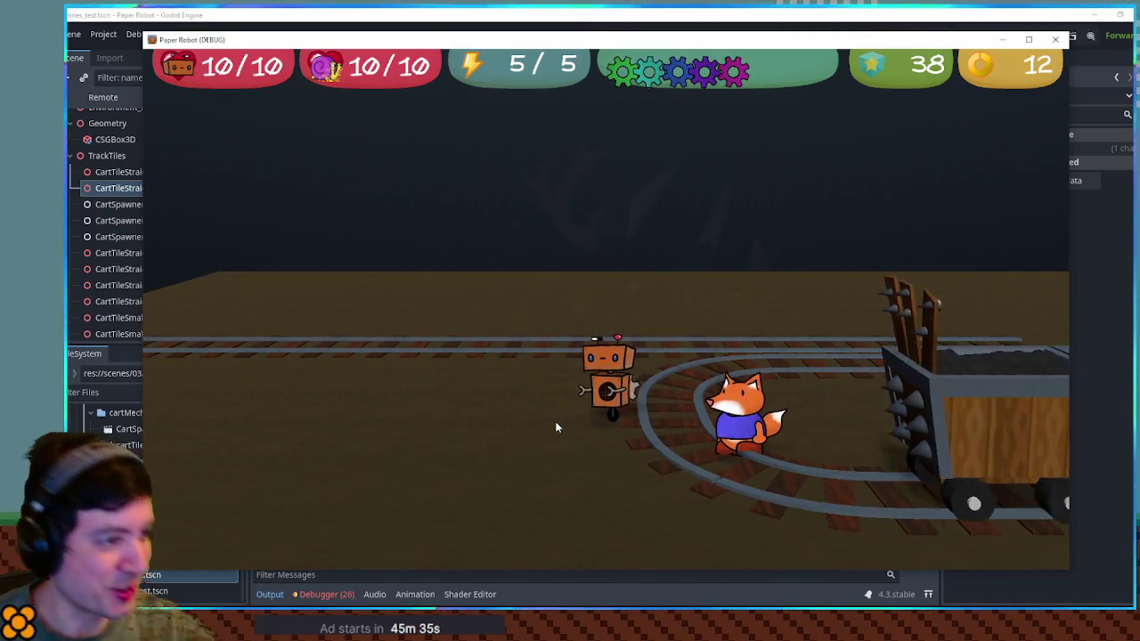
left_click(1058, 40)
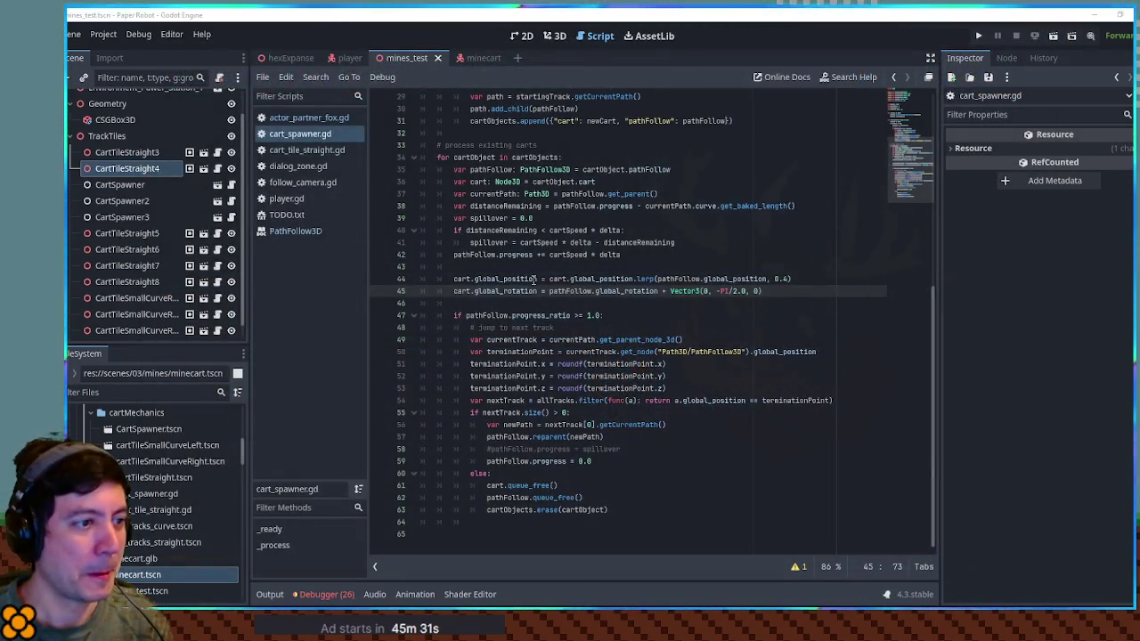
Begin a new line 44 with cart.velocity, checking the cart declaration on line 36.
double_click(456, 279)
left_click(496, 266)
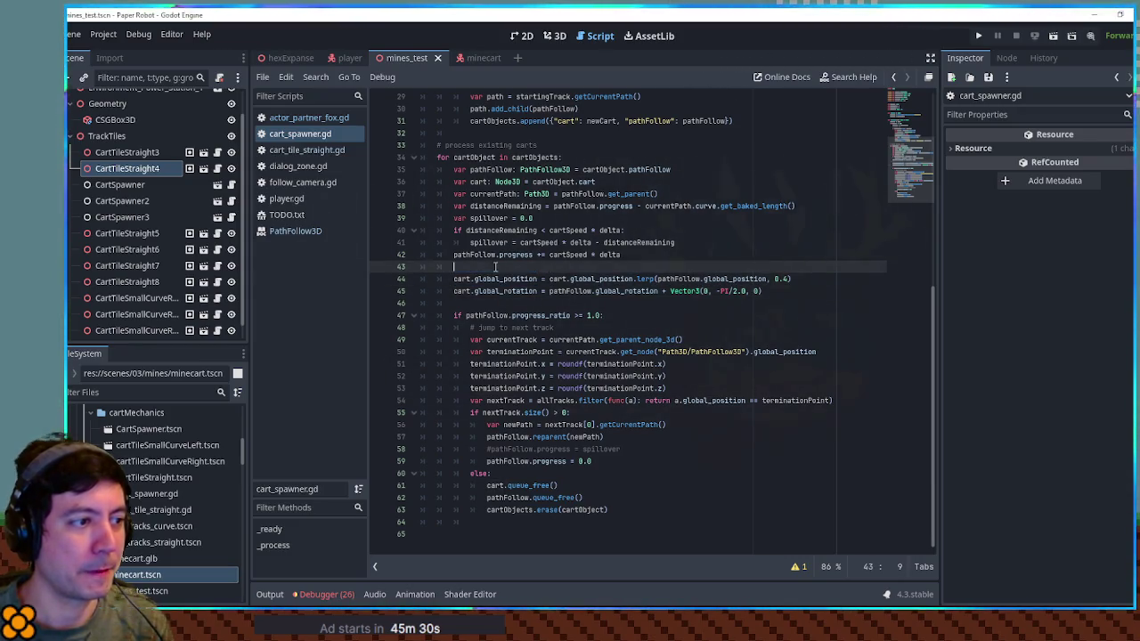
key("Return")
type("car")
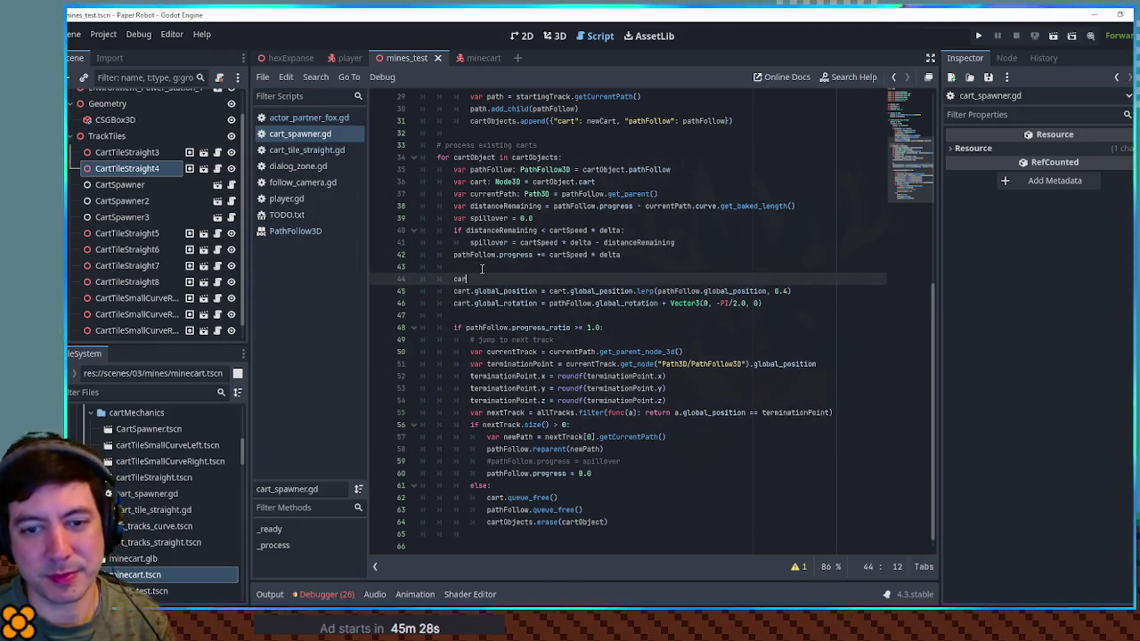
type("t.")
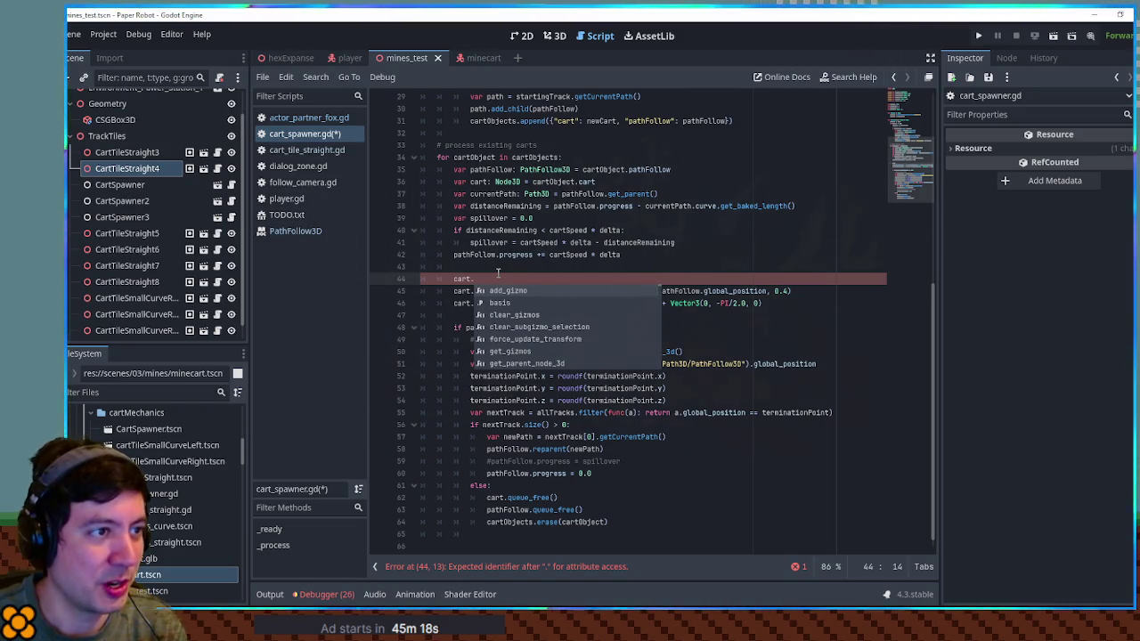
type("line")
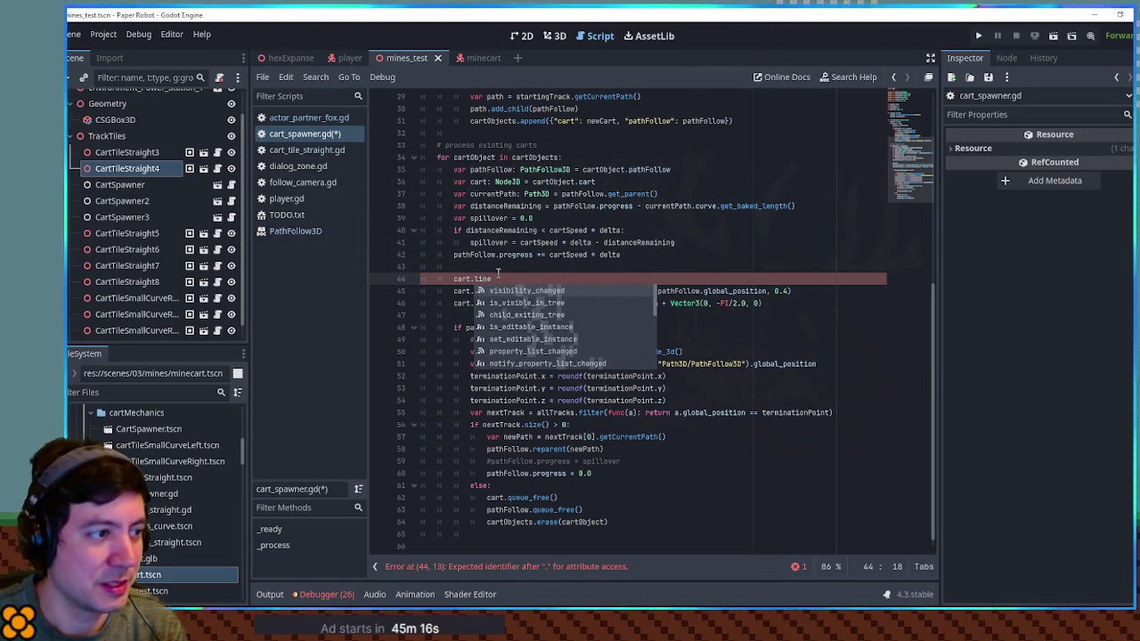
type("ar")
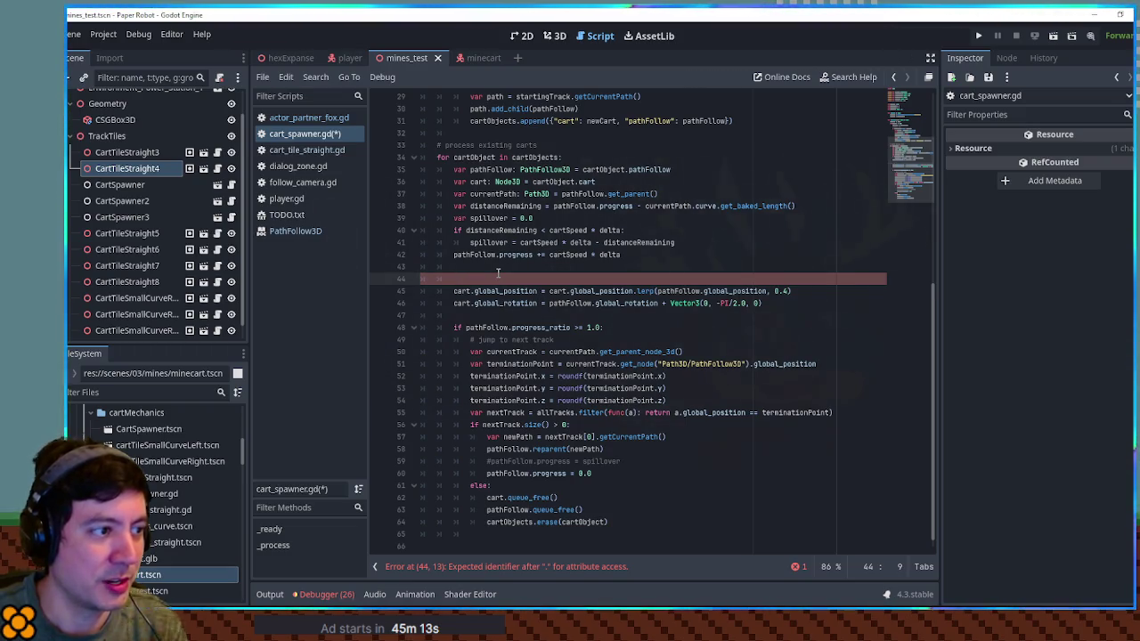
key("Up")
key("Up")
key("Up")
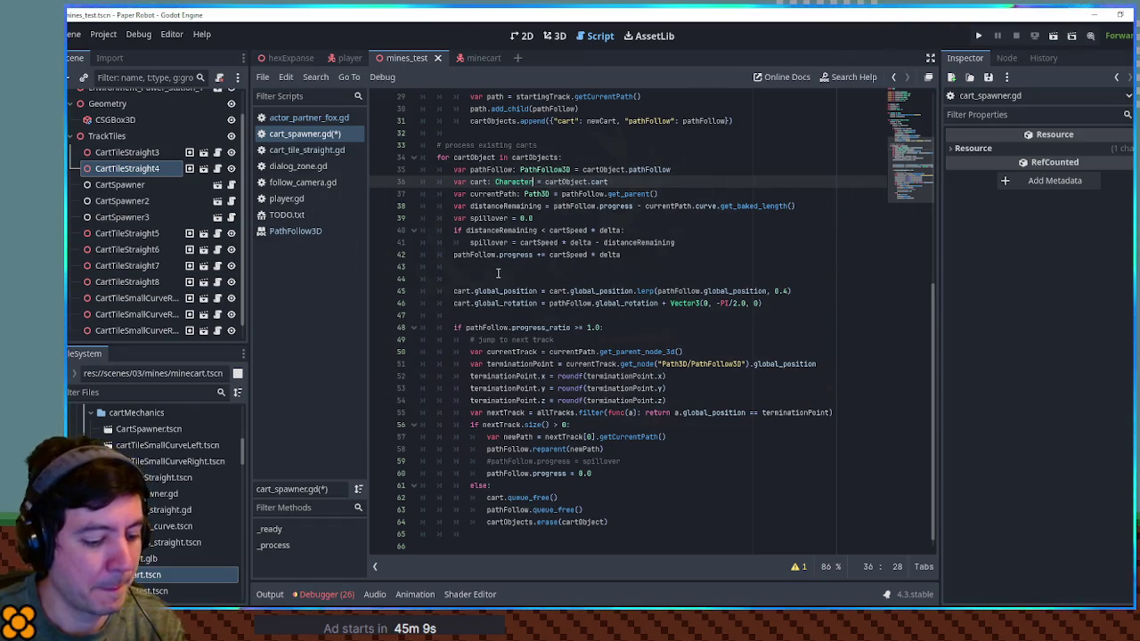
key("Down")
key("Down")
key("Down")
type("cart.")
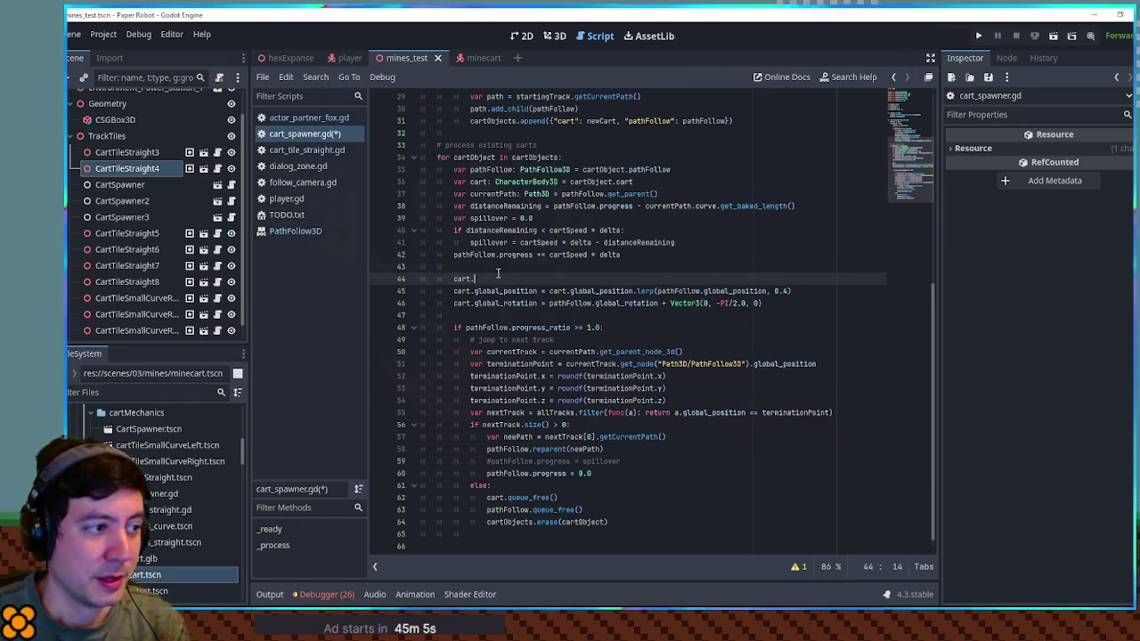
type("linea")
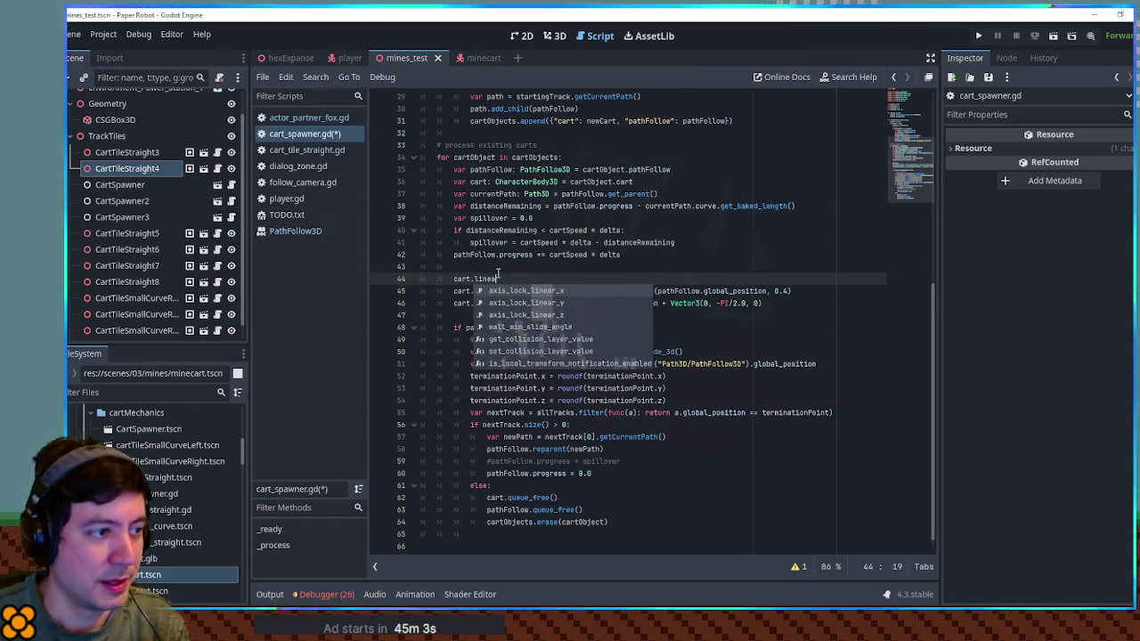
key("BackSpace")
key("BackSpace")
key("BackSpace")
type("e")
key("Return")
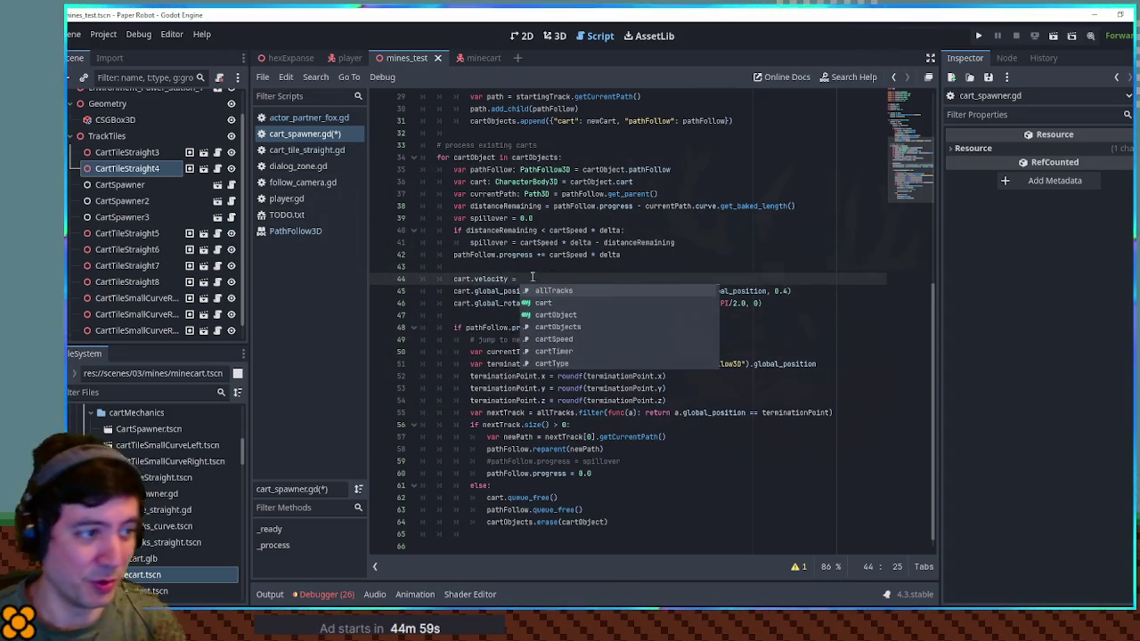
Copy cart.global_position from line 45 onto the end of line 44.
left_click(498, 273)
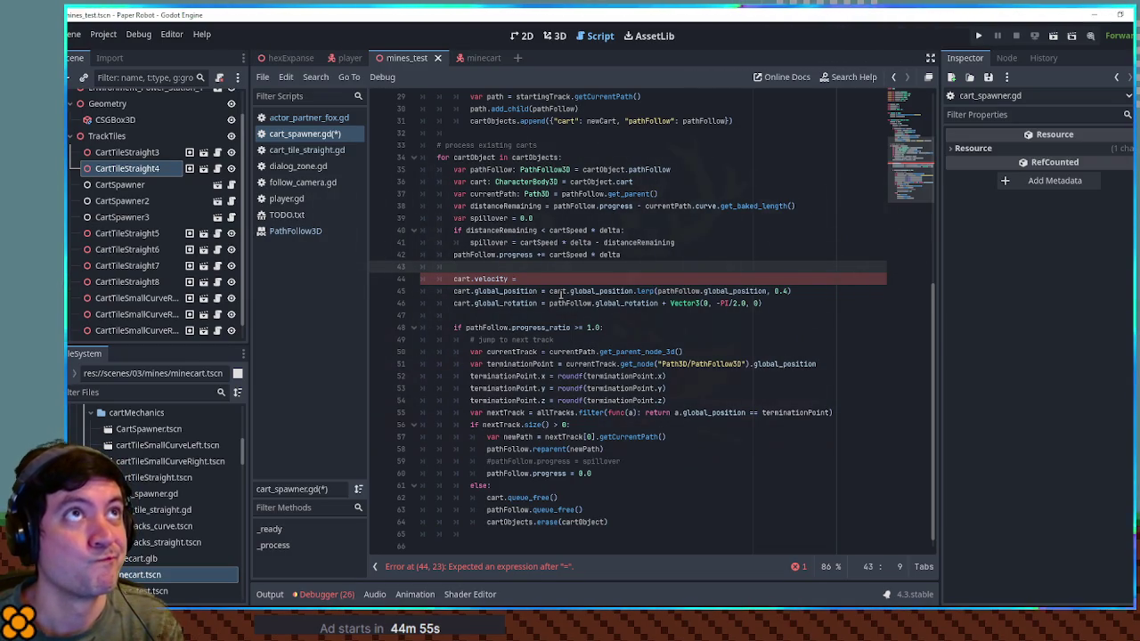
left_click_drag(550, 291, 768, 291)
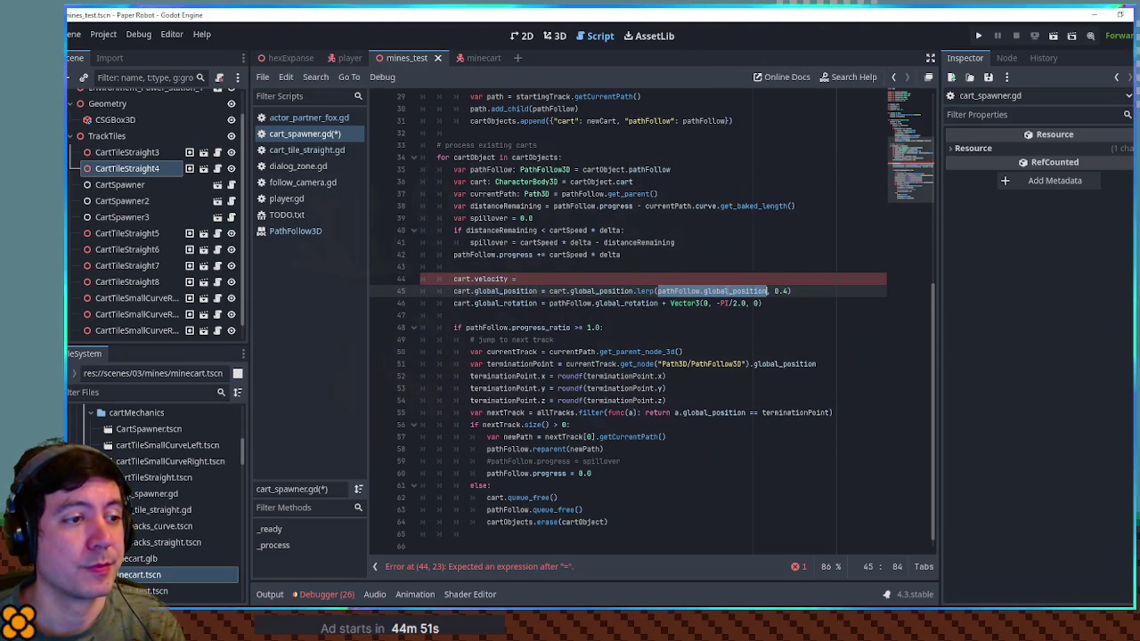
left_click(641, 279)
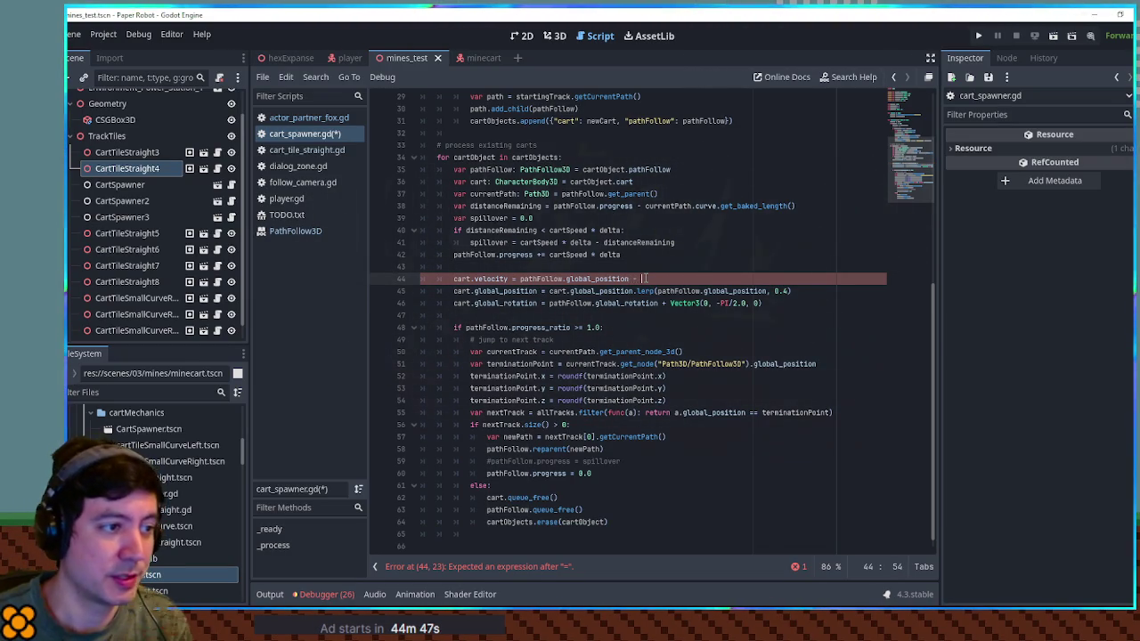
double_click(557, 292)
key("ctrl+c")
left_click(651, 282)
key("ctrl+v")
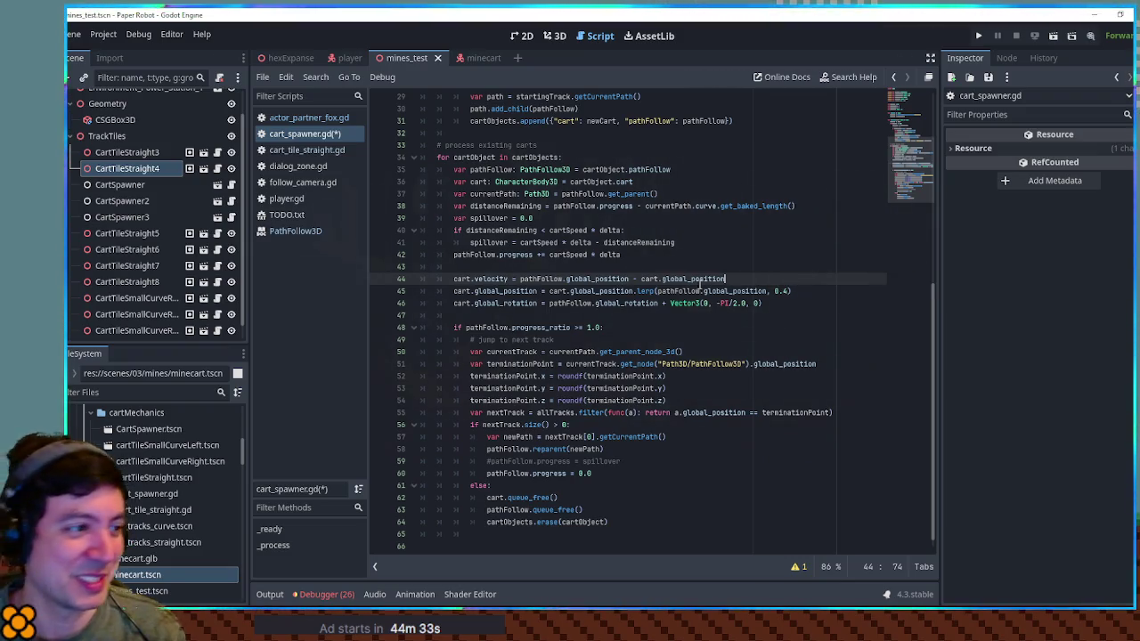
Finish the velocity as (pathFollow.global_position - cart.global_position).normalized() * cartSpeed and test-run.
left_click(720, 267)
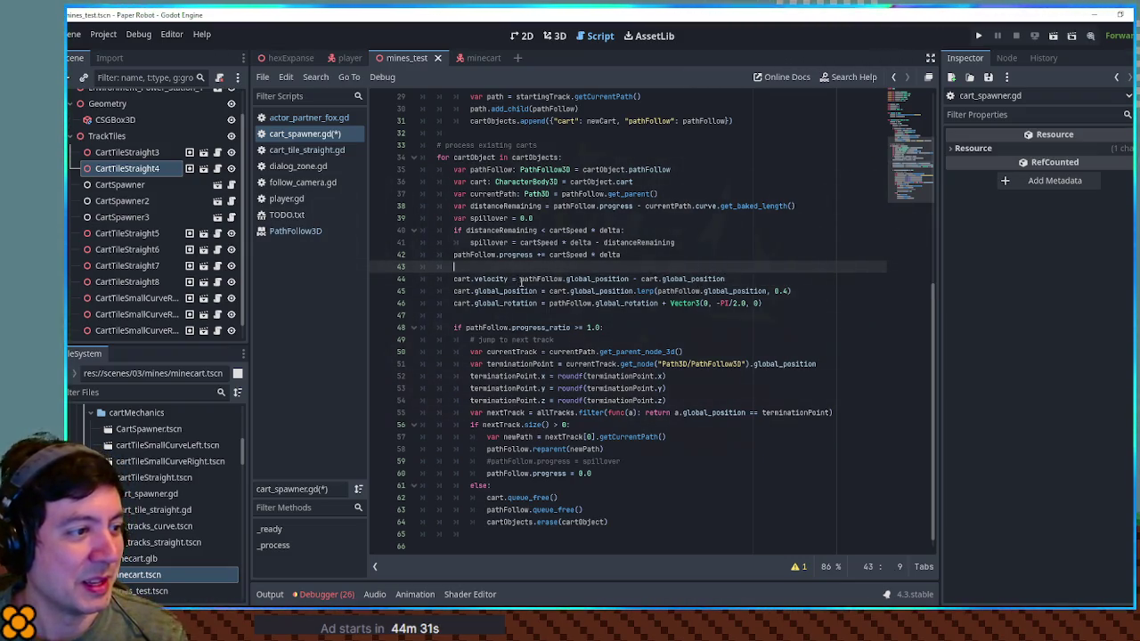
left_click_drag(520, 279, 627, 278)
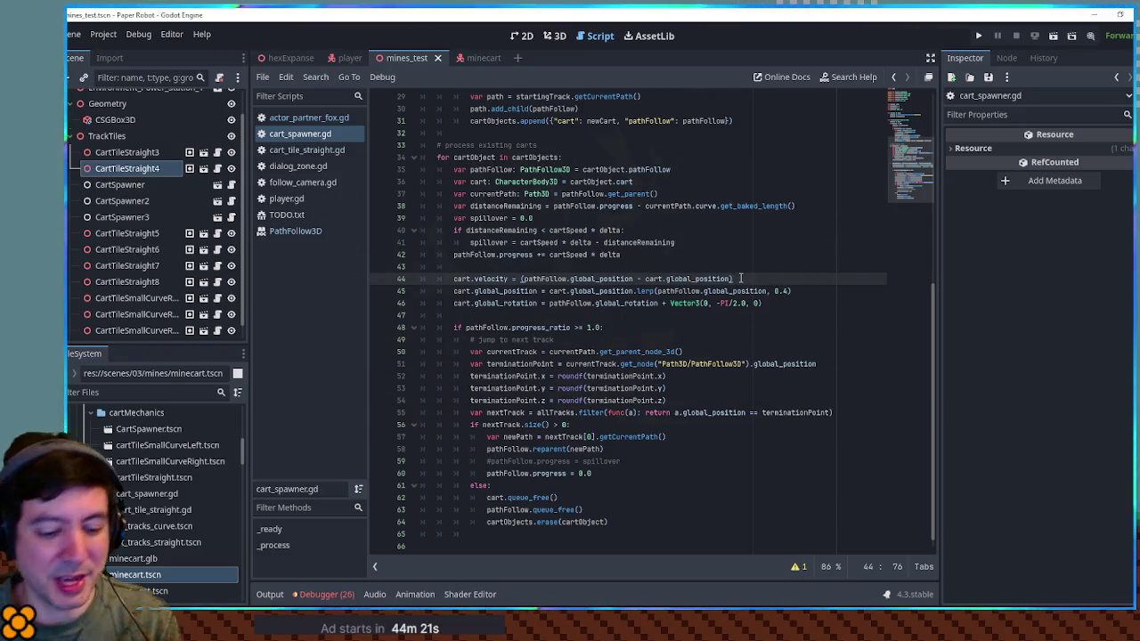
type(".normalized().")
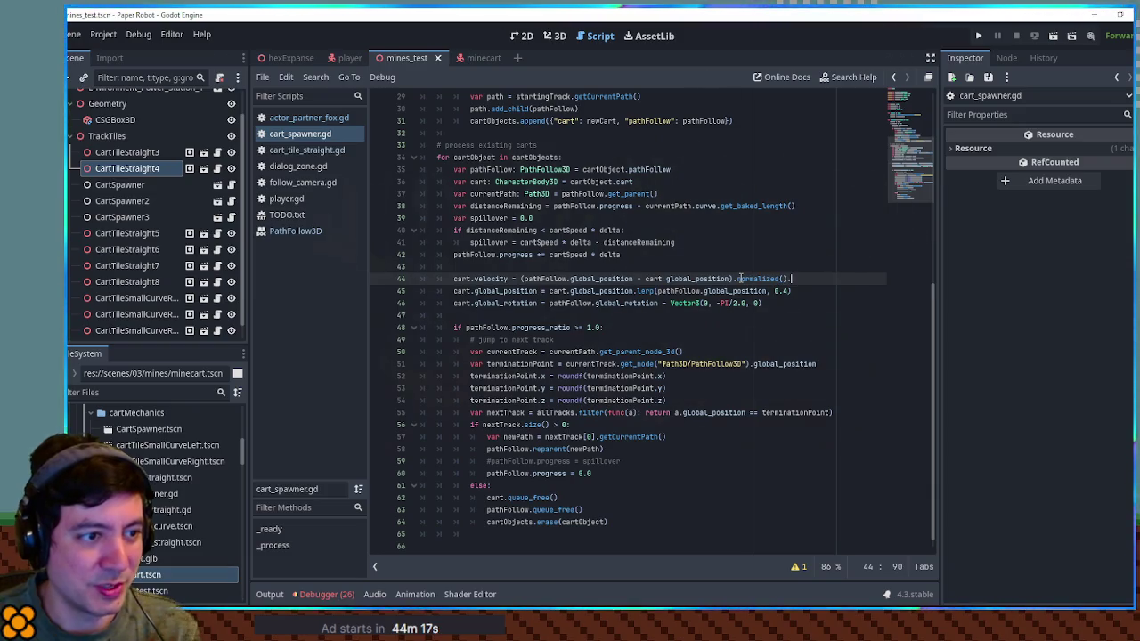
key("BackSpace")
type("*")
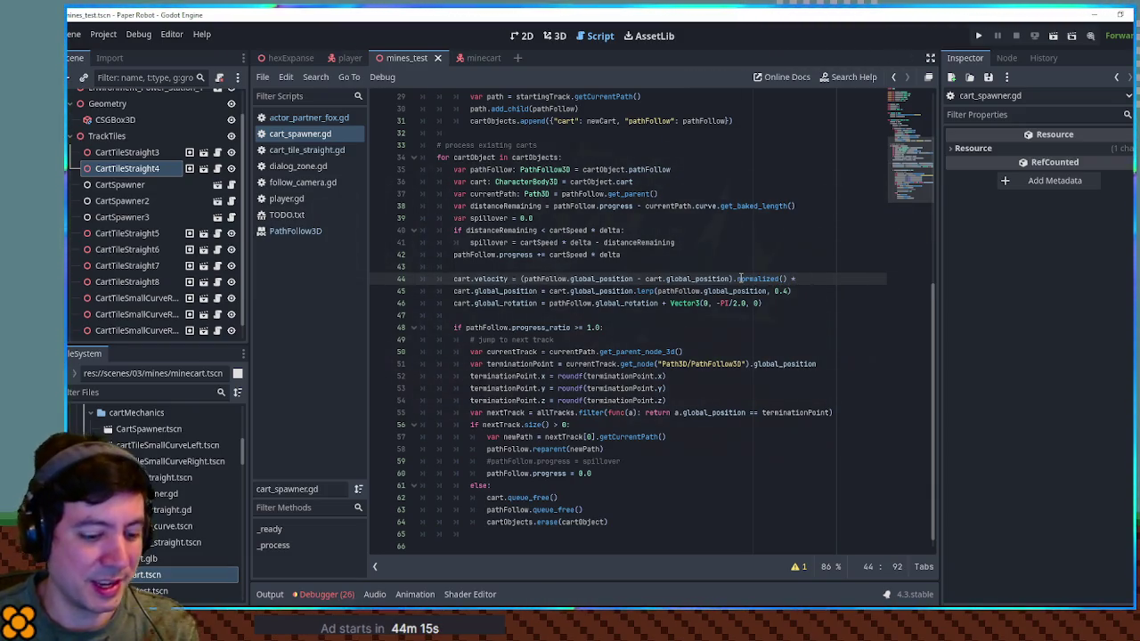
type(" cartS")
key("Return")
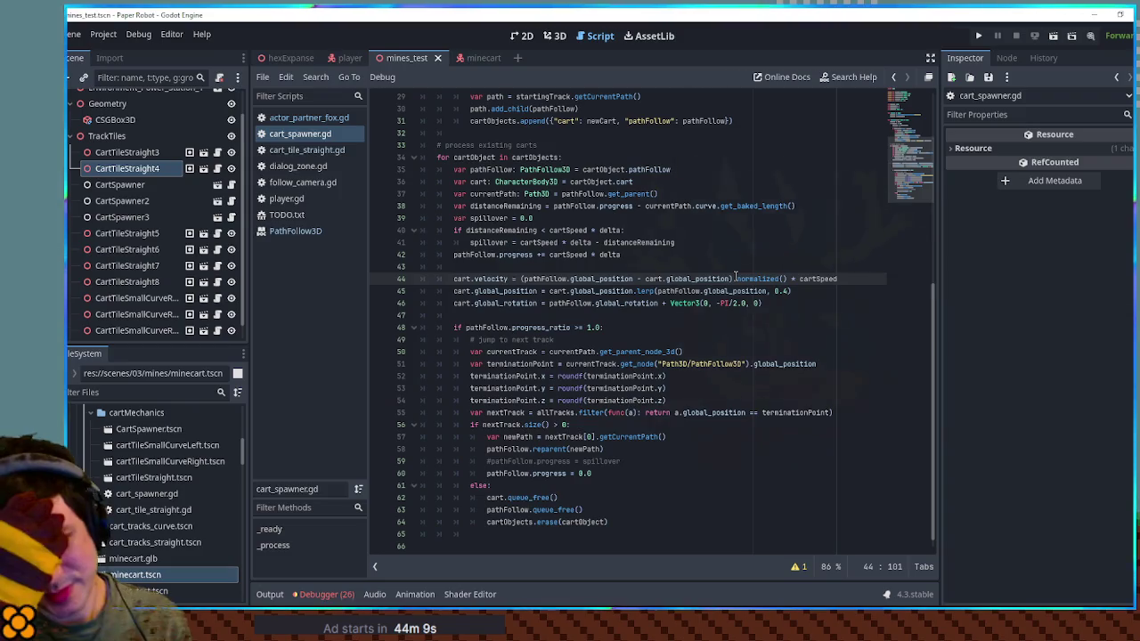
key("F6")
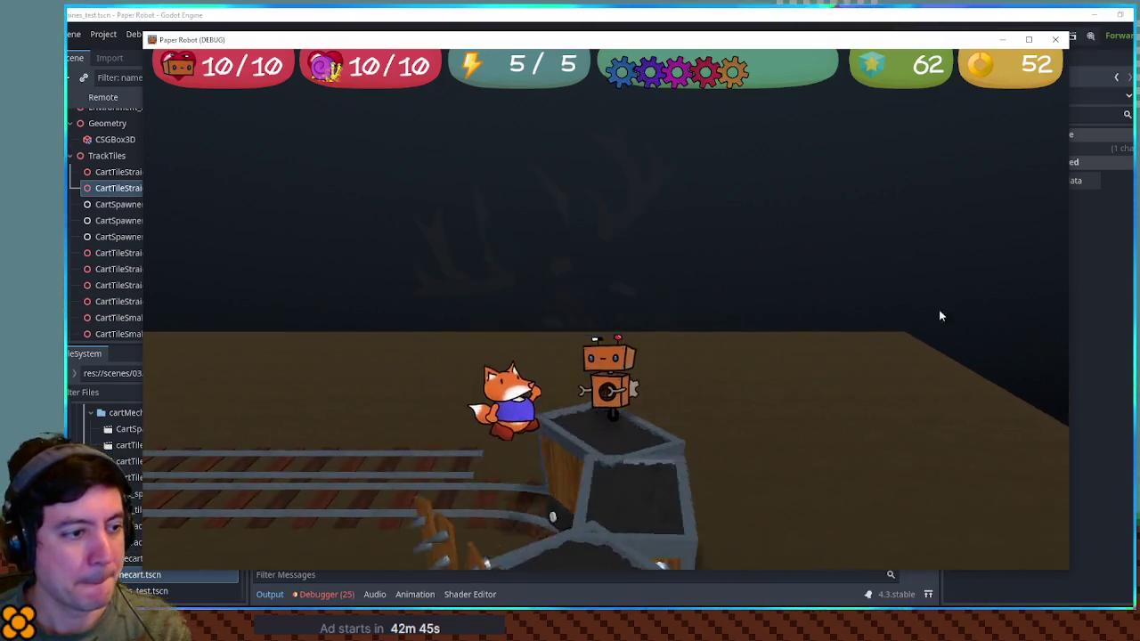
Close the Paper Robot debug window after riding the mine cart.
left_click(1056, 41)
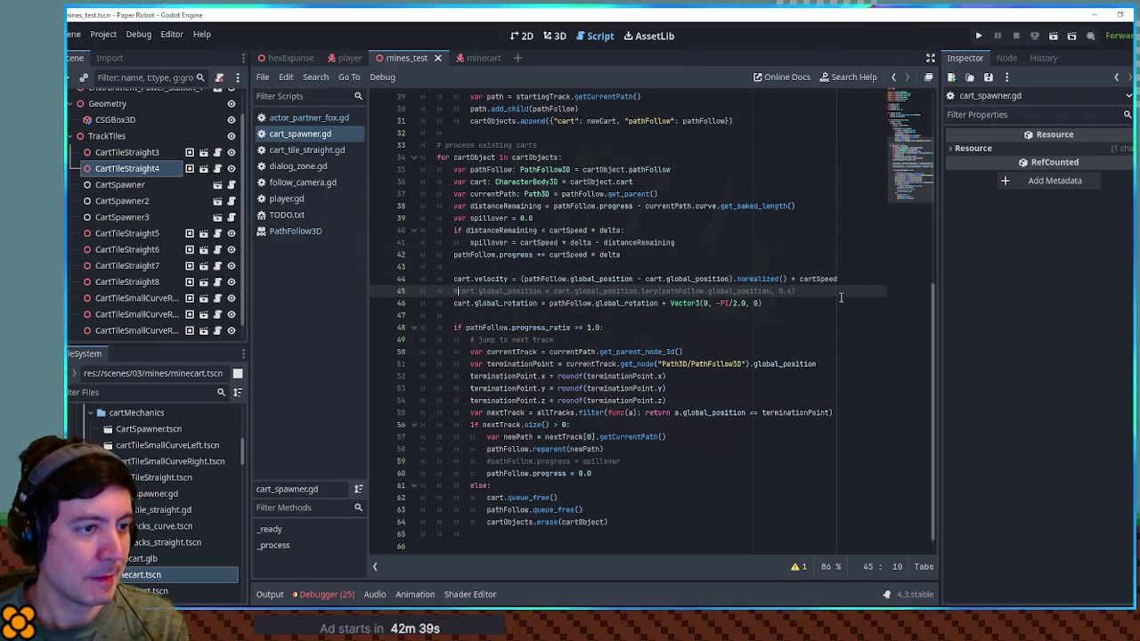
Add cart.move_and_slide() on line 46, save, and run the project.
key("Return")
type("cart.move_and_slide(")
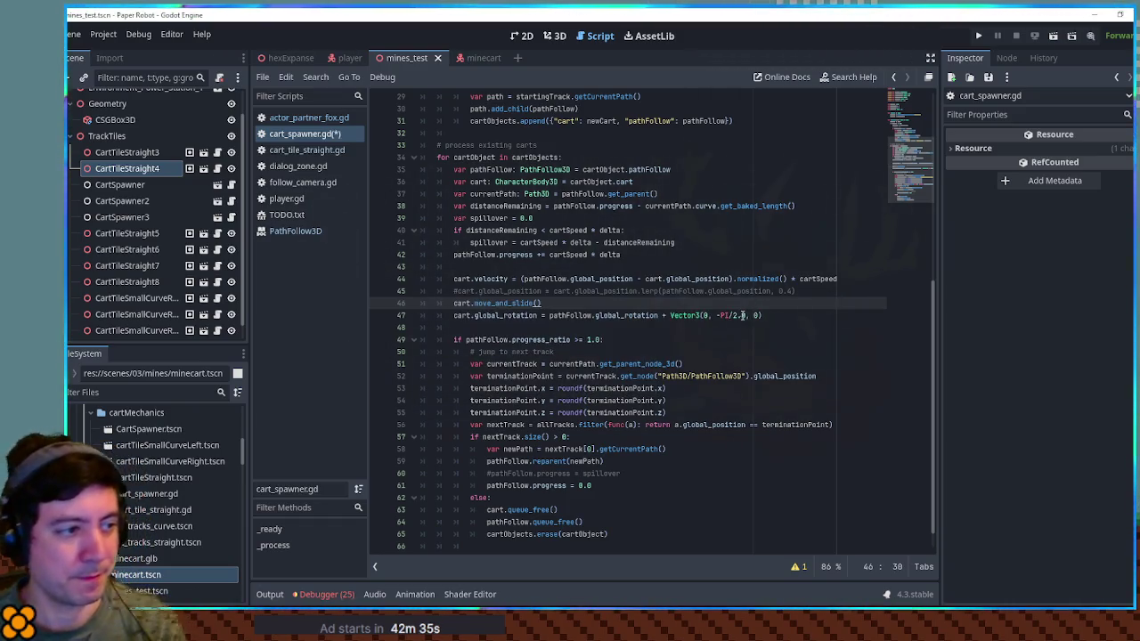
key("ctrl+s")
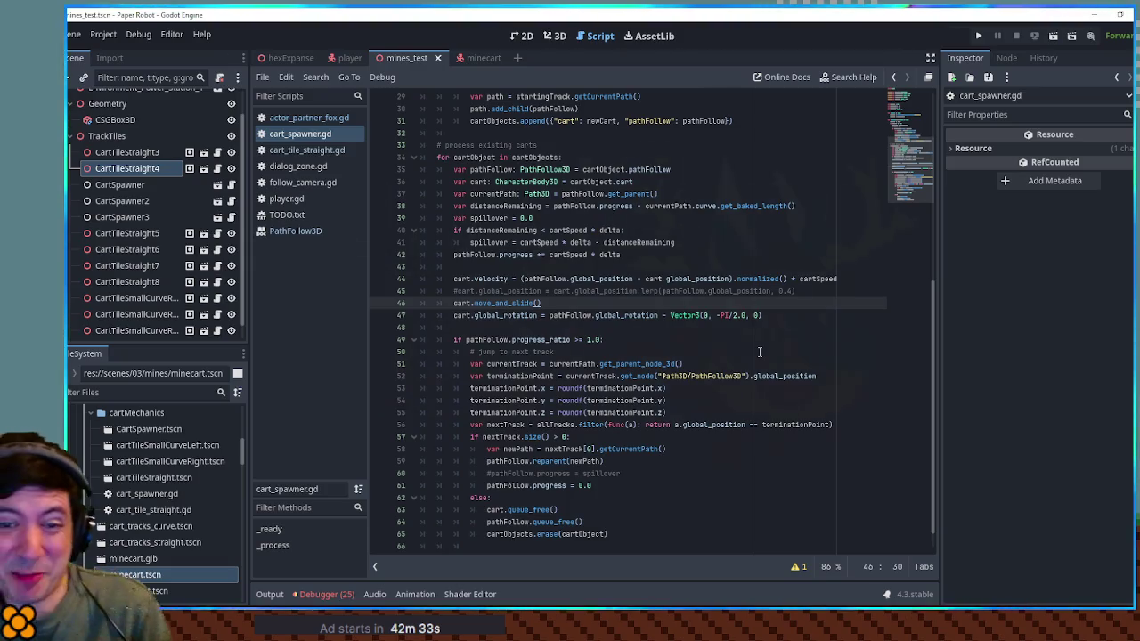
key("F5")
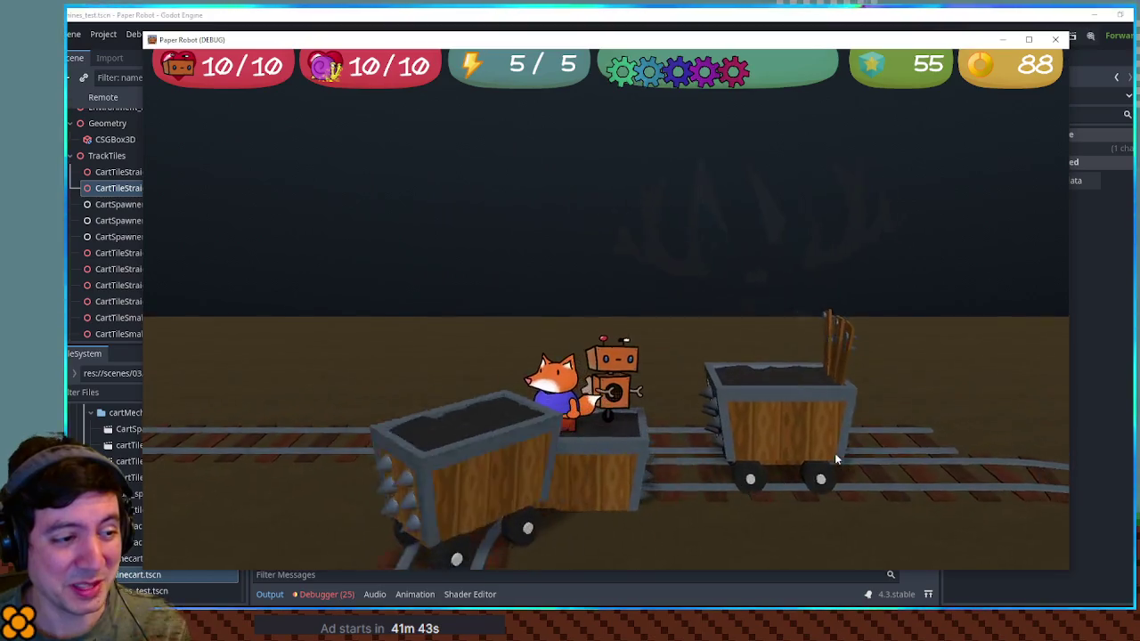
Stop the test run after watching the carts roll along the track.
key("F8")
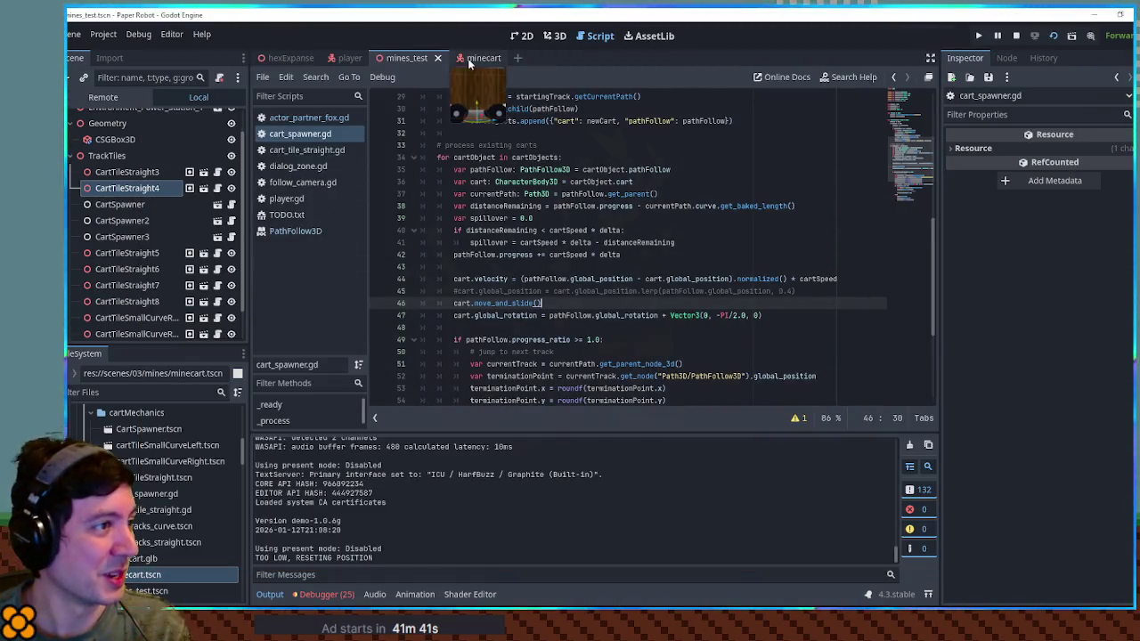
Open spiky_minecart.tscn and inspect its collision: layer 1, mask layers 2 and 4.
left_click(472, 59)
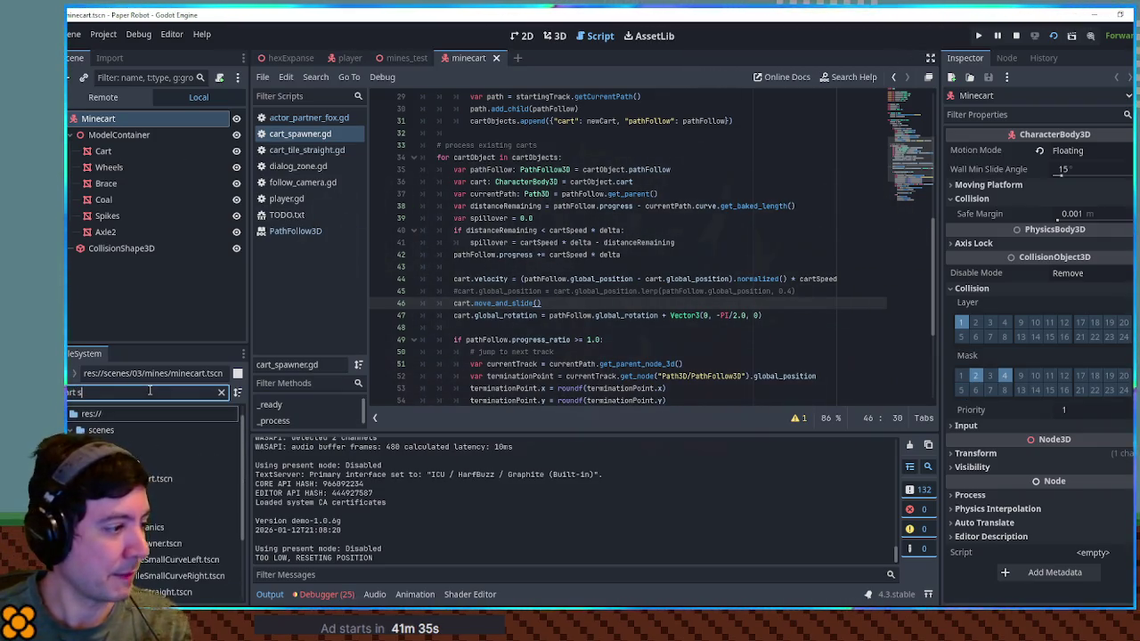
double_click(163, 492)
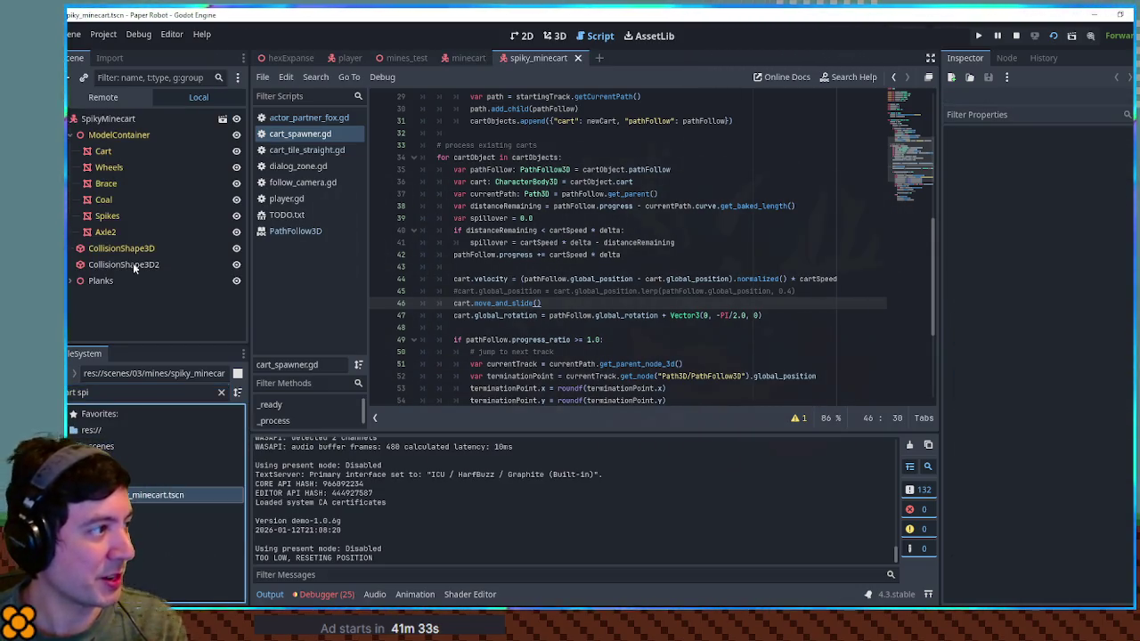
left_click(1033, 273)
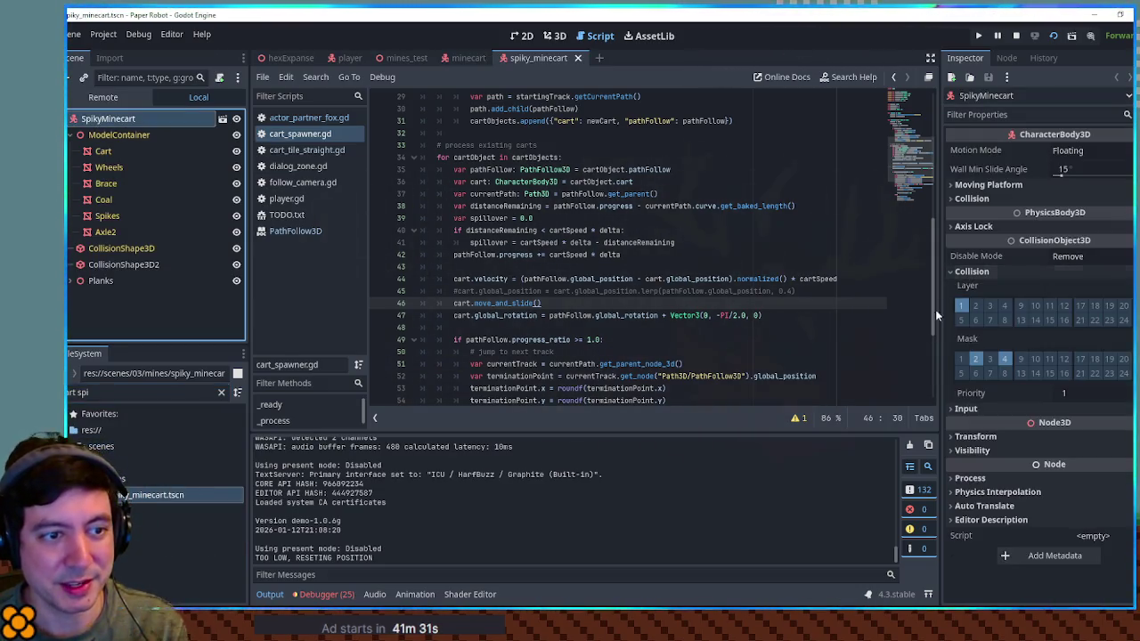
middle_click(532, 57)
Show the minecart scene in the 3D view and test-run the game.
left_click(556, 36)
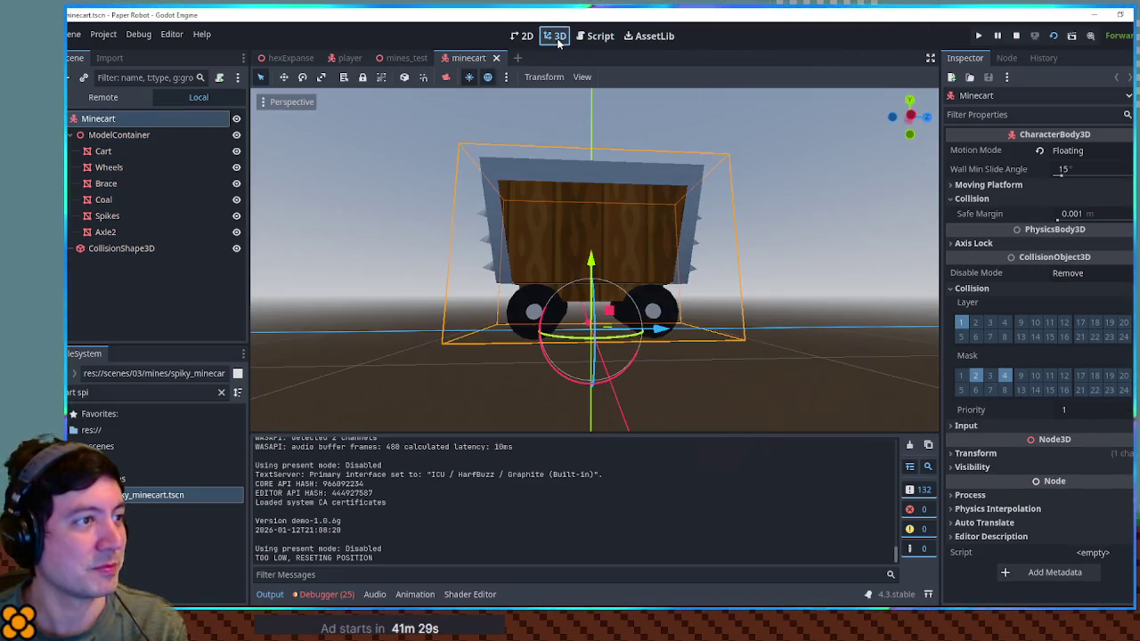
key("F5")
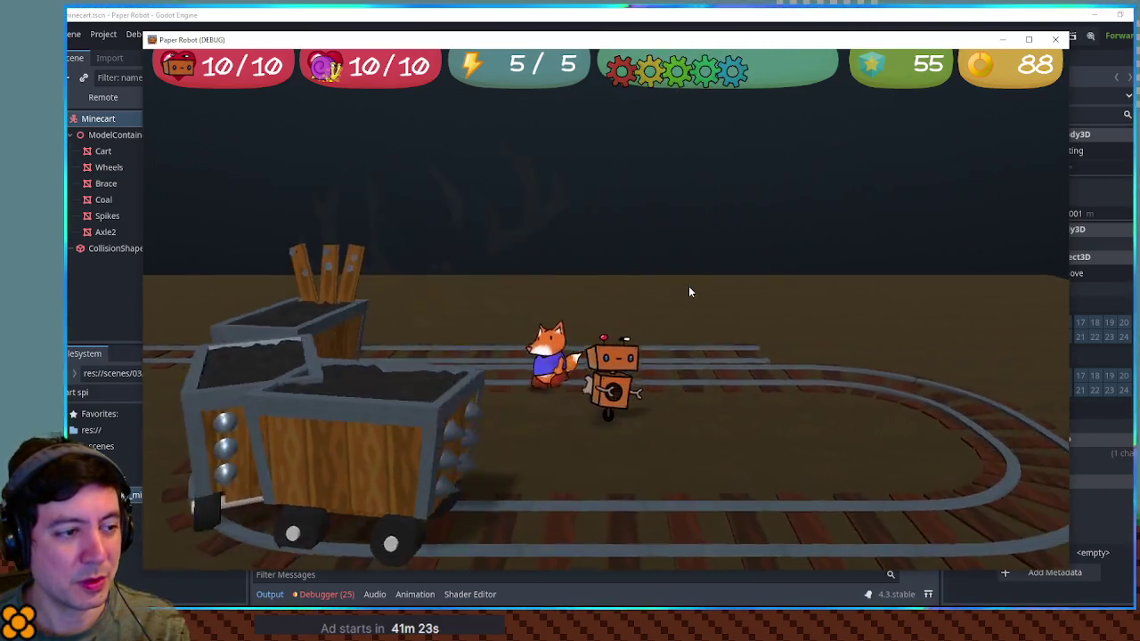
key("F8")
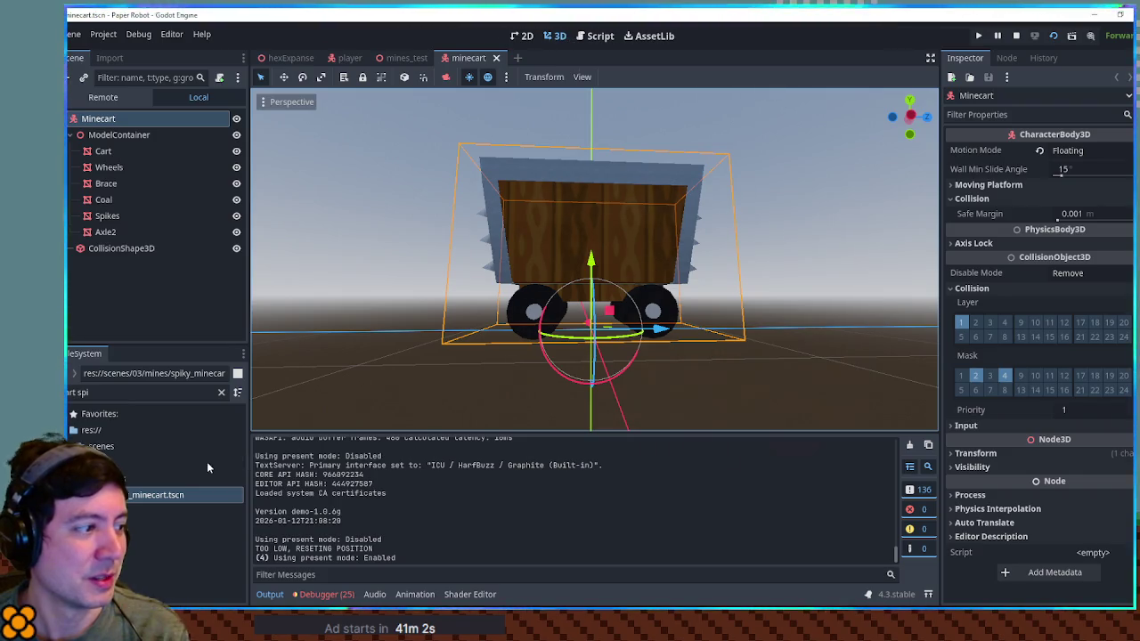
Add a spiky minecart to the mines_test track scene, then save and test-run it.
left_click(409, 63)
mouse_move(166, 502)
left_mouse_down()
mouse_move(447, 337)
mouse_move(481, 330)
mouse_move(472, 345)
left_mouse_up()
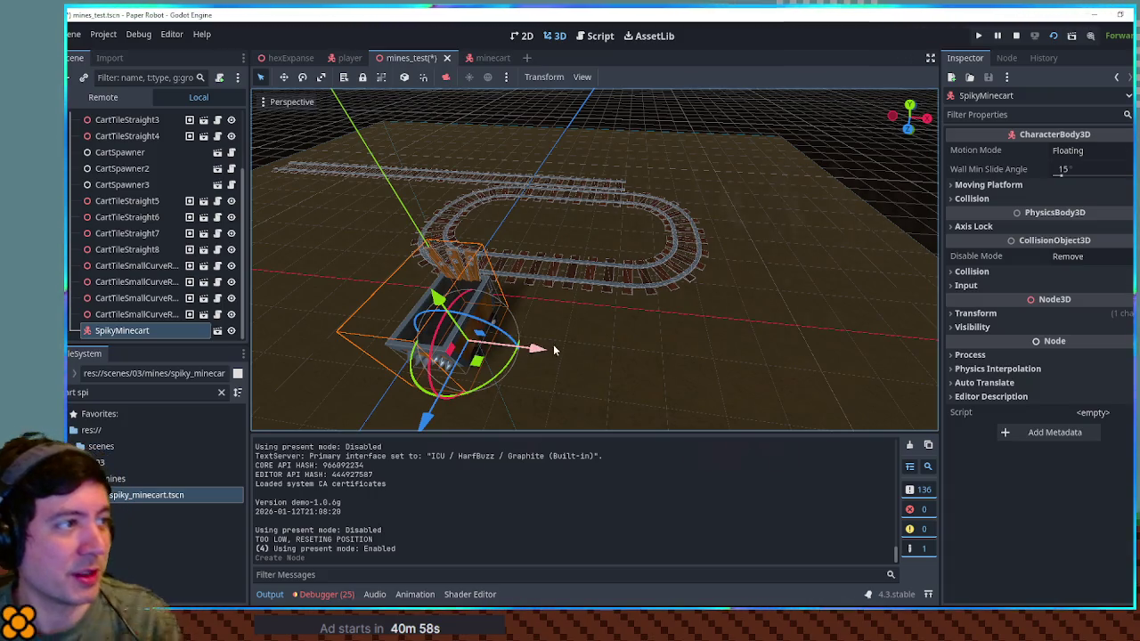
key("F6")
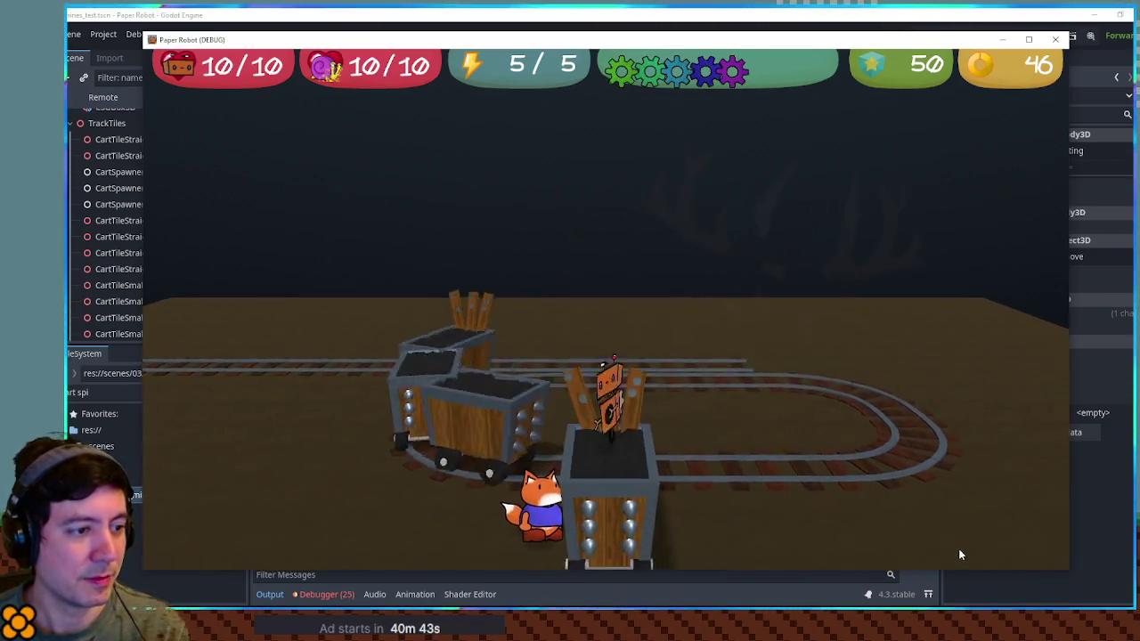
left_click(417, 13)
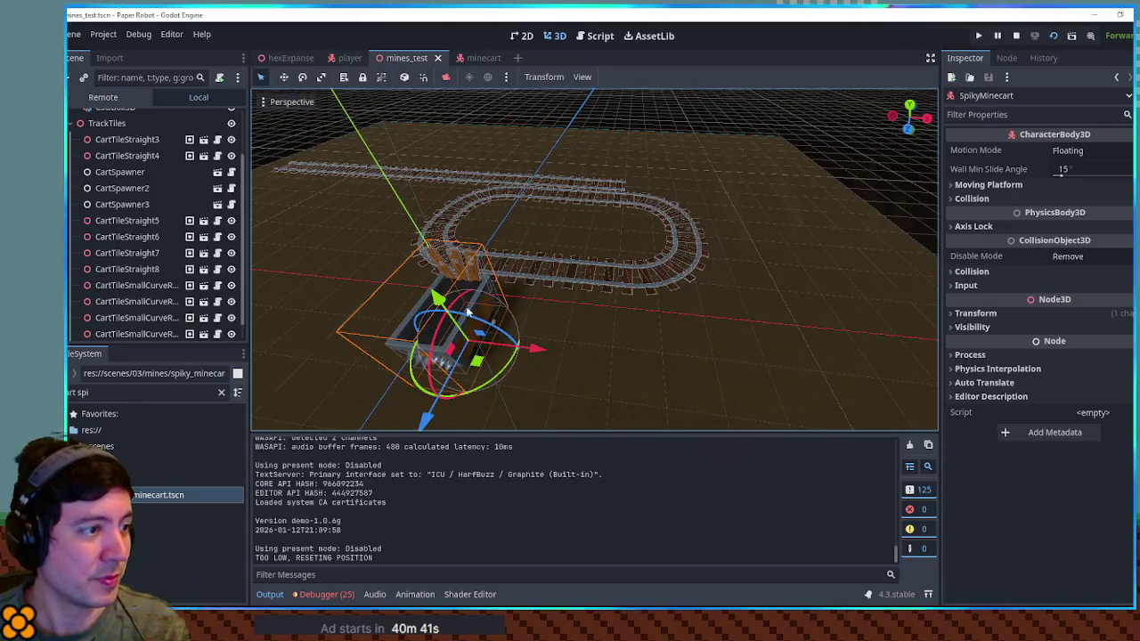
Move the spiky minecart up onto the oval track loop and play-test it.
left_click_drag(477, 355, 478, 287)
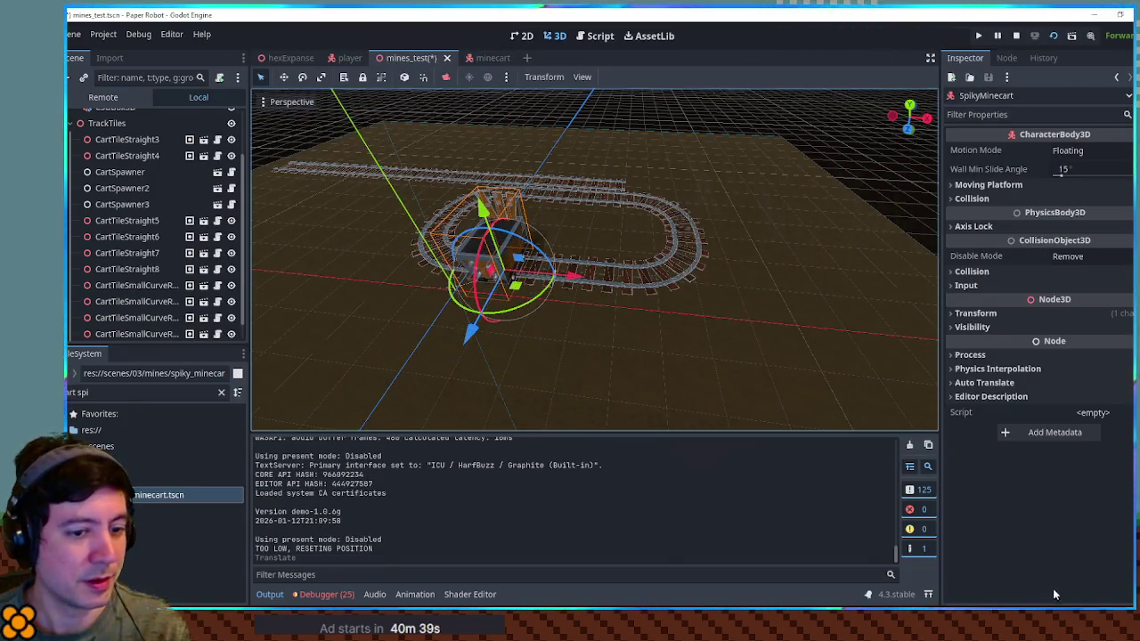
key("F6")
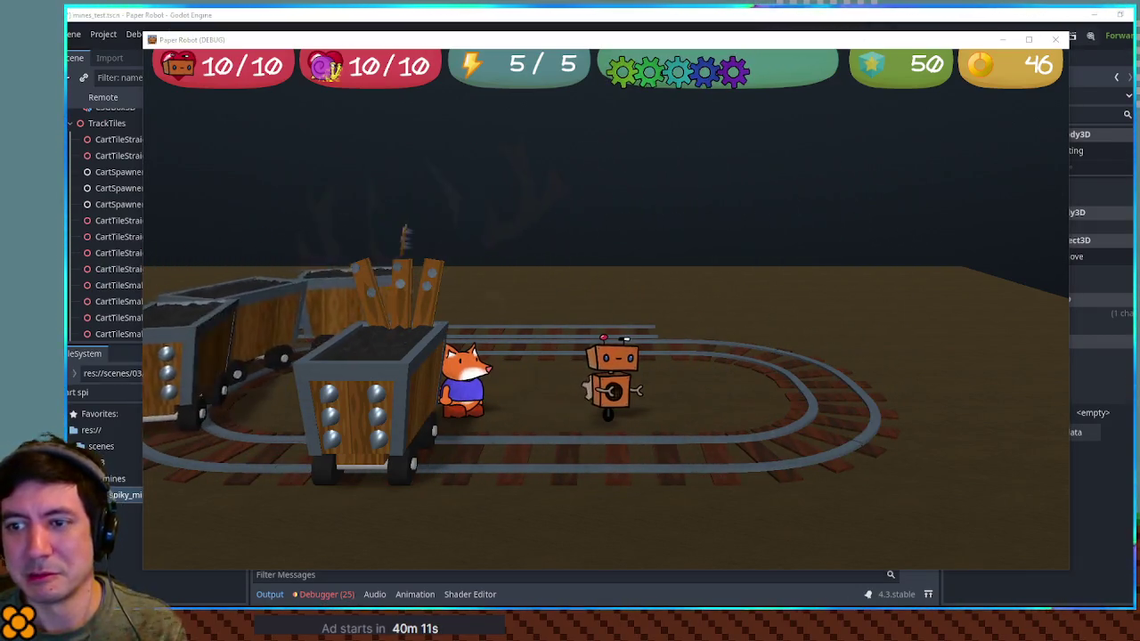
key("F8")
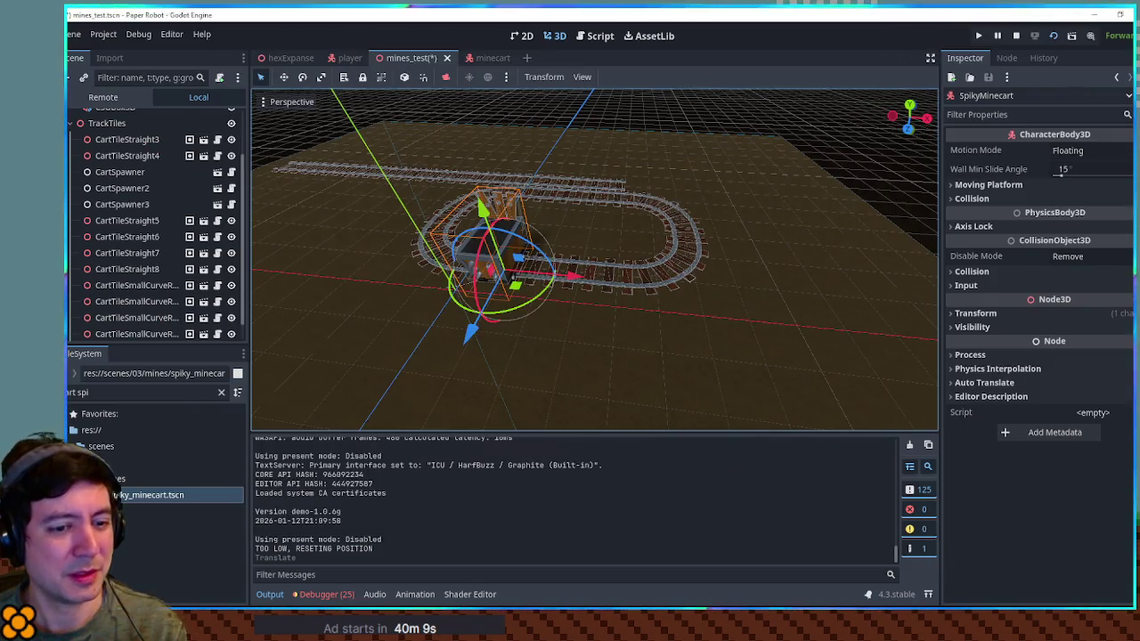
Play-test again with the fox jumping over the carts, then return to cart_spawner.gd.
key("F6")
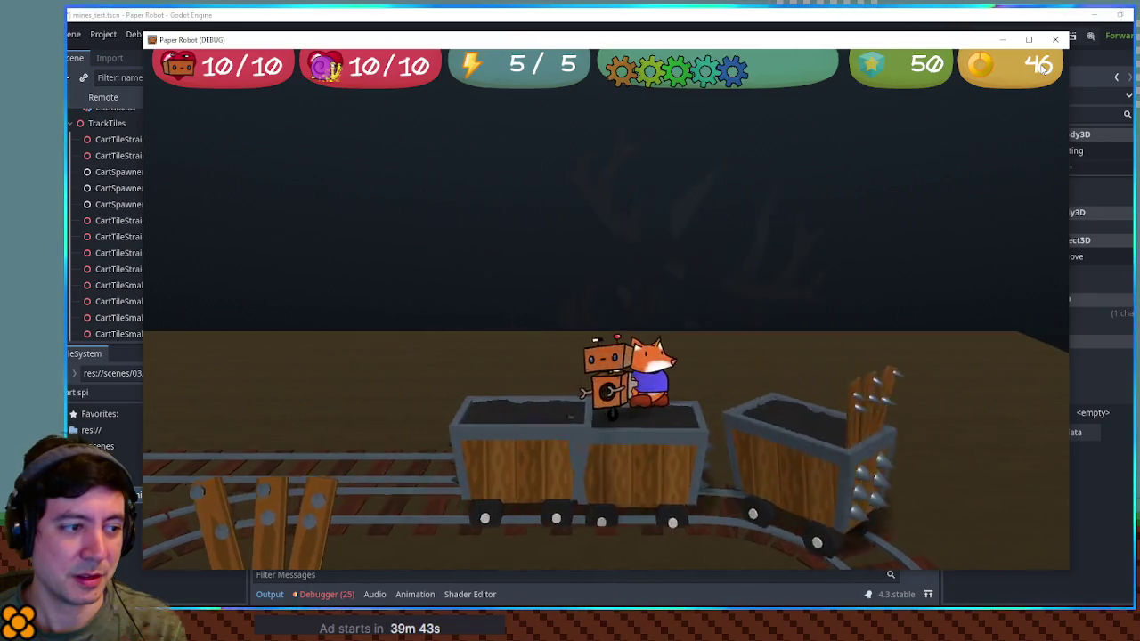
key("space")
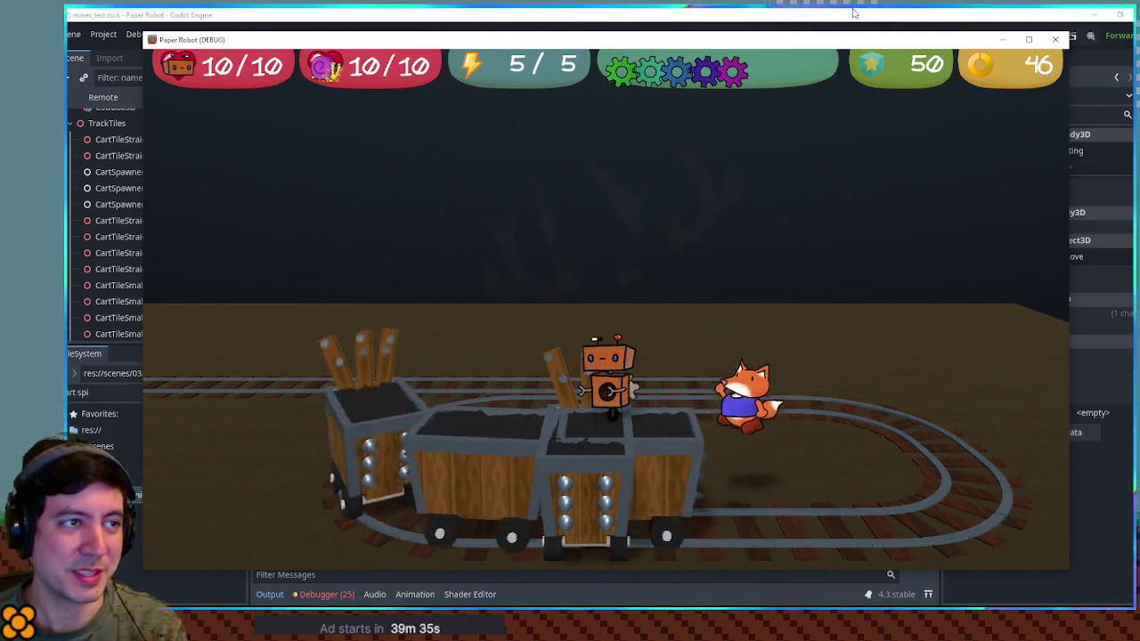
key("F8")
left_click(603, 39)
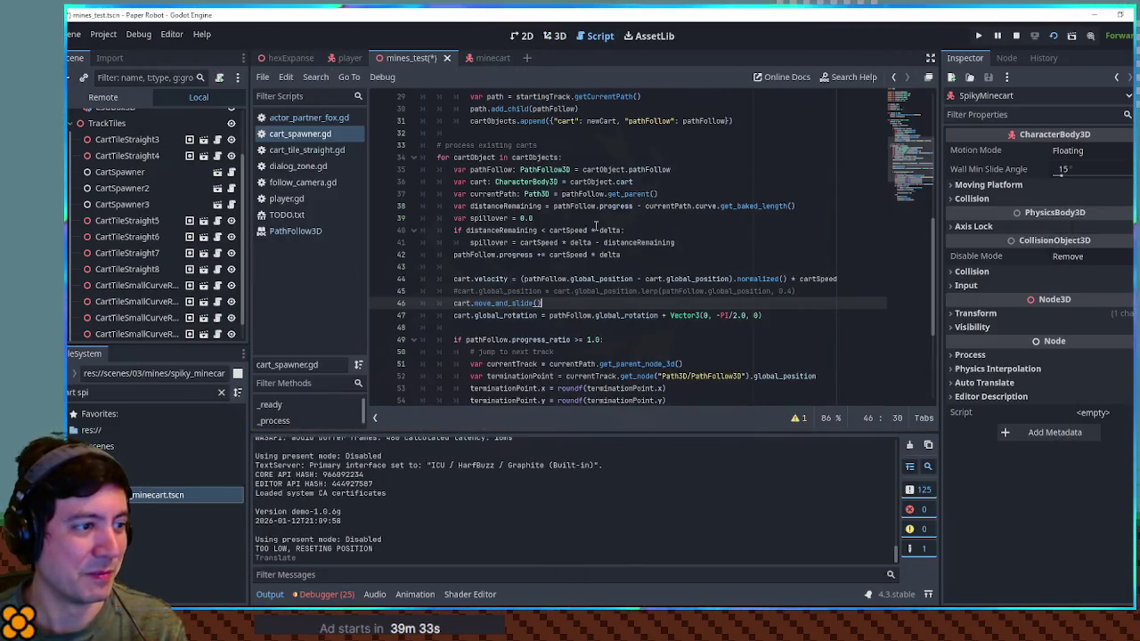
Delete the cart.move_and_slide() line and uncomment the lerp position line 45.
key("ctrl+shift+k")
key("Up")
key("ctrl+k")
Save the script and test the robot jumping onto the spiky cart trains beside the fox.
key("ctrl+s")
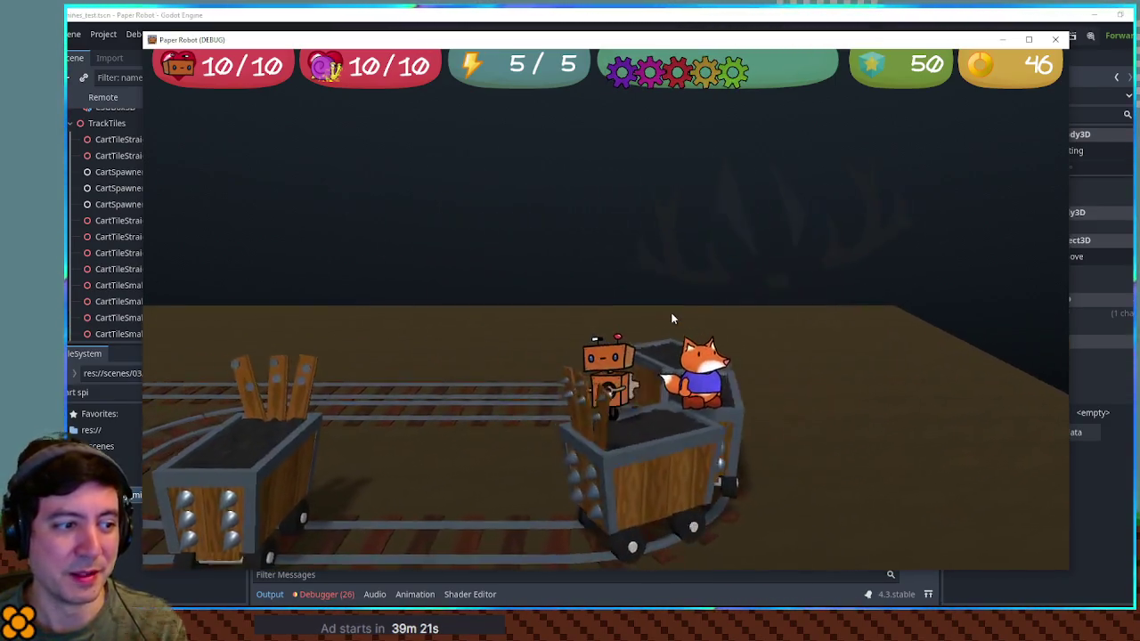
key("space")
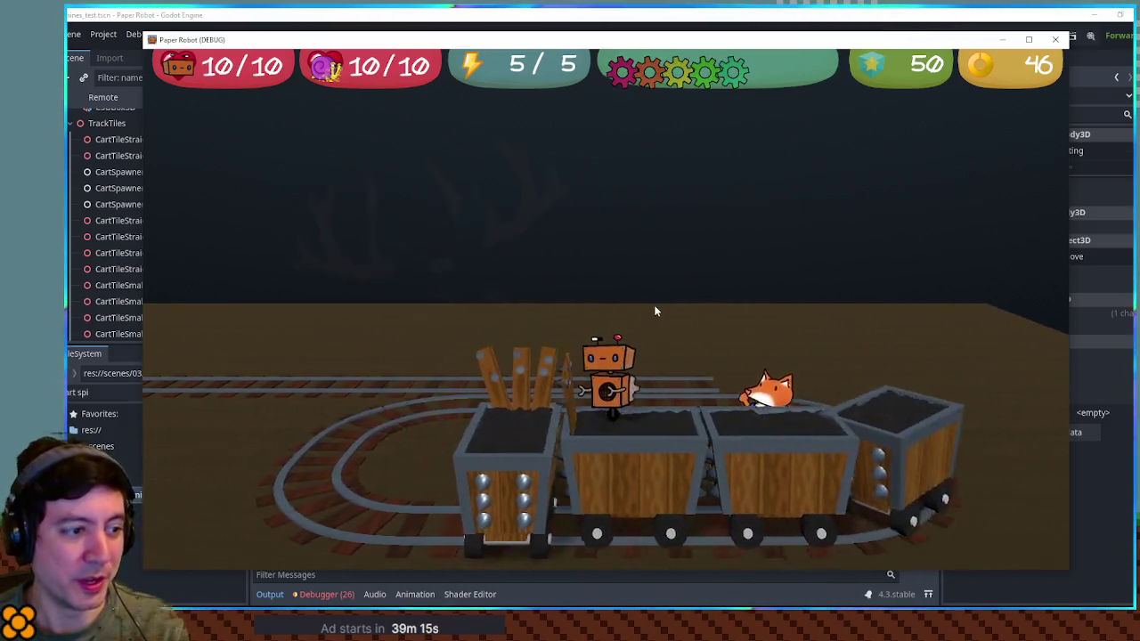
key("space")
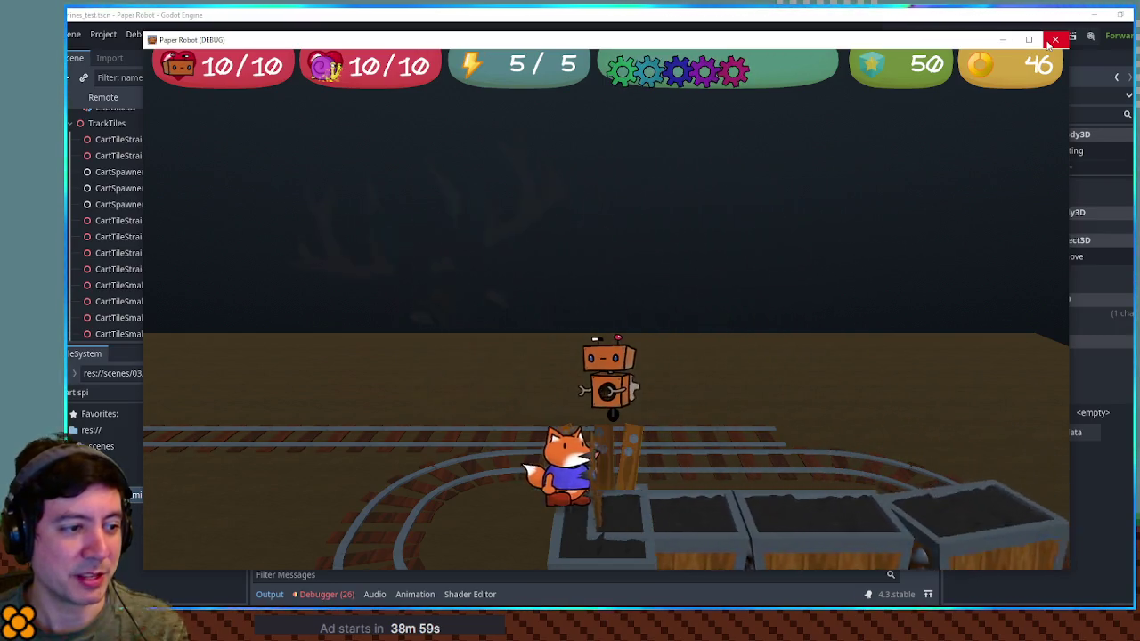
left_click(1051, 43)
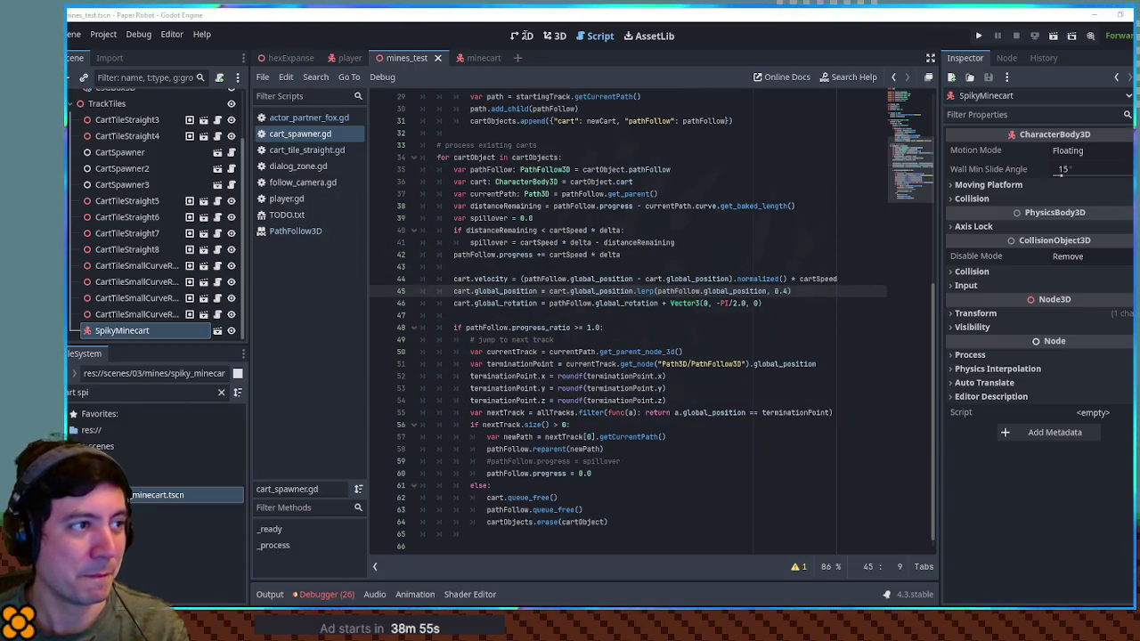
Delete SpikyMinecart from mines_test in the 3D view, leaving the straight rails and oval loop.
left_click(554, 35)
key("Delete")
key("Return")
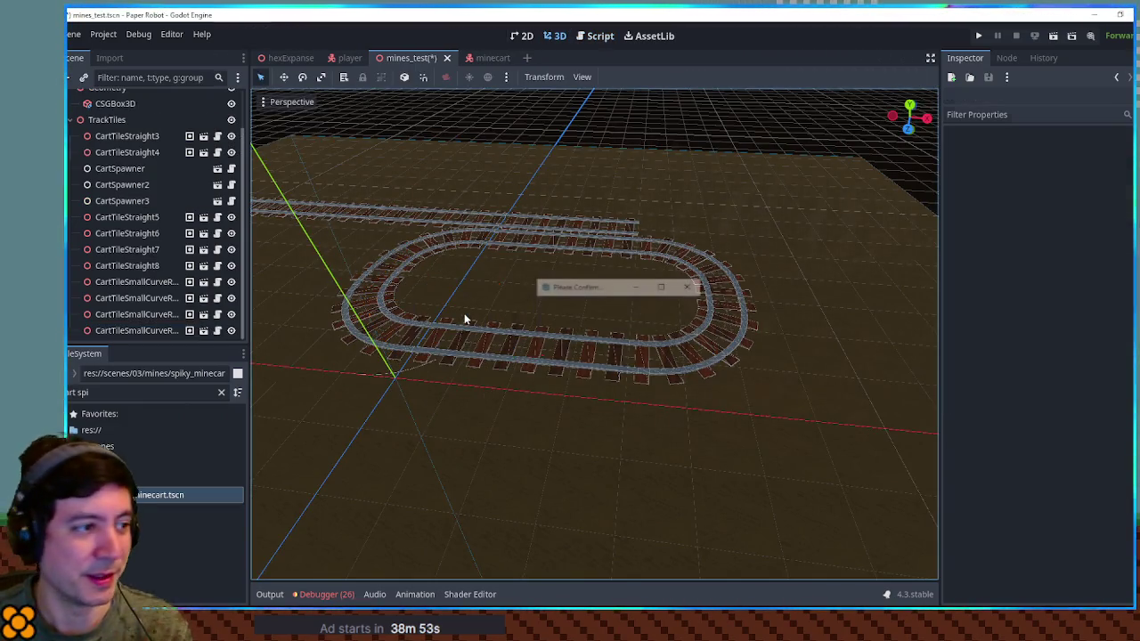
scroll(724, 335, "up", 3)
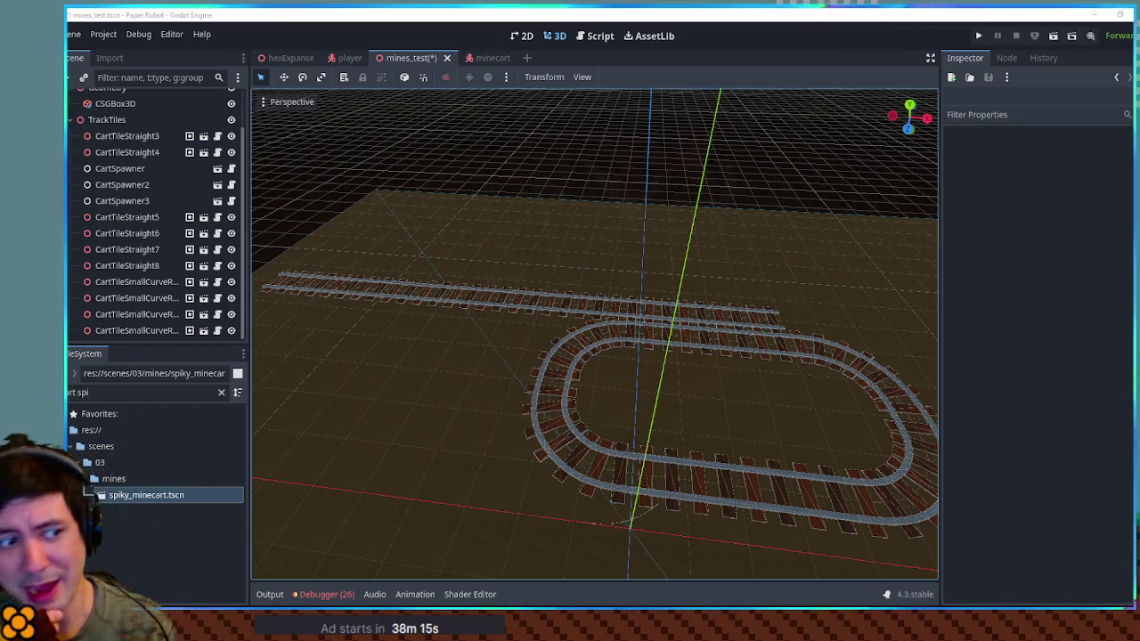
mouse_move(956, 466)
left_mouse_down()
mouse_move(840, 445)
mouse_move(754, 365)
left_mouse_up()
scroll(810, 390, "up", 5)
scroll(573, 365, "up", 2)
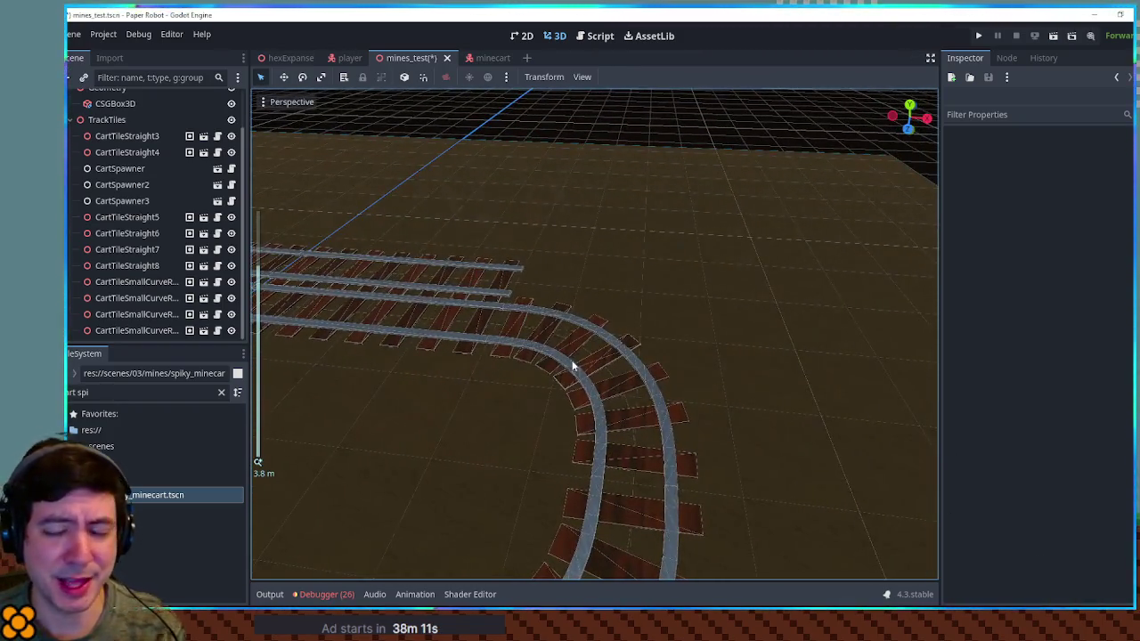
left_click_drag(587, 368, 629, 370)
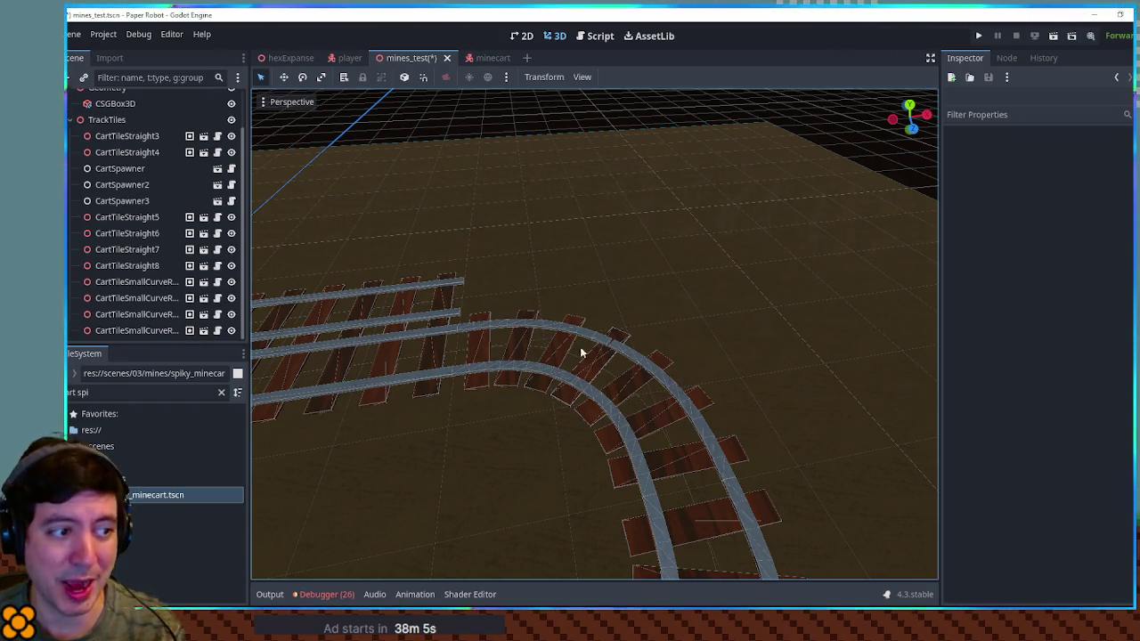
scroll(590, 380, "down", 5)
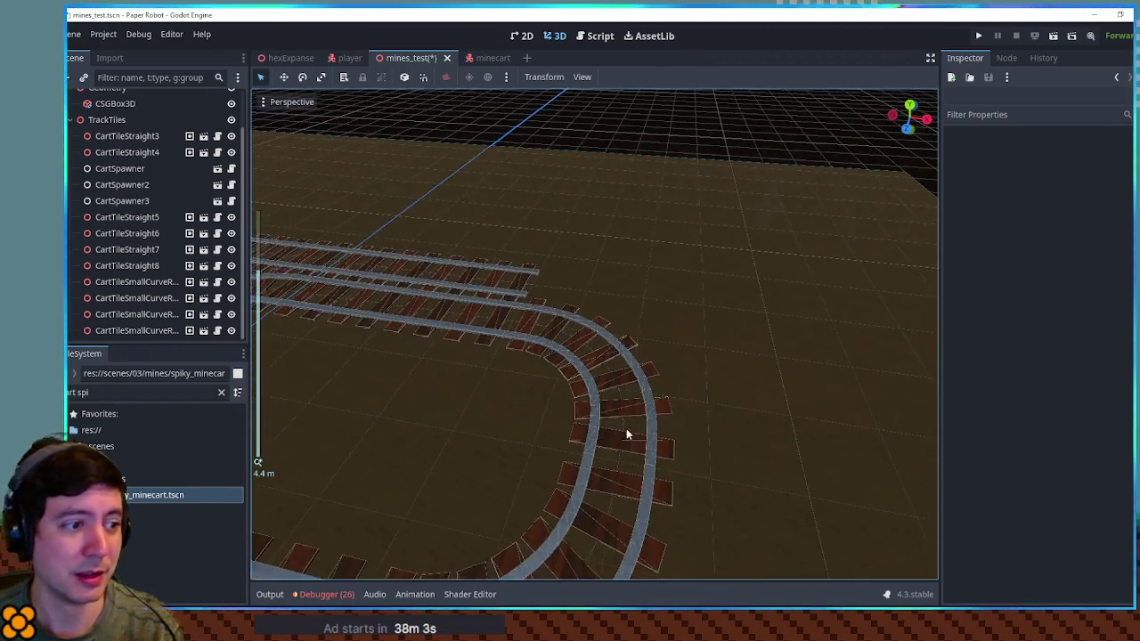
scroll(636, 433, "down", 2)
mouse_move(636, 433)
left_mouse_down()
mouse_move(638, 502)
mouse_move(644, 400)
left_mouse_up()
scroll(629, 385, "up", 4)
scroll(457, 370, "up", 3)
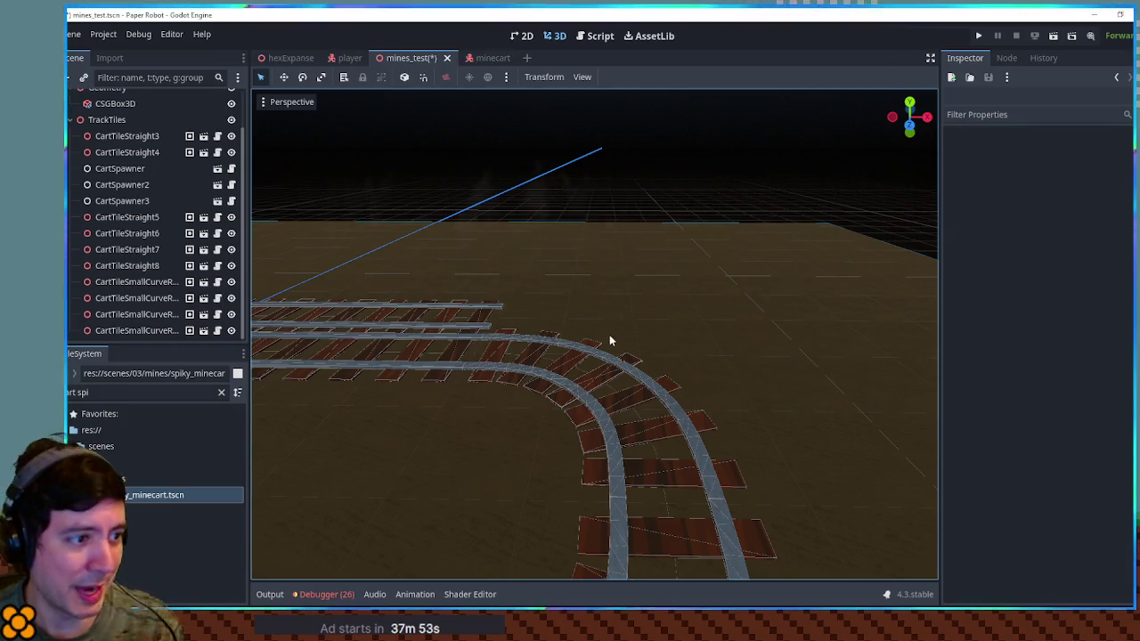
scroll(615, 334, "down", 4)
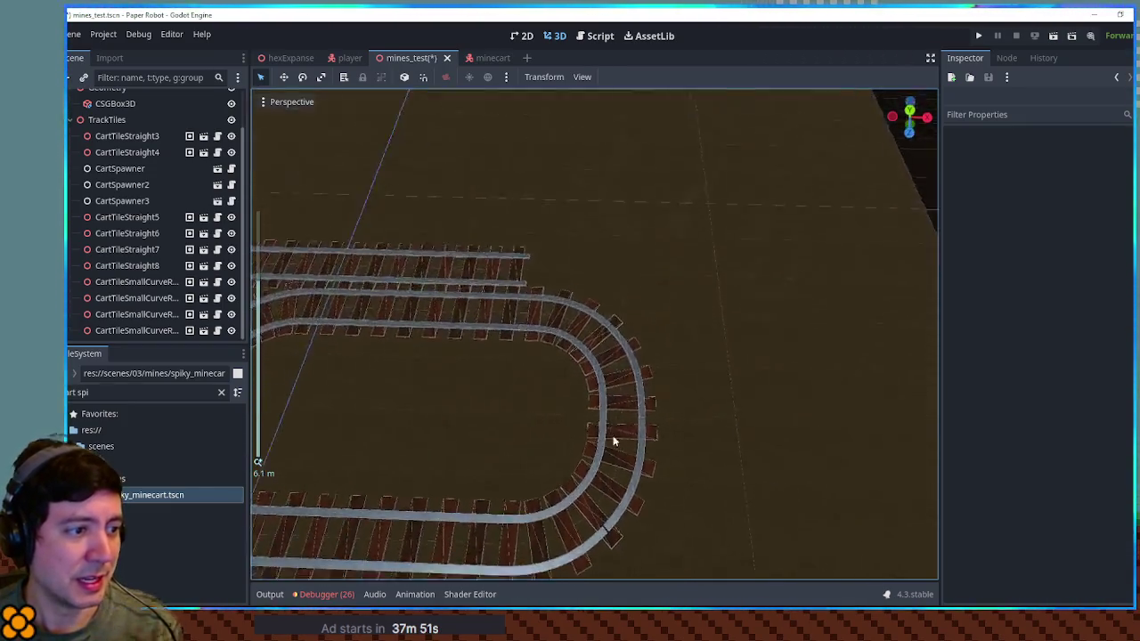
mouse_move(616, 399)
left_mouse_down()
mouse_move(615, 326)
mouse_move(582, 265)
mouse_move(496, 283)
mouse_move(514, 367)
mouse_move(705, 311)
mouse_move(763, 265)
mouse_move(547, 329)
mouse_move(865, 326)
mouse_move(598, 280)
left_mouse_up()
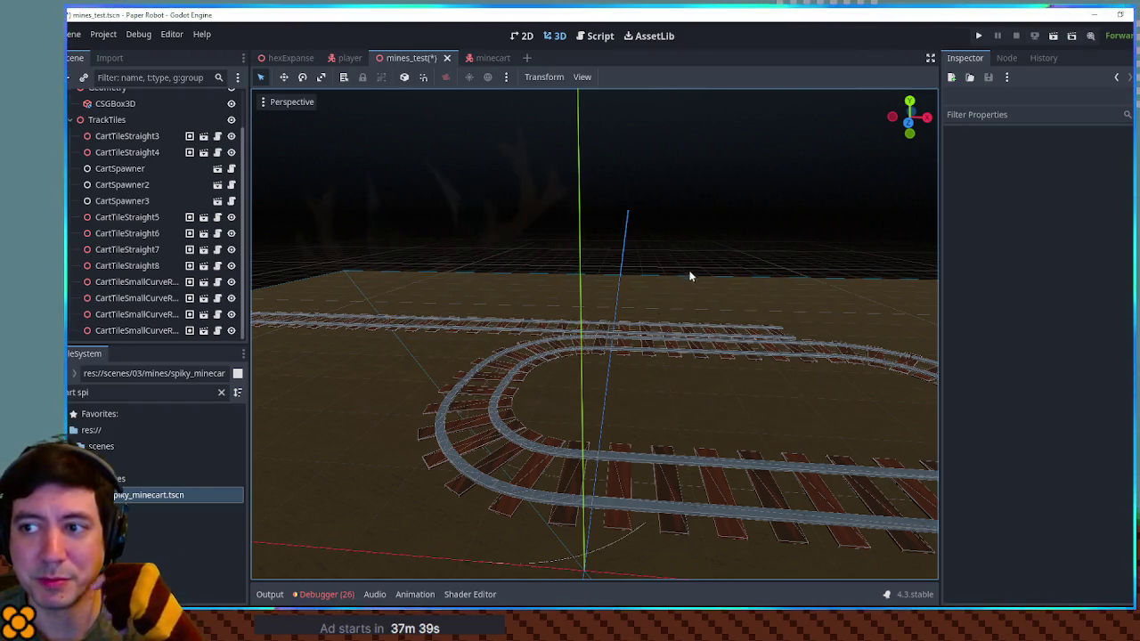
mouse_move(666, 283)
left_mouse_down()
mouse_move(675, 297)
mouse_move(680, 283)
left_mouse_up()
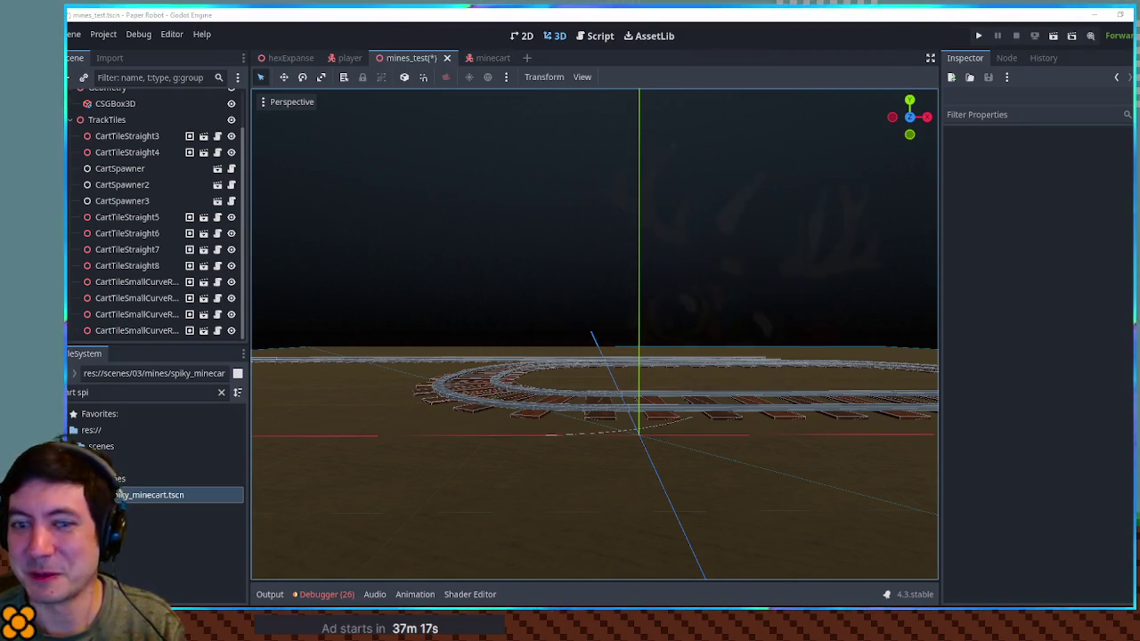
mouse_move(875, 225)
left_mouse_down()
mouse_move(861, 463)
mouse_move(863, 394)
mouse_move(769, 397)
left_mouse_up()
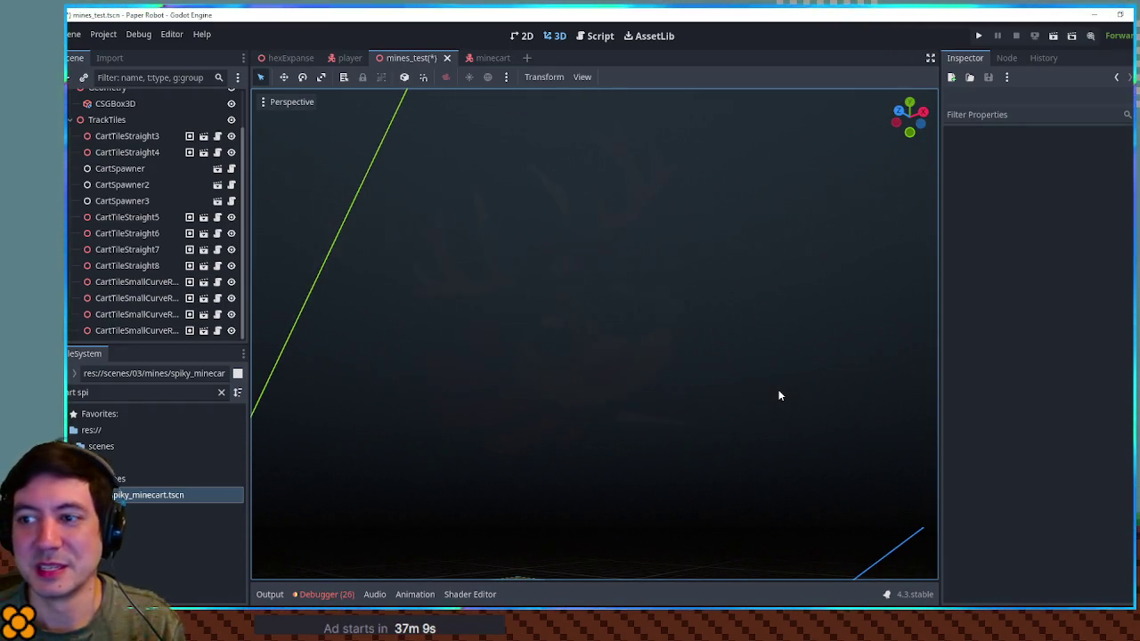
scroll(621, 436, "up", 5)
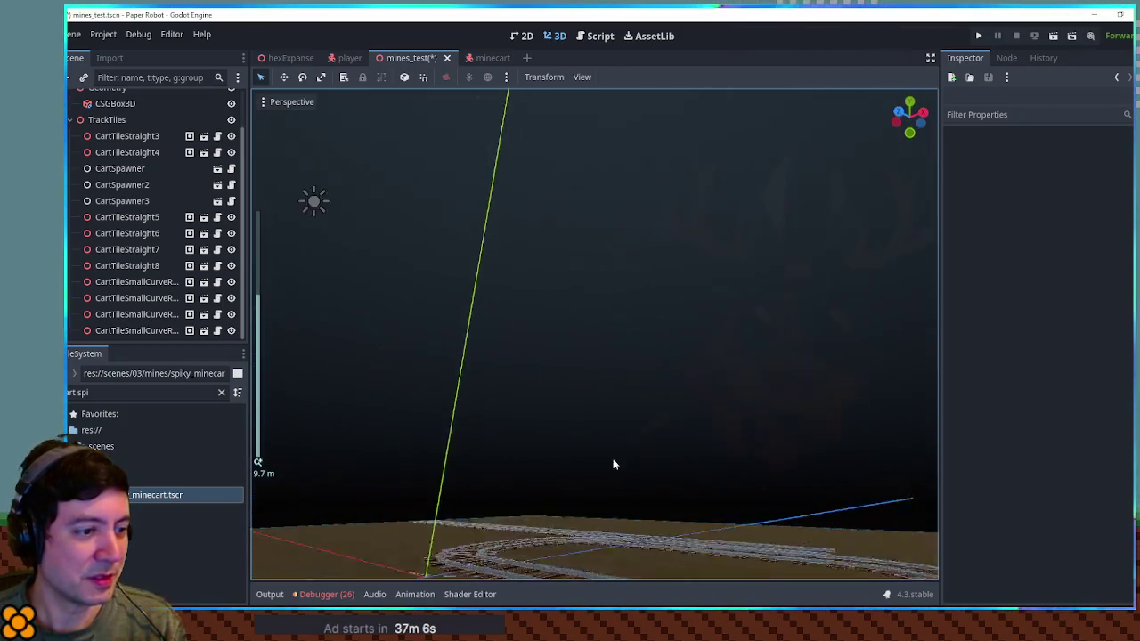
mouse_move(613, 464)
left_mouse_down()
mouse_move(679, 509)
mouse_move(715, 489)
mouse_move(606, 425)
mouse_move(615, 449)
left_mouse_up()
scroll(103, 135, "up", 2)
Rename the CSGBox3D floor box to 'Floor'.
left_click(116, 147)
left_click(116, 147)
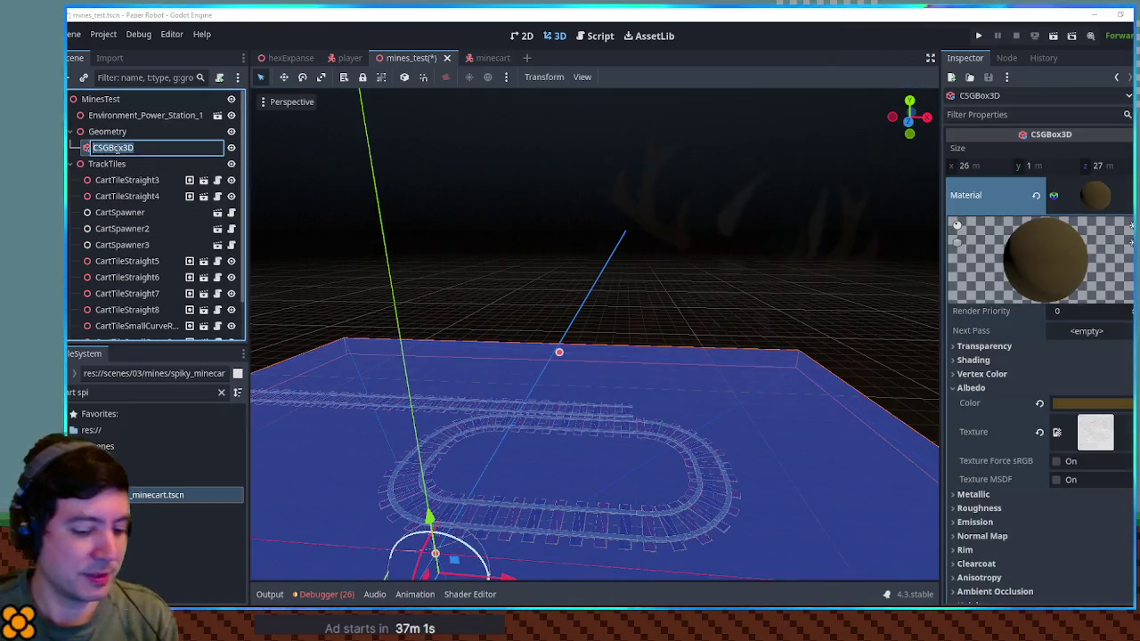
type("Floor")
key("Return")
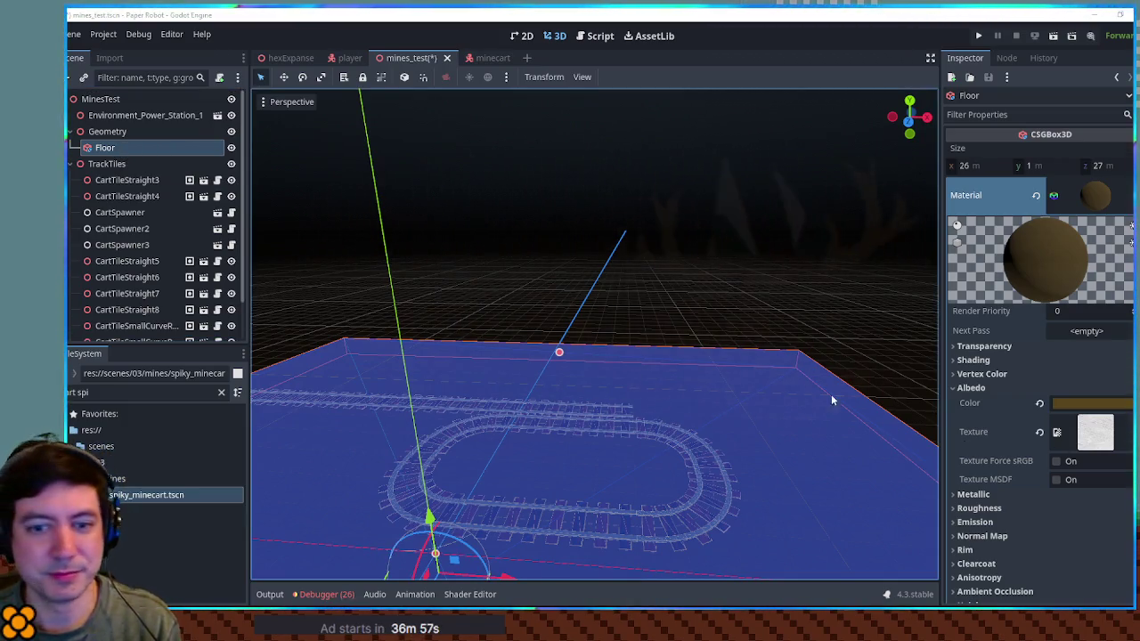
Duplicate Floor as Floor2 and resize the copy into a 26 × 8 × 5 m wall.
left_click(683, 326)
left_click(649, 364)
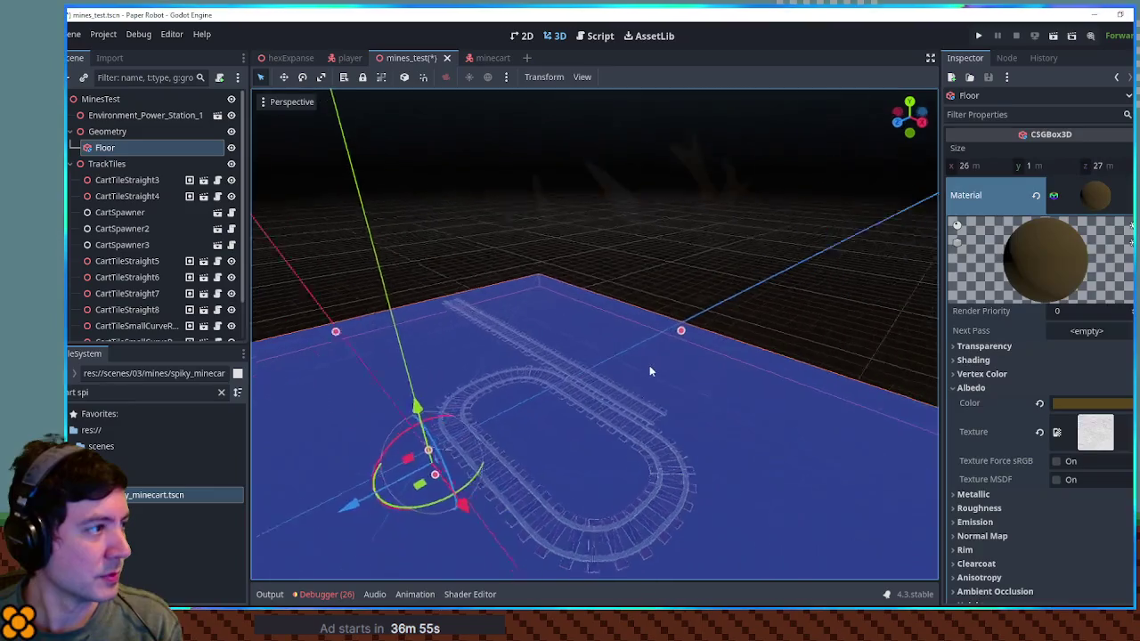
key("ctrl+d")
key("r")
left_click(647, 396)
left_click_drag(288, 393, 647, 392)
mouse_move(686, 351)
left_mouse_down()
mouse_move(694, 283)
mouse_move(647, 307)
mouse_move(579, 307)
left_mouse_up()
Enable normal mapping on Floor2's material using a new NoiseTexture2D.
scroll(687, 320, "up", 5)
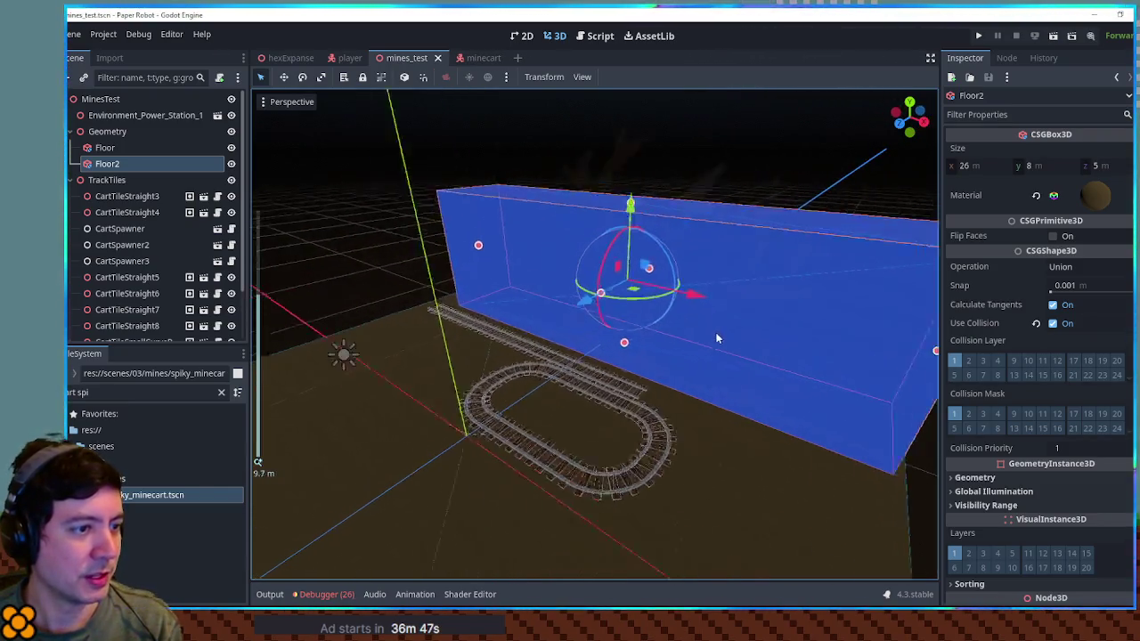
left_click(395, 288)
scroll(697, 245, "down", 5)
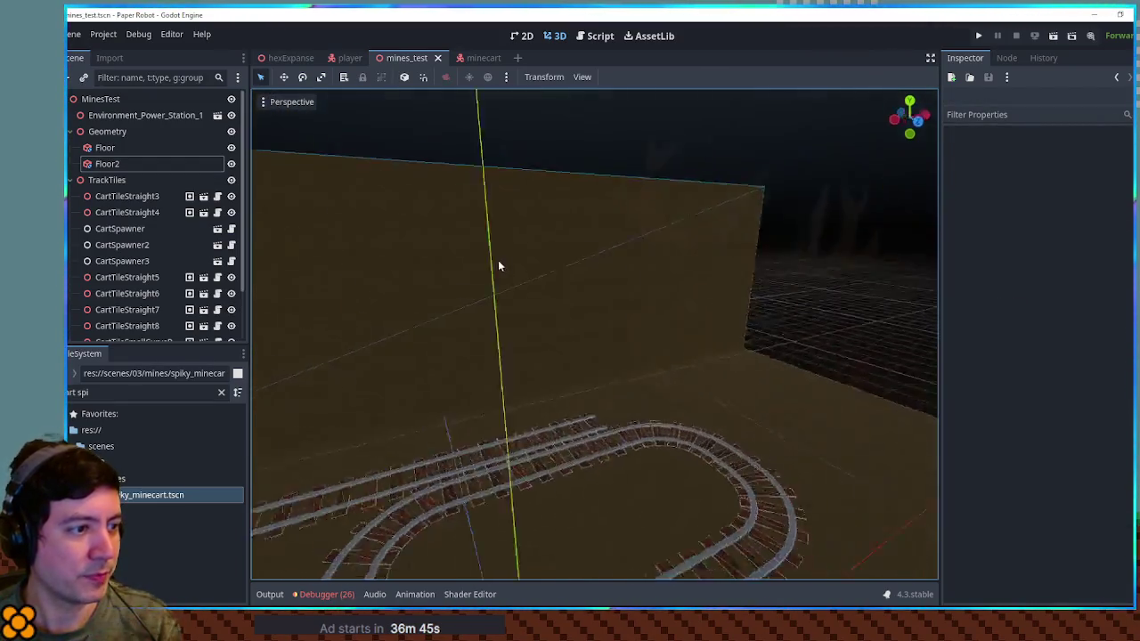
left_click(584, 269)
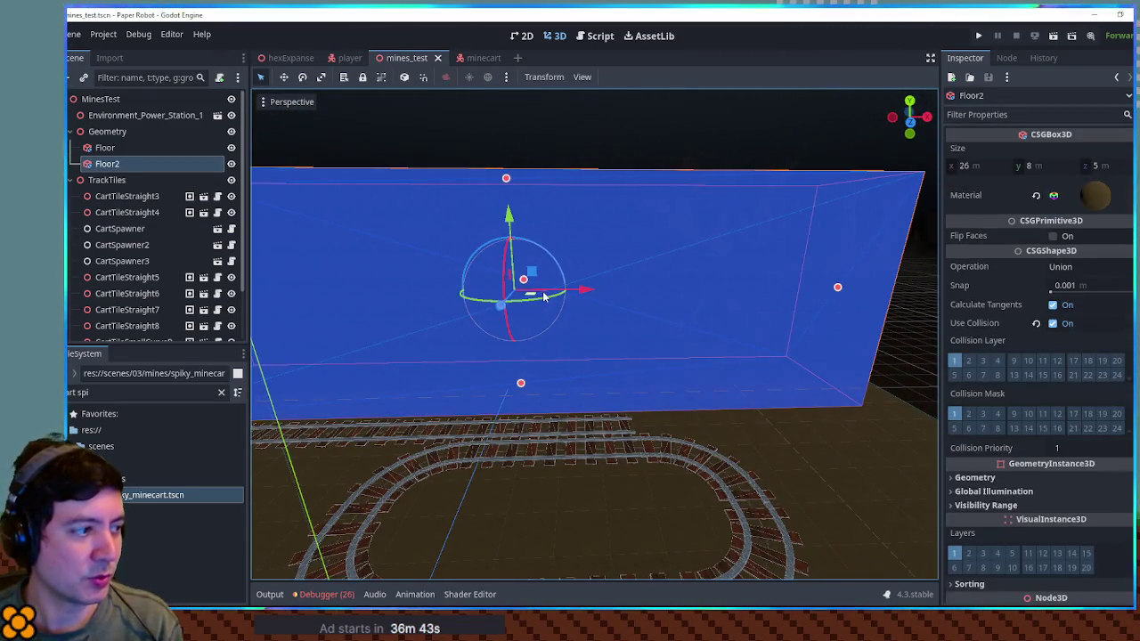
left_click(1098, 197)
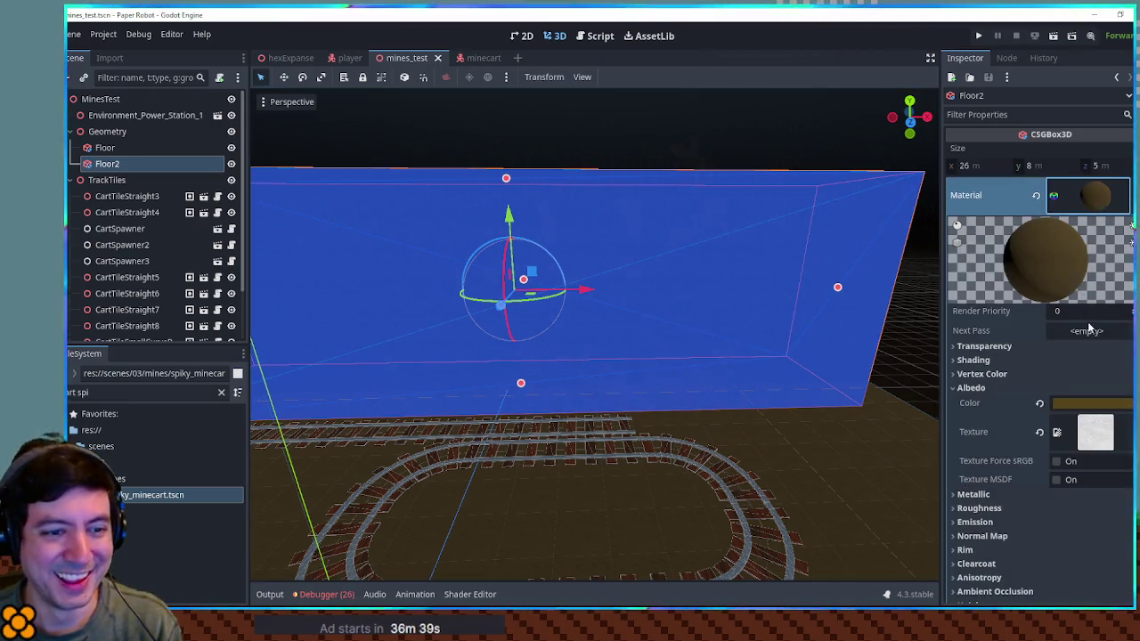
scroll(1089, 328, "down", 4)
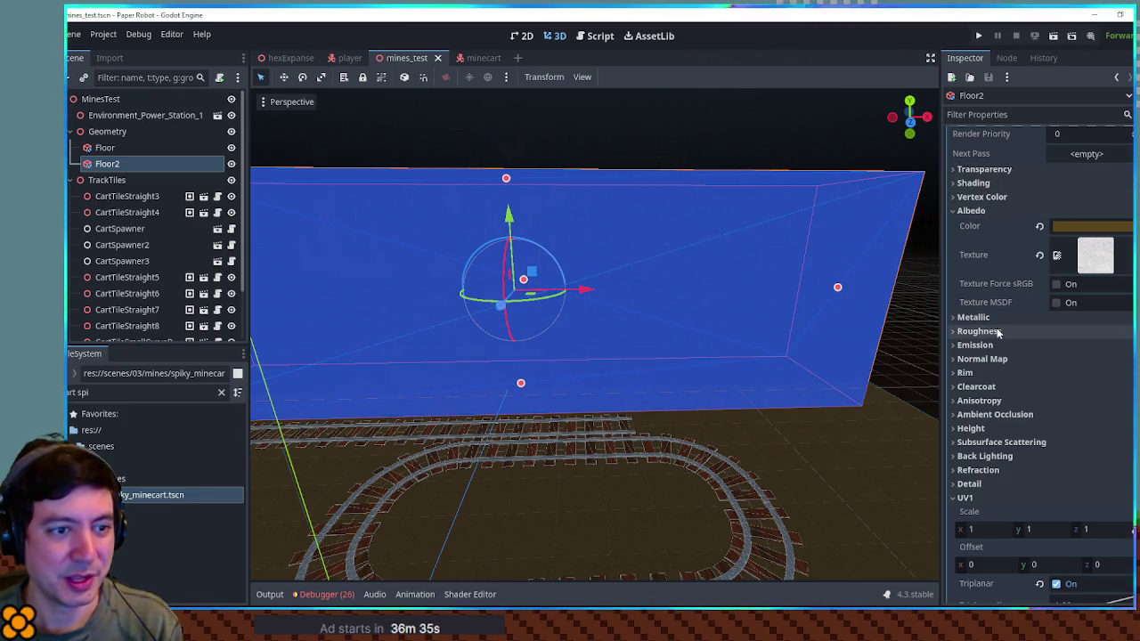
left_click(1035, 359)
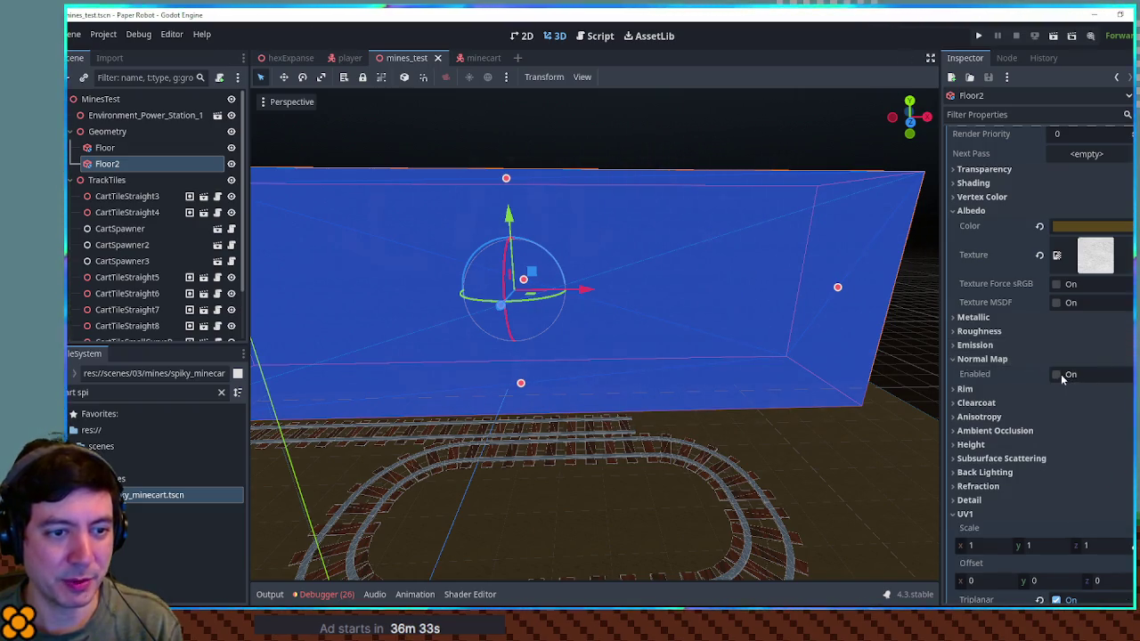
left_click(1056, 374)
scroll(1084, 362, "down", 3)
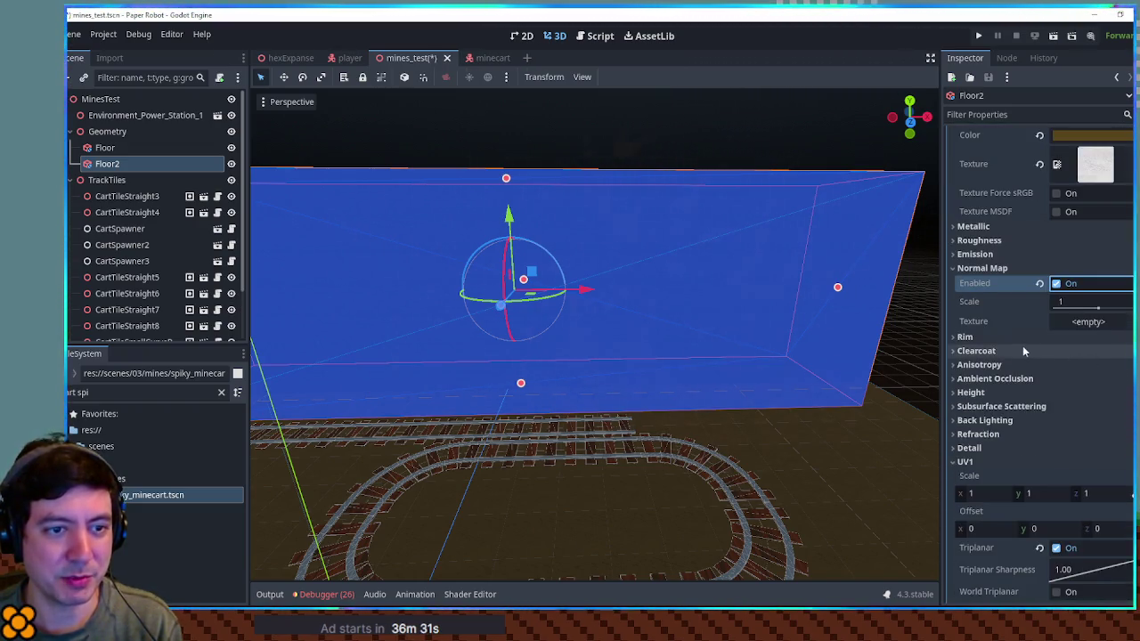
left_click(1100, 322)
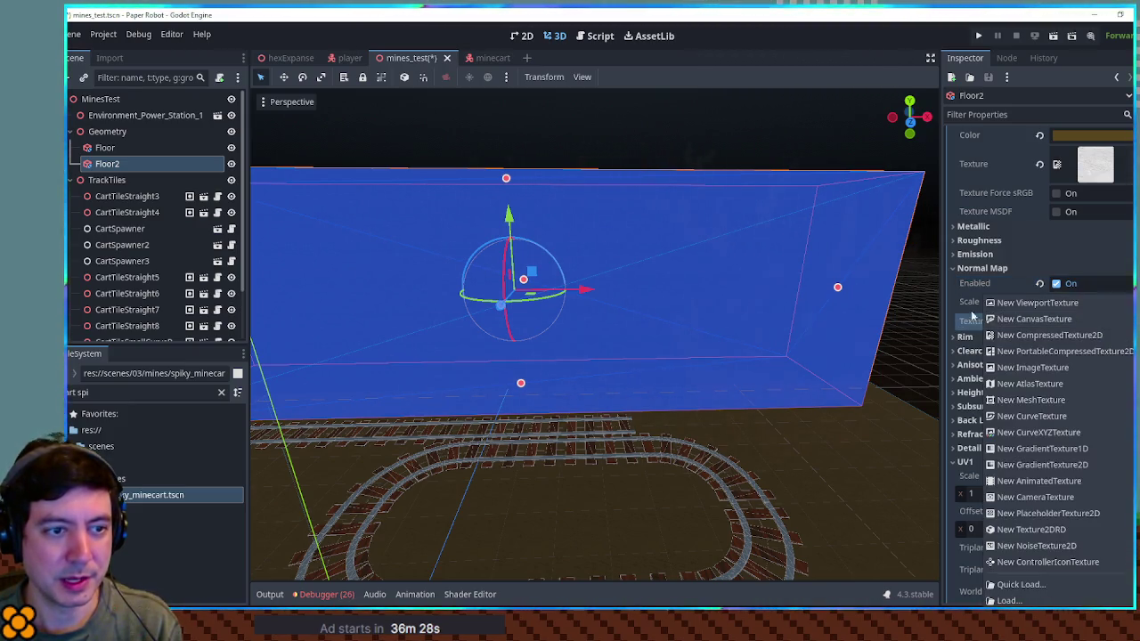
left_click(968, 309)
left_click(1092, 324)
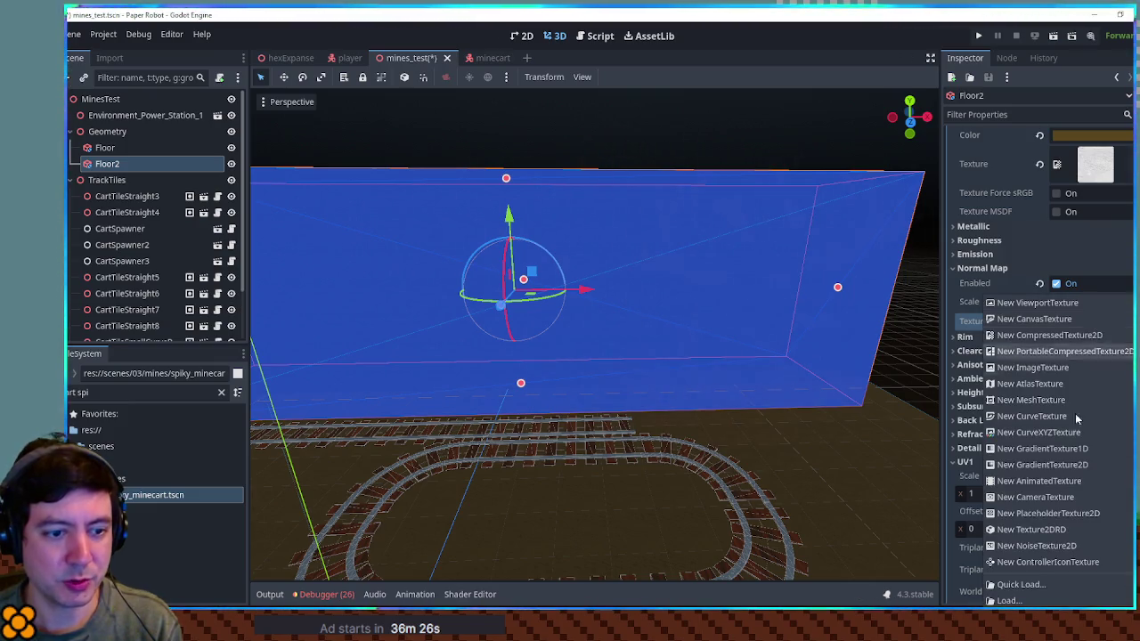
left_click(1073, 542)
Give the normal-map texture a new FastNoiseLite noise and inspect the wall corner and floor.
left_click(819, 106)
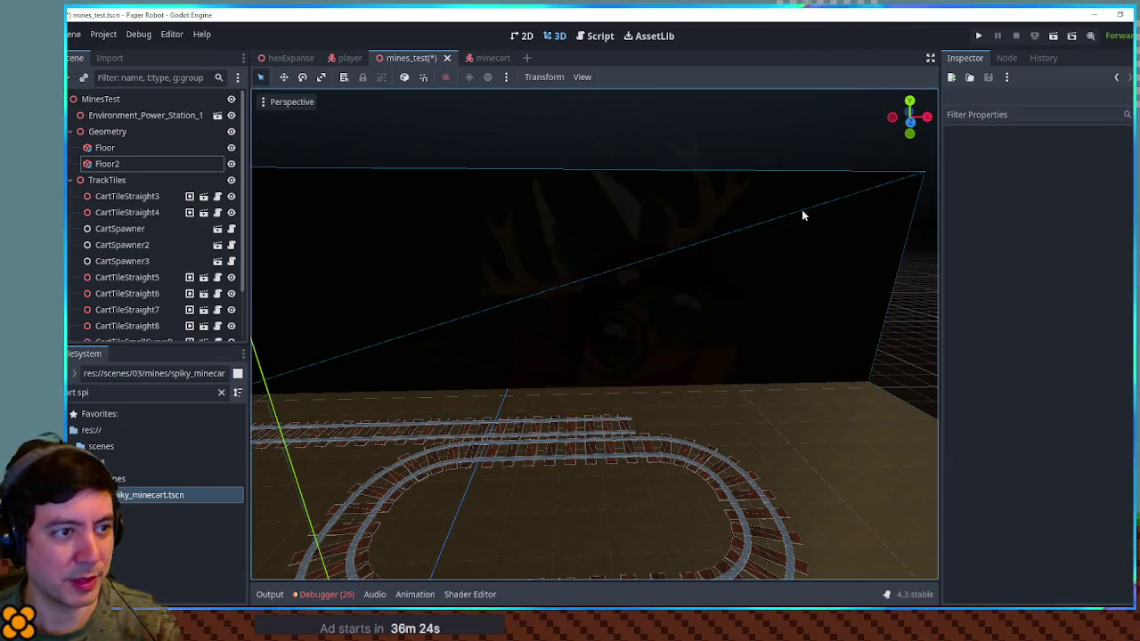
scroll(784, 249, "up", 3)
left_click(472, 260)
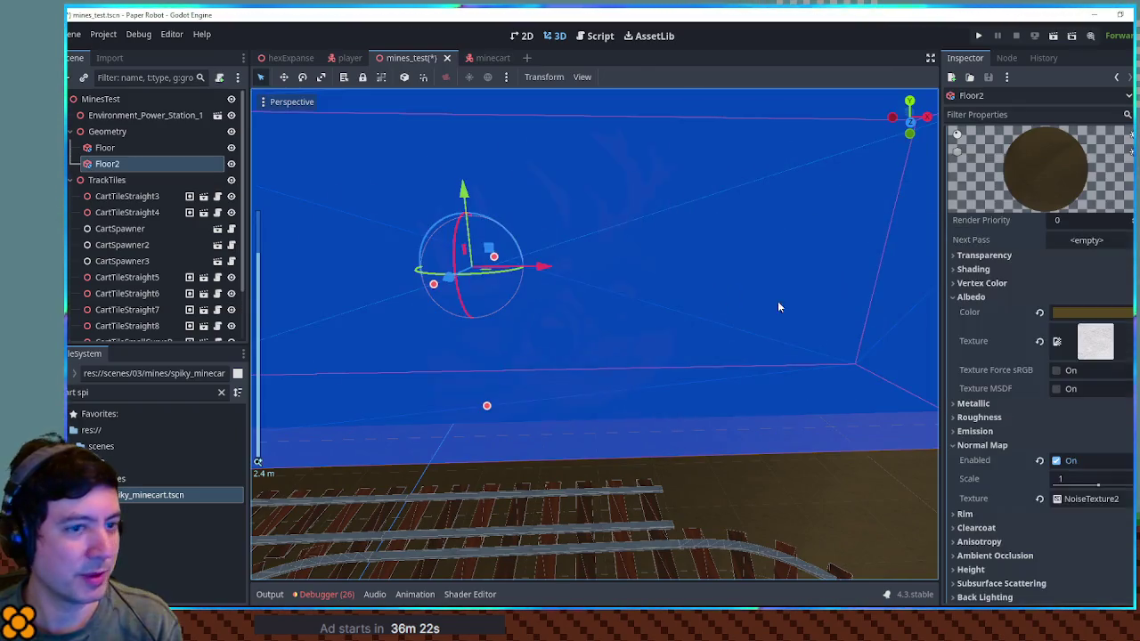
scroll(1078, 343, "down", 5)
left_click(1088, 323)
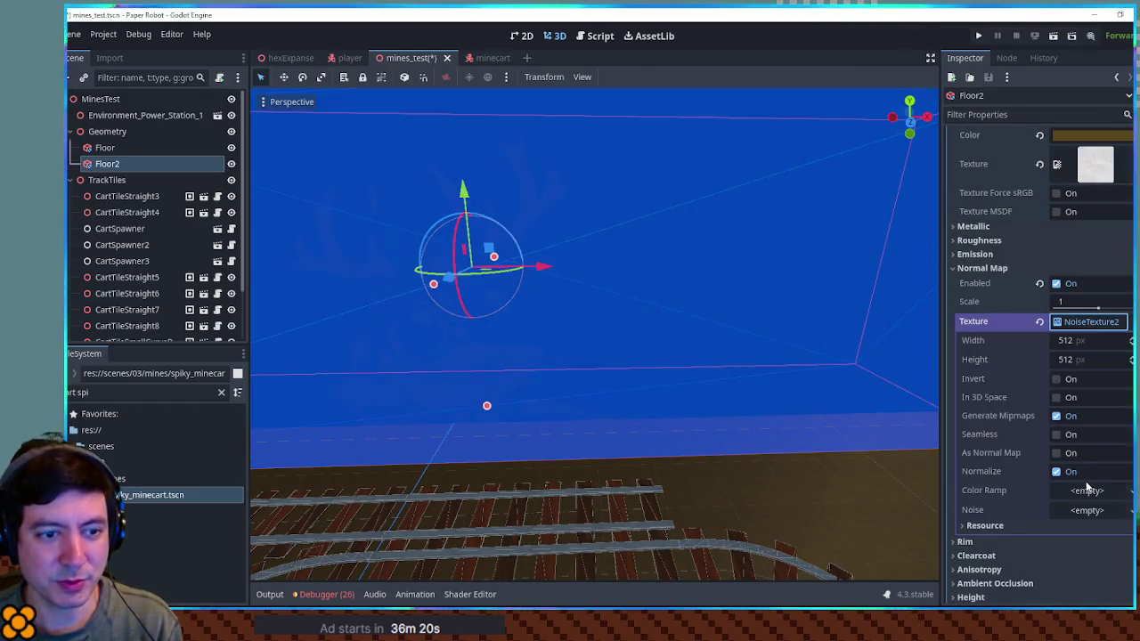
left_click(1088, 510)
left_click(1091, 523)
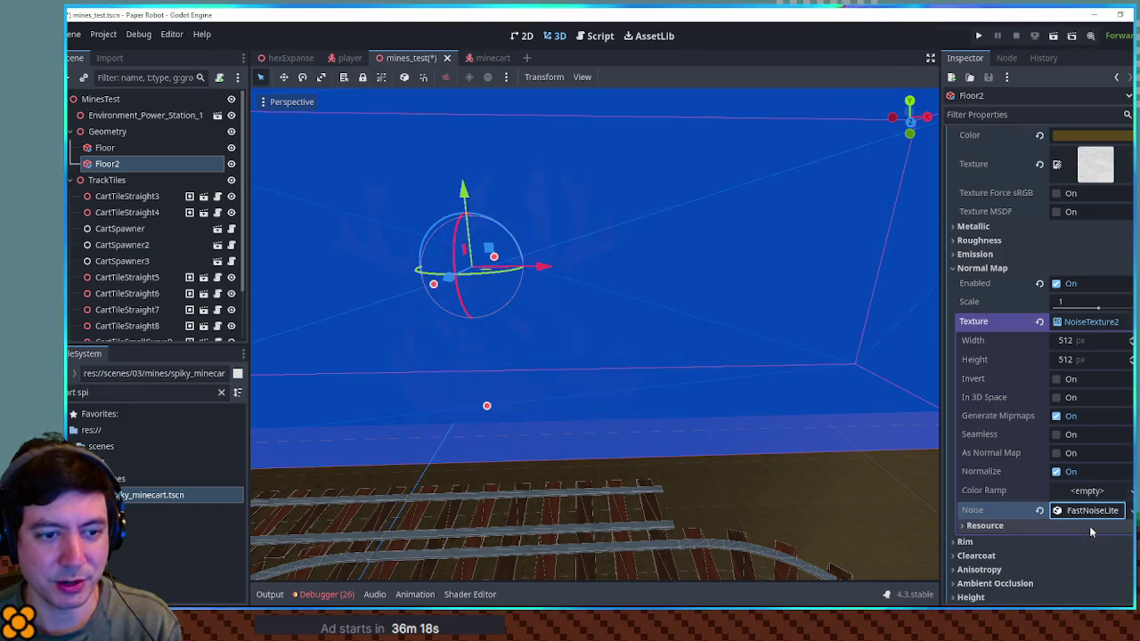
left_click_drag(713, 423, 801, 462)
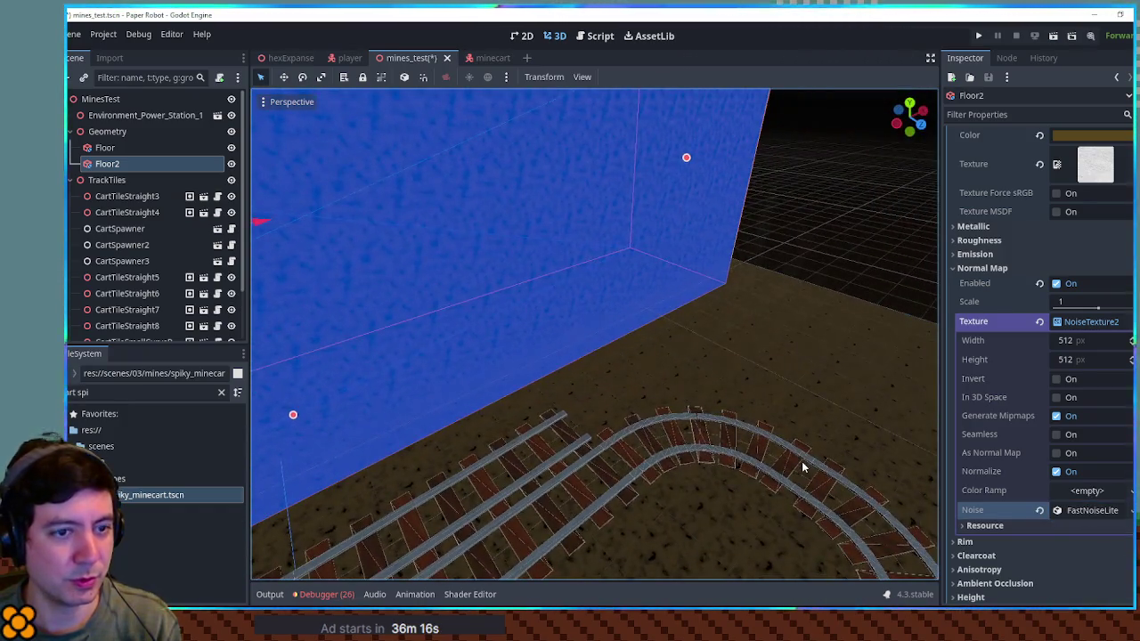
Undo the noise normal map and bring up the options menu for Floor2's material.
key("ctrl+z")
key("ctrl+z")
key("ctrl+z")
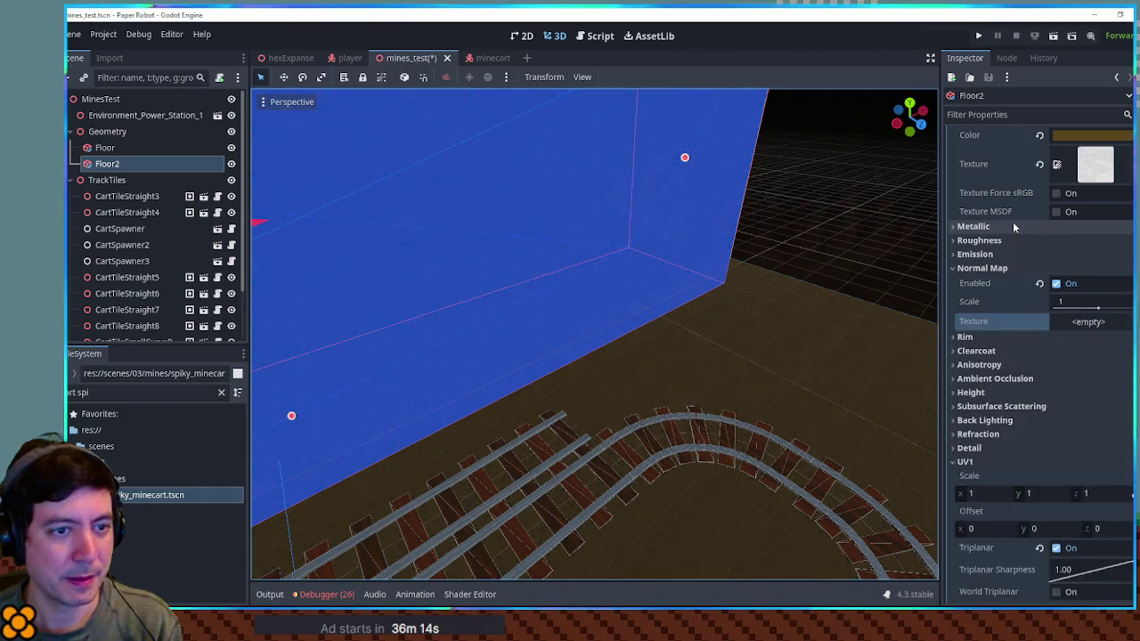
scroll(755, 180, "down", 5)
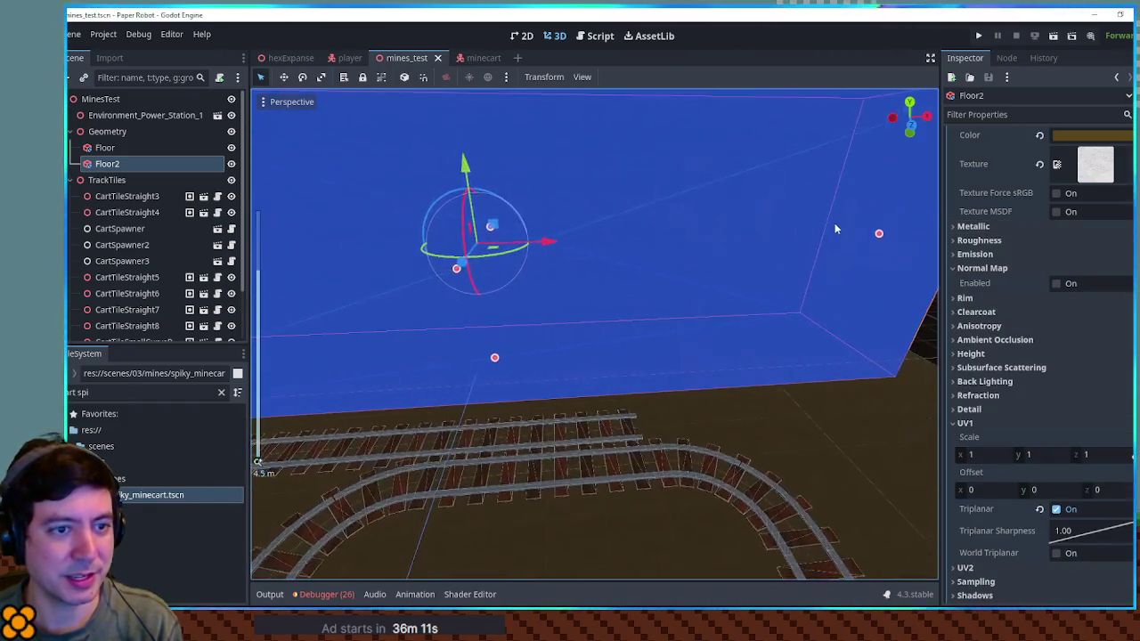
left_click(843, 227)
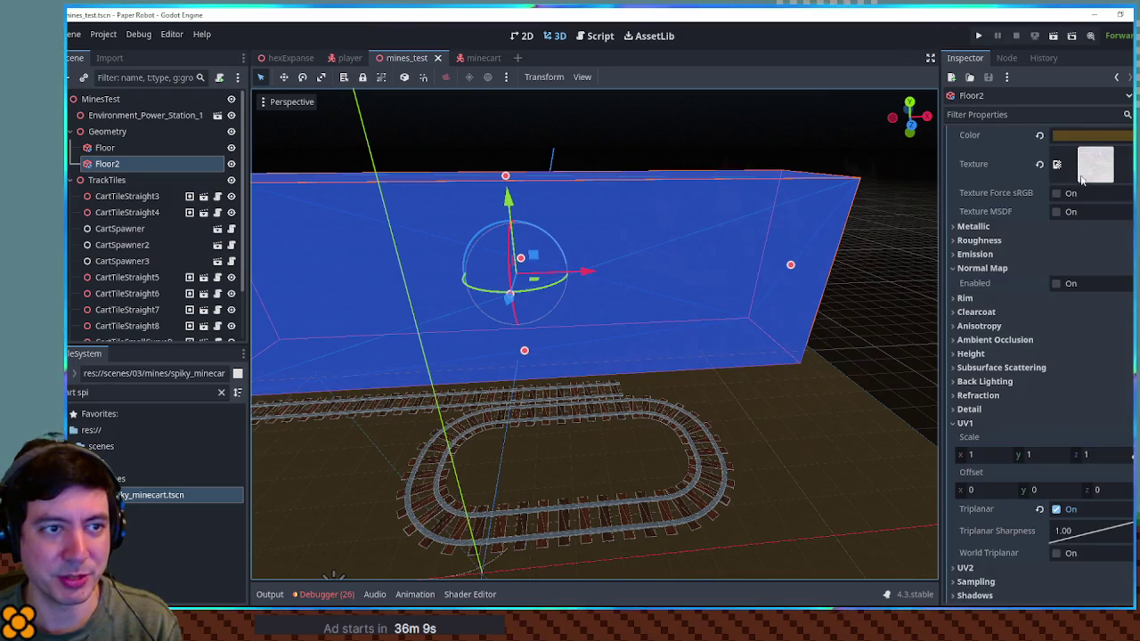
scroll(1096, 184, "up", 4)
right_click(1094, 201)
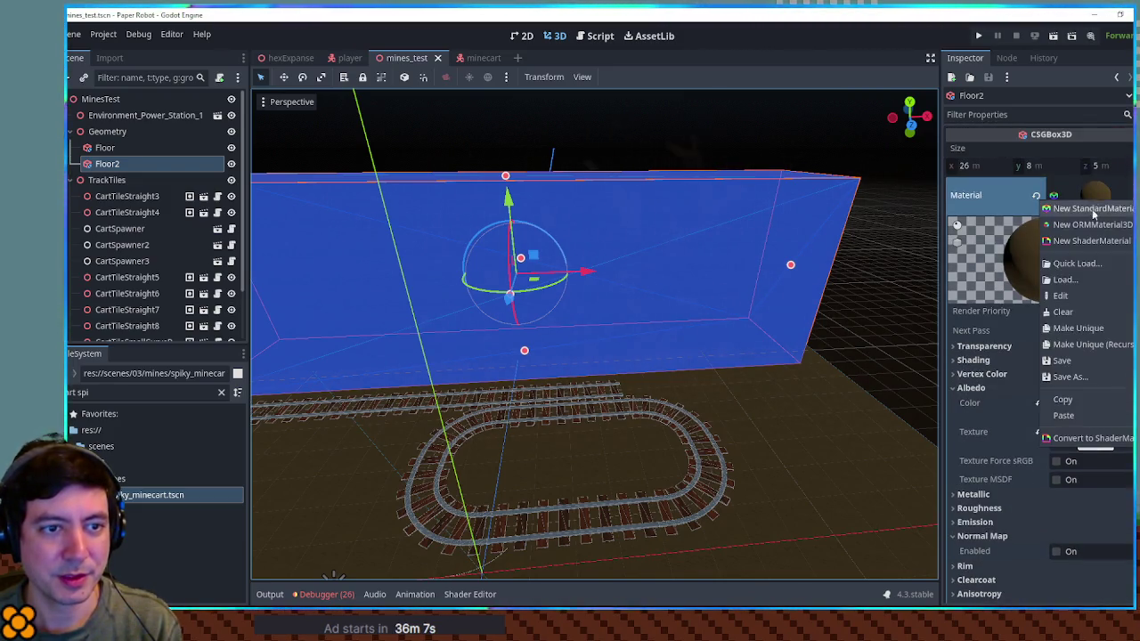
Make Floor2's material unique and enable its normal map with a new NoiseTexture2D.
left_click(1094, 330)
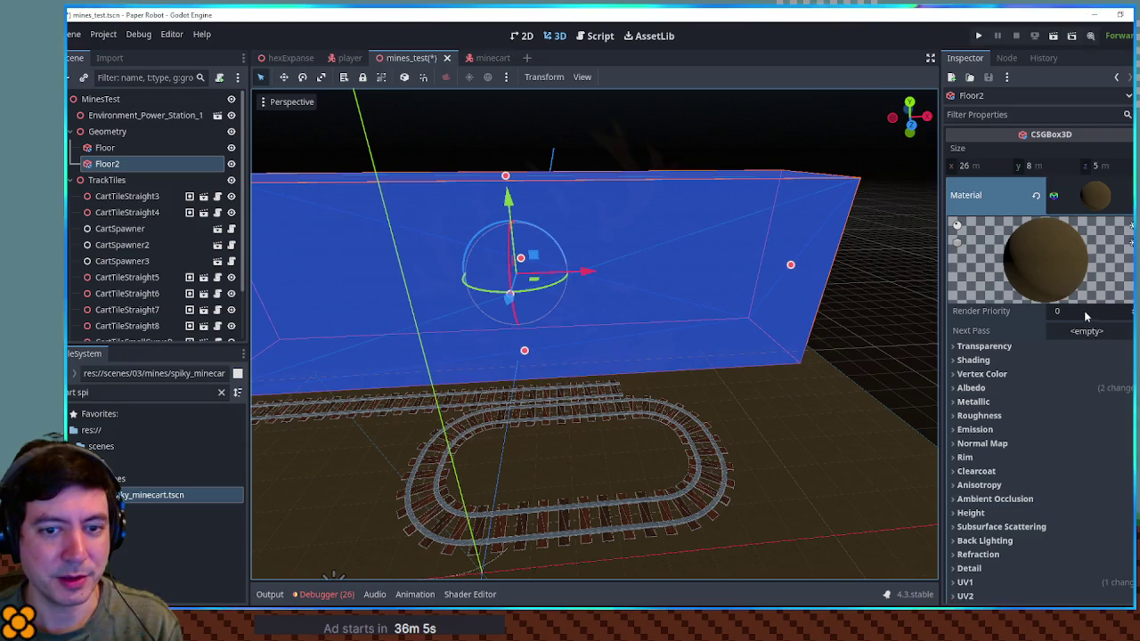
scroll(1060, 303, "down", 2)
scroll(1057, 294, "down", 5)
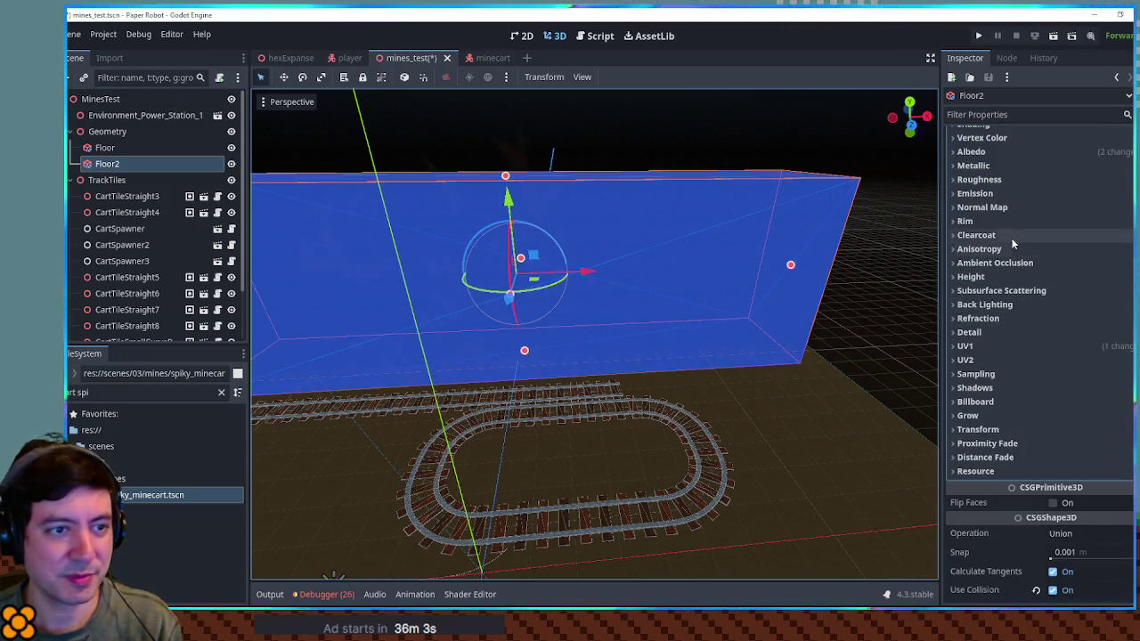
left_click(1006, 207)
left_click(1057, 222)
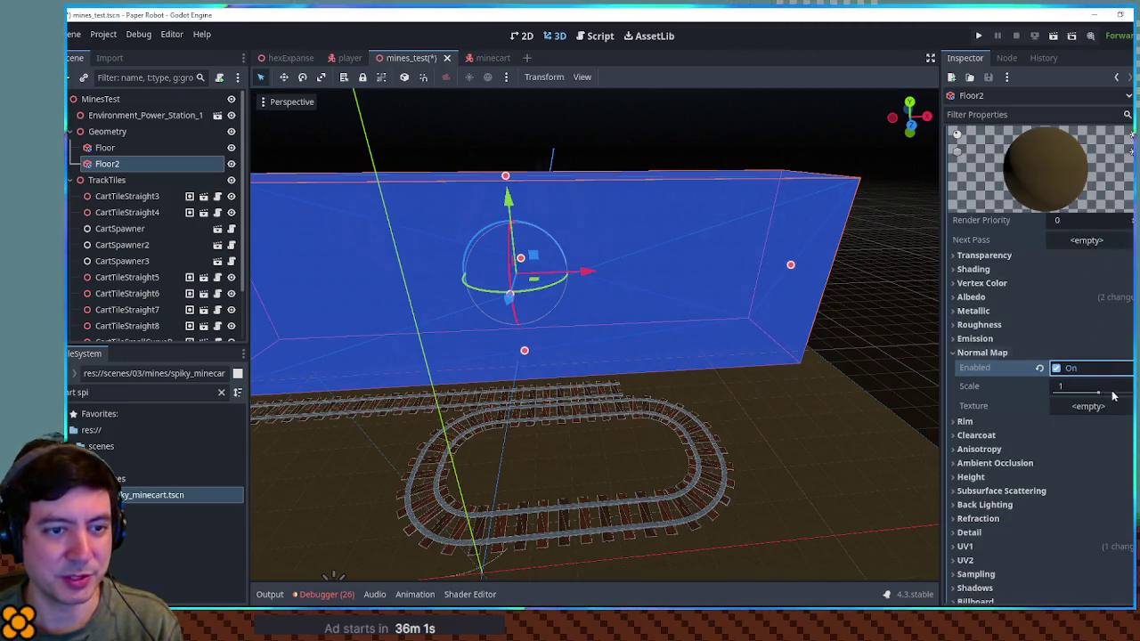
left_click(1112, 407)
left_click(1064, 543)
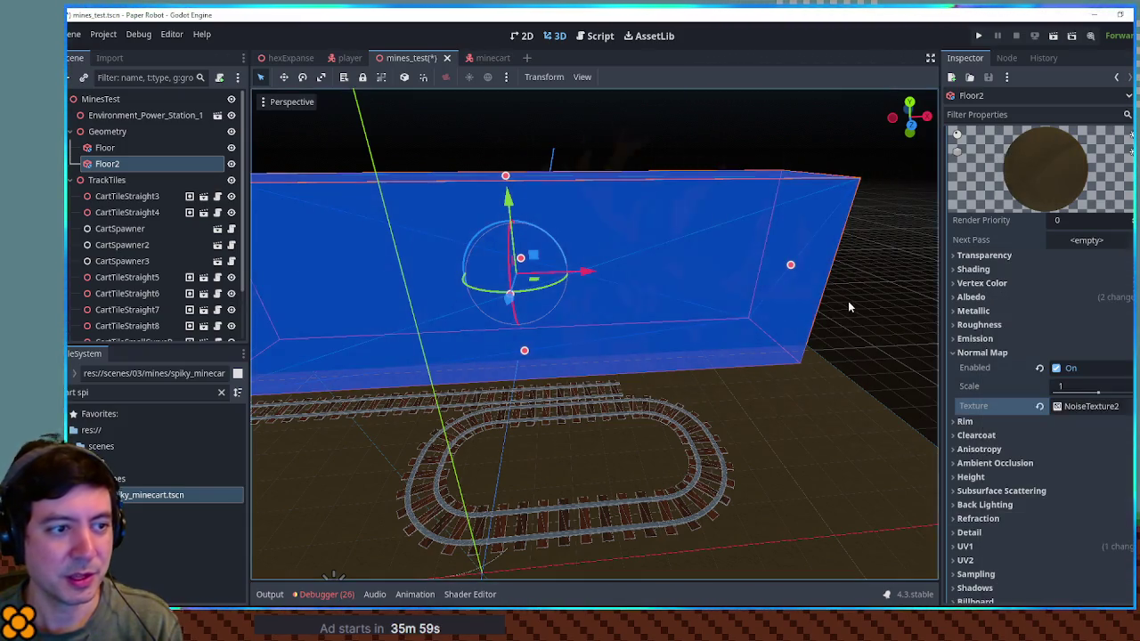
Assign a new FastNoiseLite noise to the normal-map NoiseTexture2D.
scroll(751, 312, "up", 3)
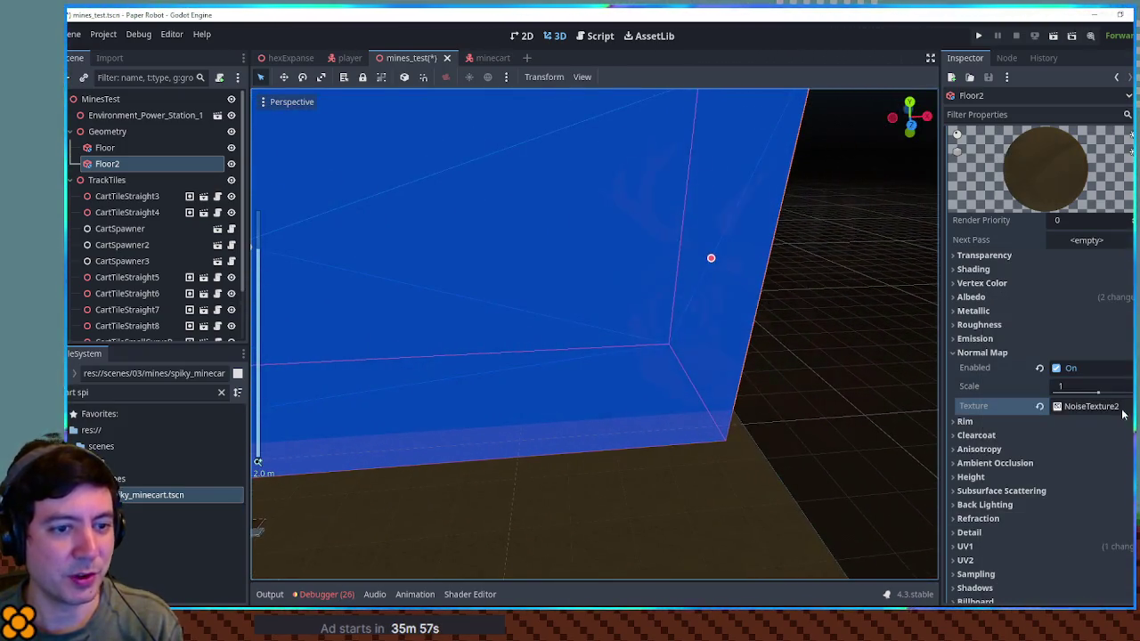
left_click(1103, 407)
scroll(1098, 407, "down", 5)
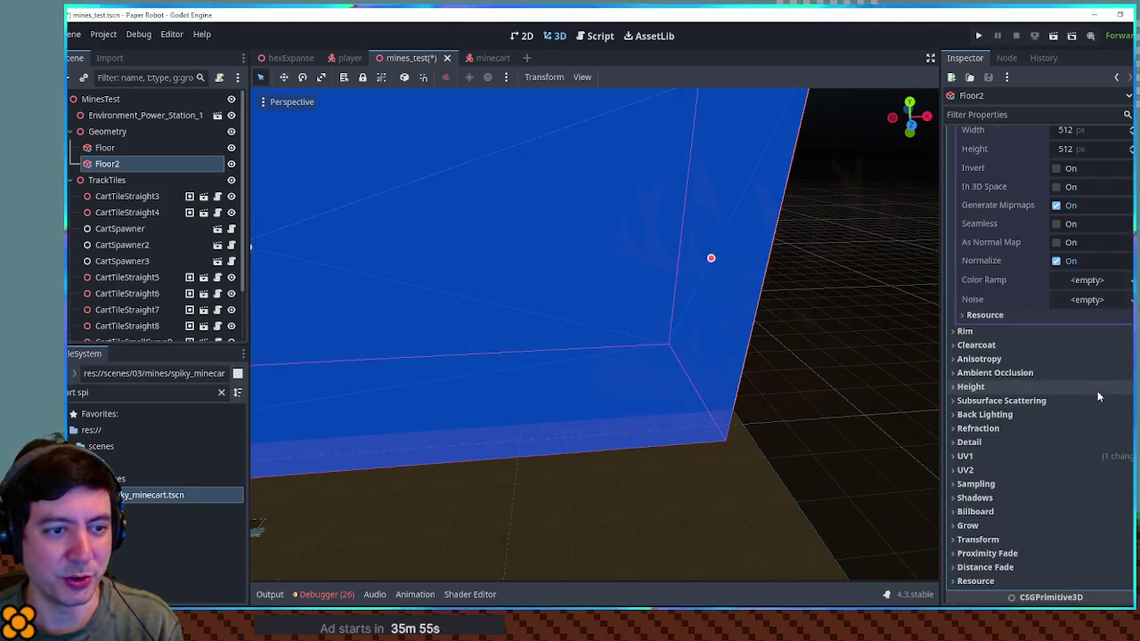
left_click(1086, 299)
left_click(1090, 315)
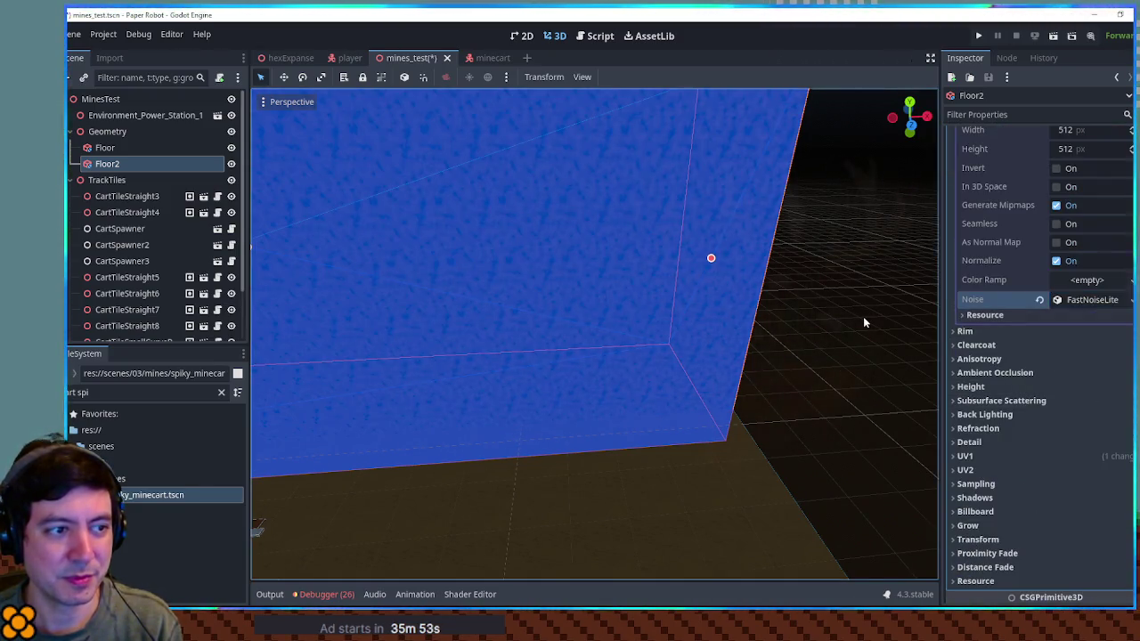
Preview the bumpy noise surface on the Floor2 wall from several angles.
left_click(862, 330)
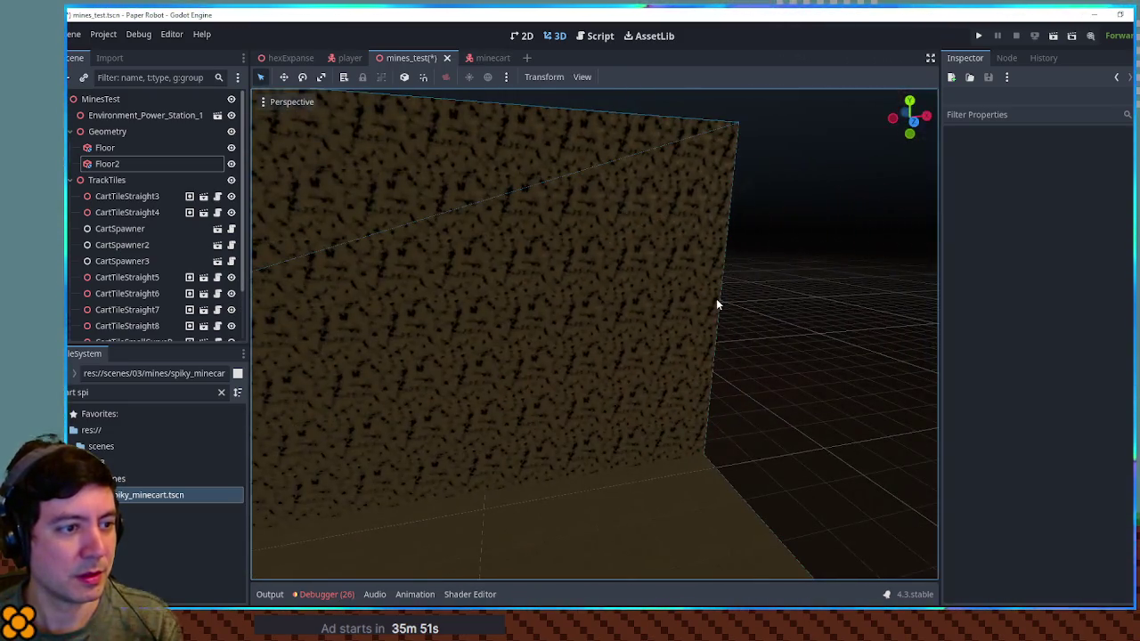
left_click(717, 304)
scroll(1074, 270, "up", 2)
scroll(1078, 276, "up", 2)
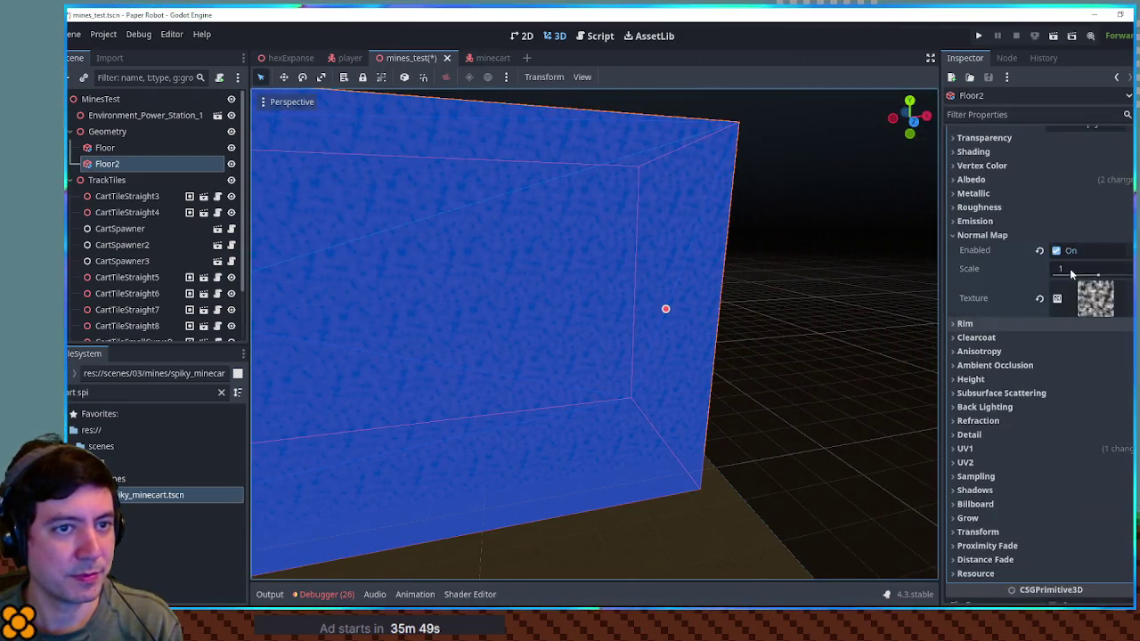
left_click(837, 290)
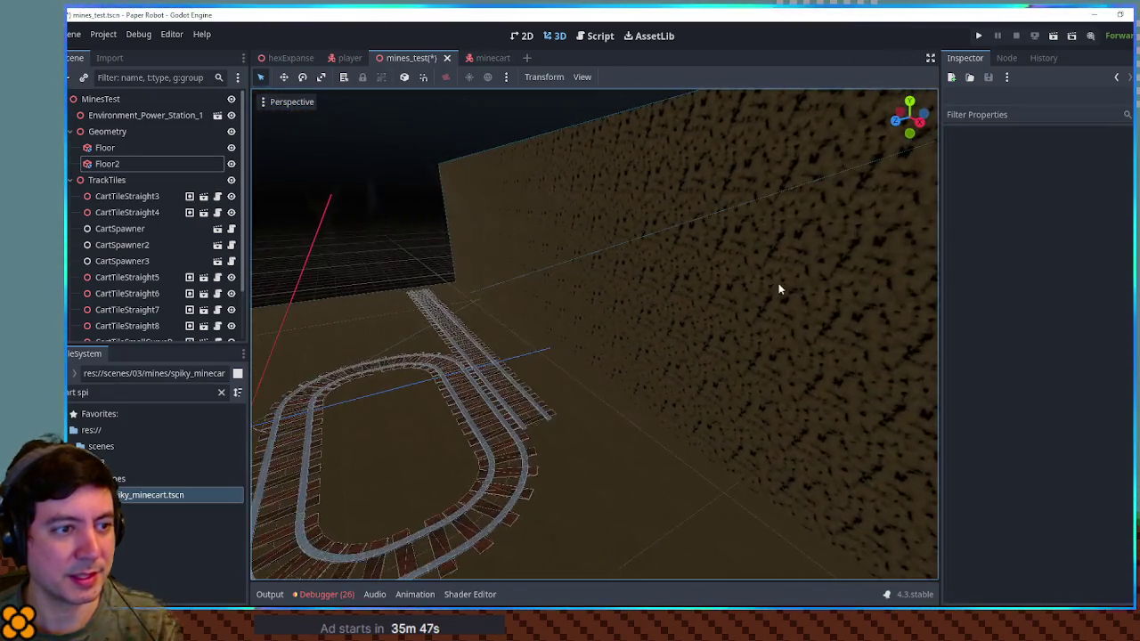
scroll(796, 285, "down", 2)
mouse_move(797, 285)
left_mouse_down()
mouse_move(491, 347)
mouse_move(586, 345)
mouse_move(694, 313)
mouse_move(718, 290)
mouse_move(655, 249)
mouse_move(552, 242)
mouse_move(451, 315)
mouse_move(517, 359)
mouse_move(565, 410)
mouse_move(575, 446)
mouse_move(735, 416)
mouse_move(675, 311)
left_mouse_up()
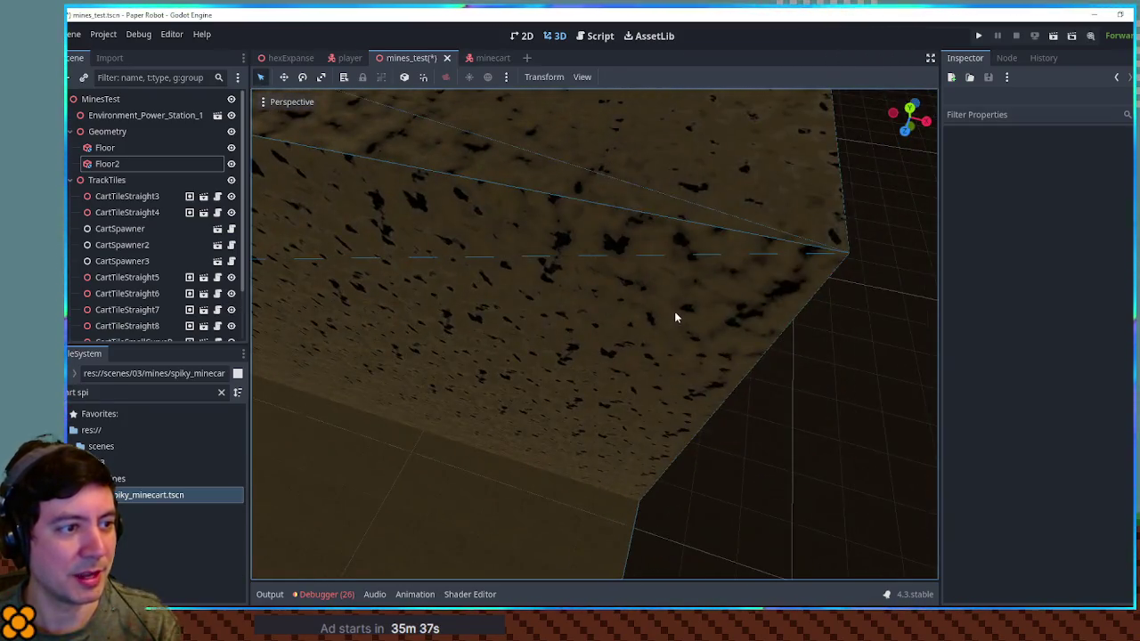
Turn on Domain Warp for Floor2's normal-map FastNoiseLite noise.
left_click(674, 311)
left_click(1095, 298)
scroll(1087, 360, "down", 3)
left_click(1101, 381)
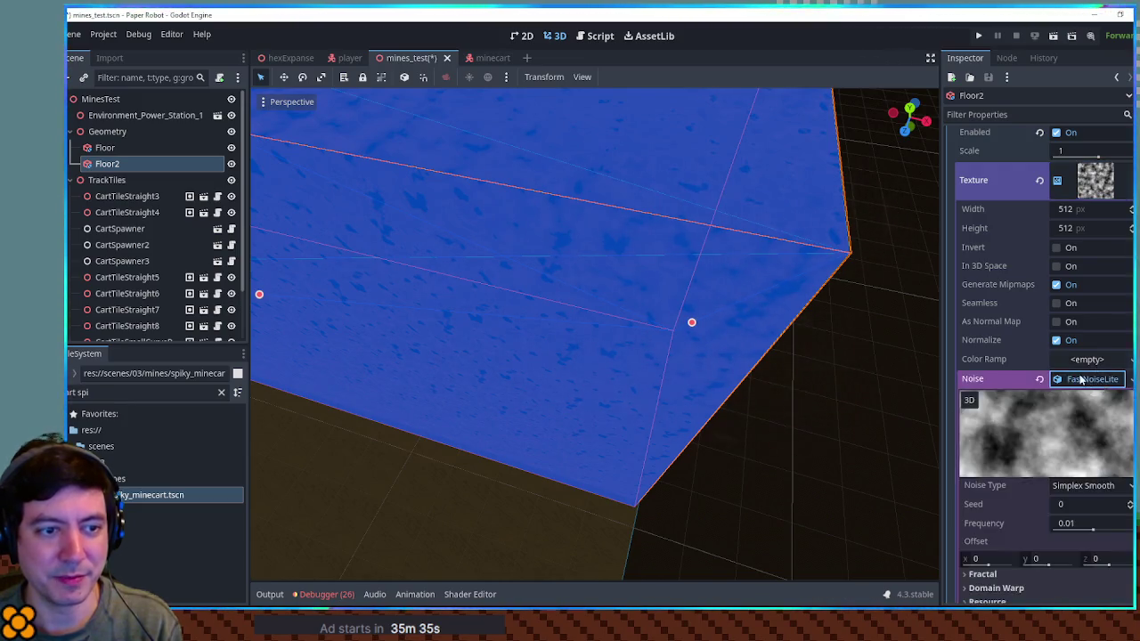
scroll(1101, 383, "down", 5)
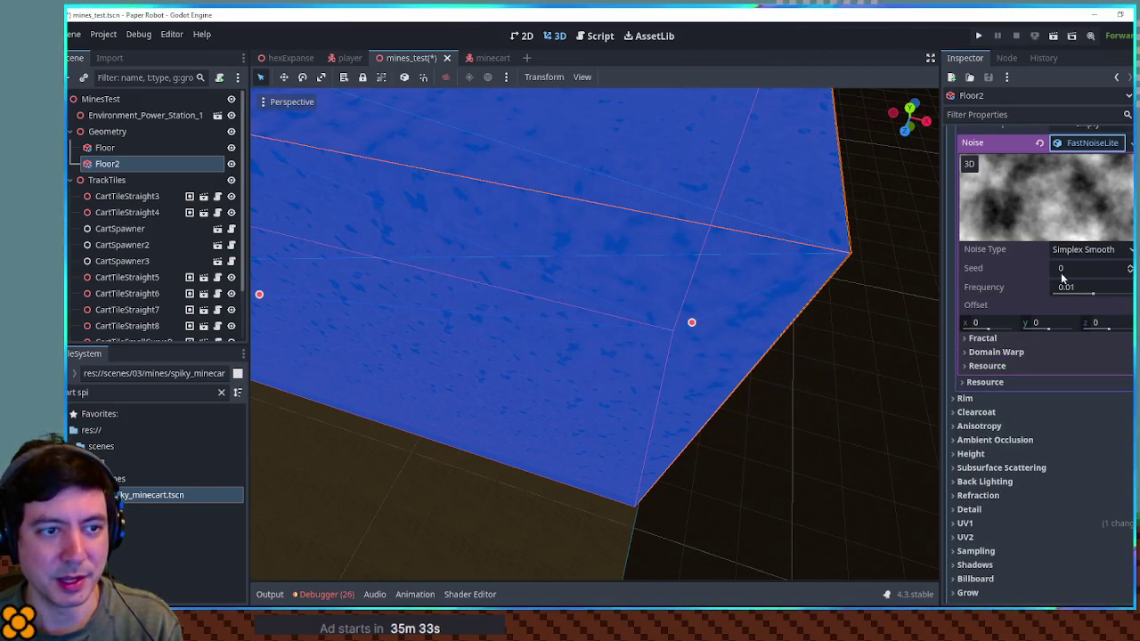
left_click(1003, 352)
left_click(1060, 367)
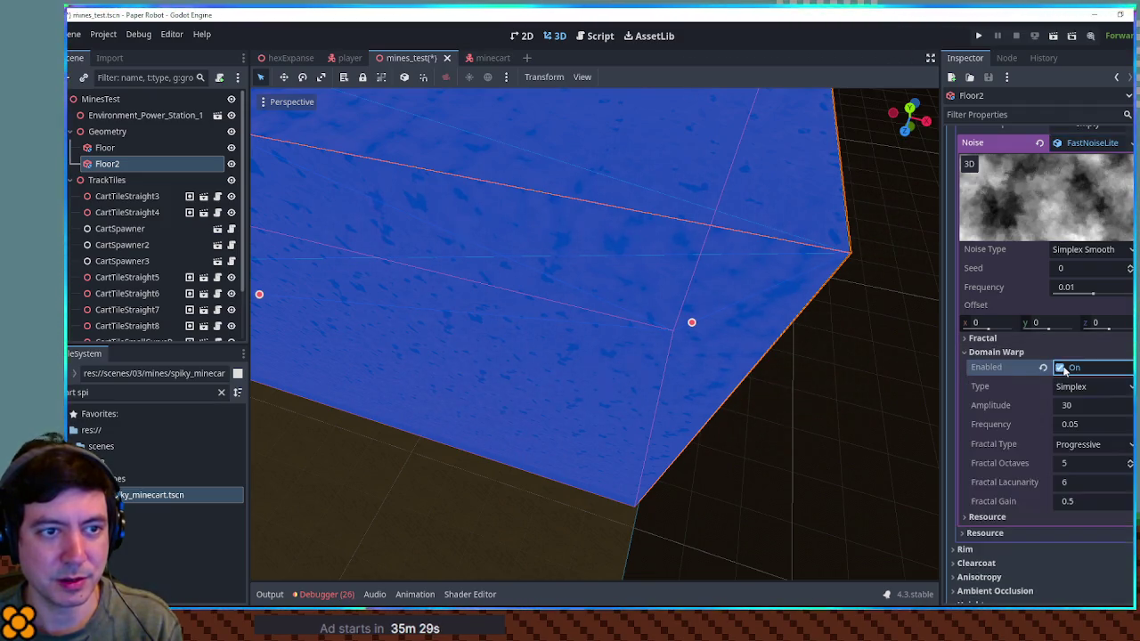
left_click(998, 352)
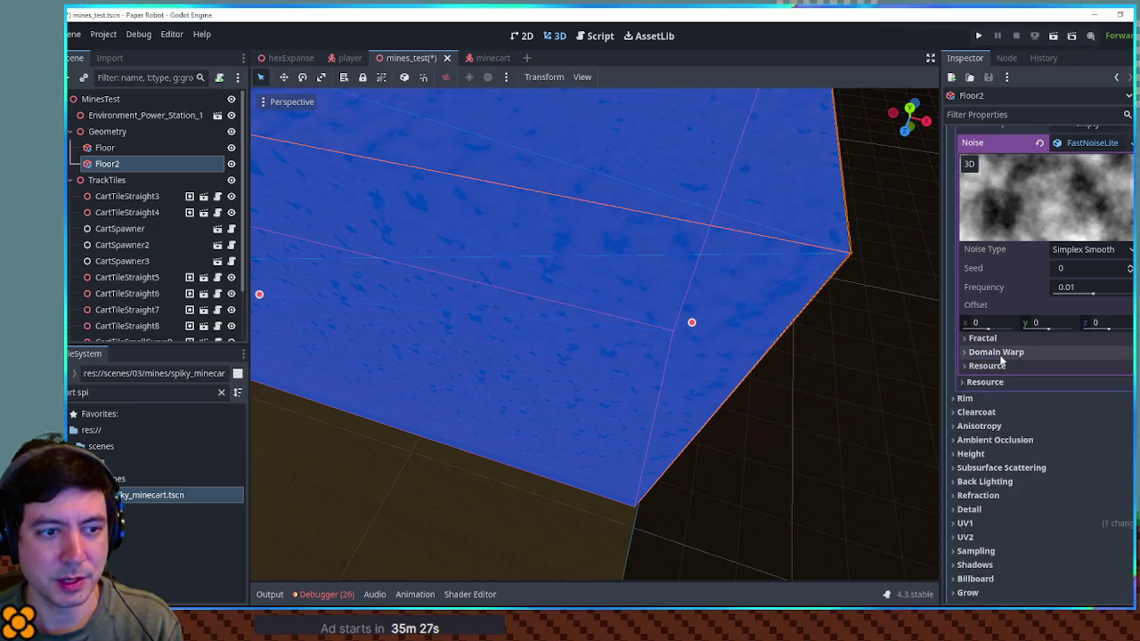
Tick Seamless on Floor2's normal-map NoiseTexture2D.
scroll(1018, 327, "up", 2)
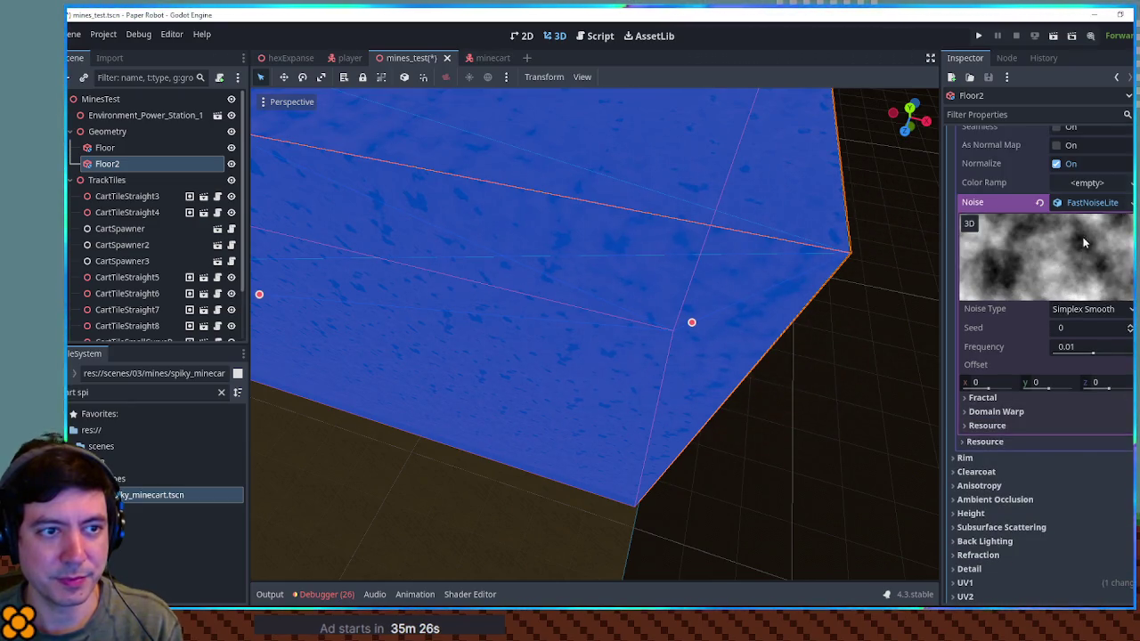
left_click(1129, 204)
left_click(1131, 204)
left_click(1131, 204)
left_click(1131, 204)
left_click(1131, 205)
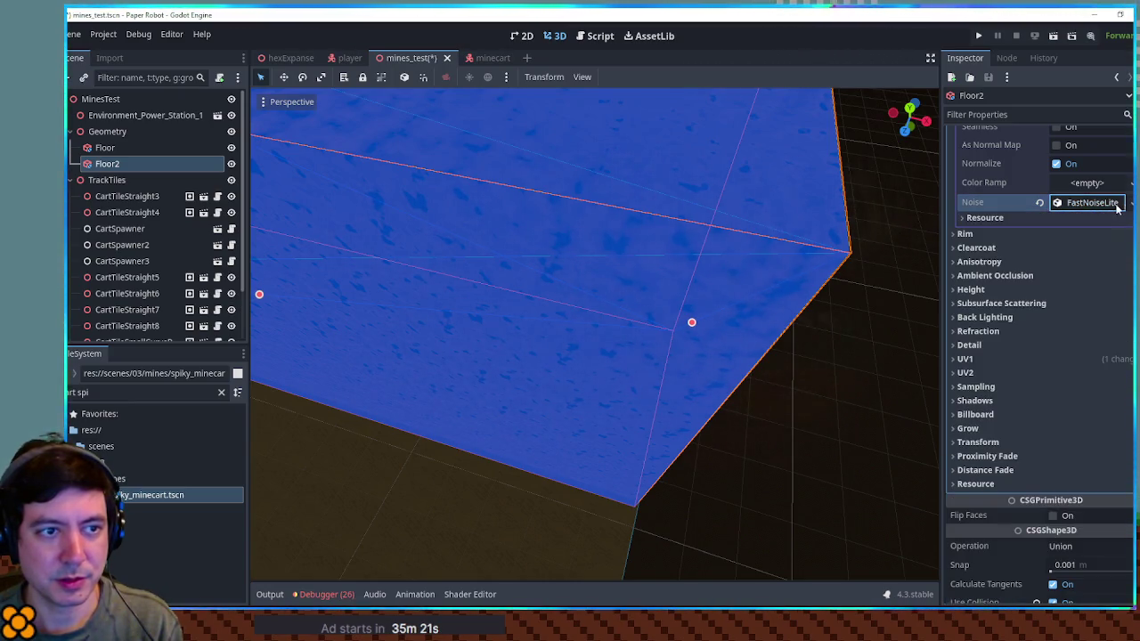
left_click(1115, 204)
scroll(1091, 213, "up", 3)
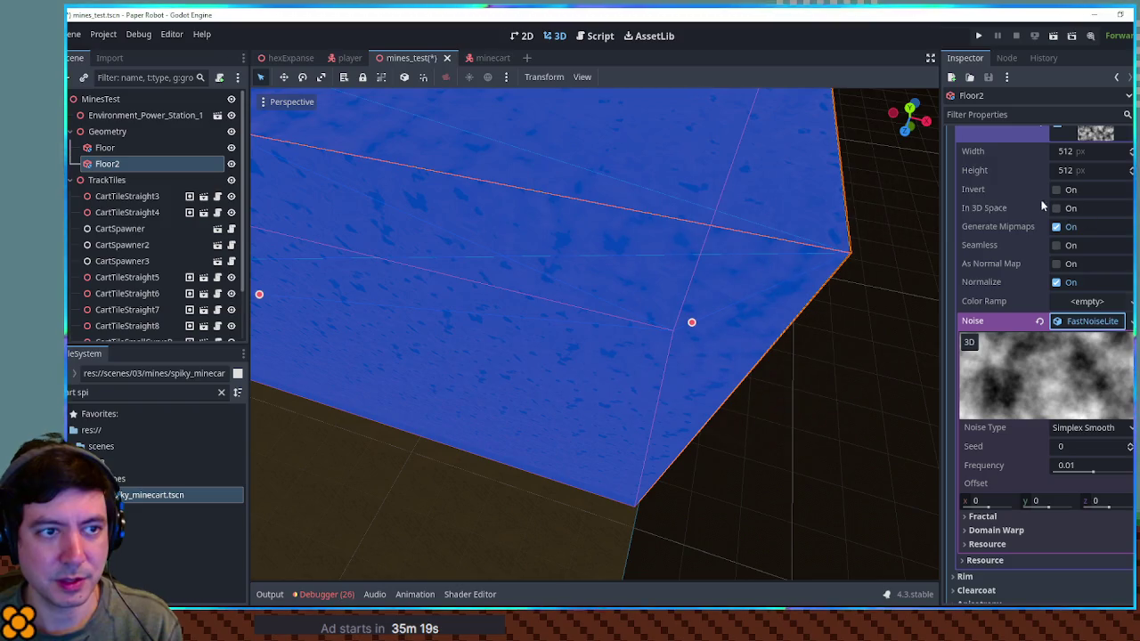
left_click(1056, 245)
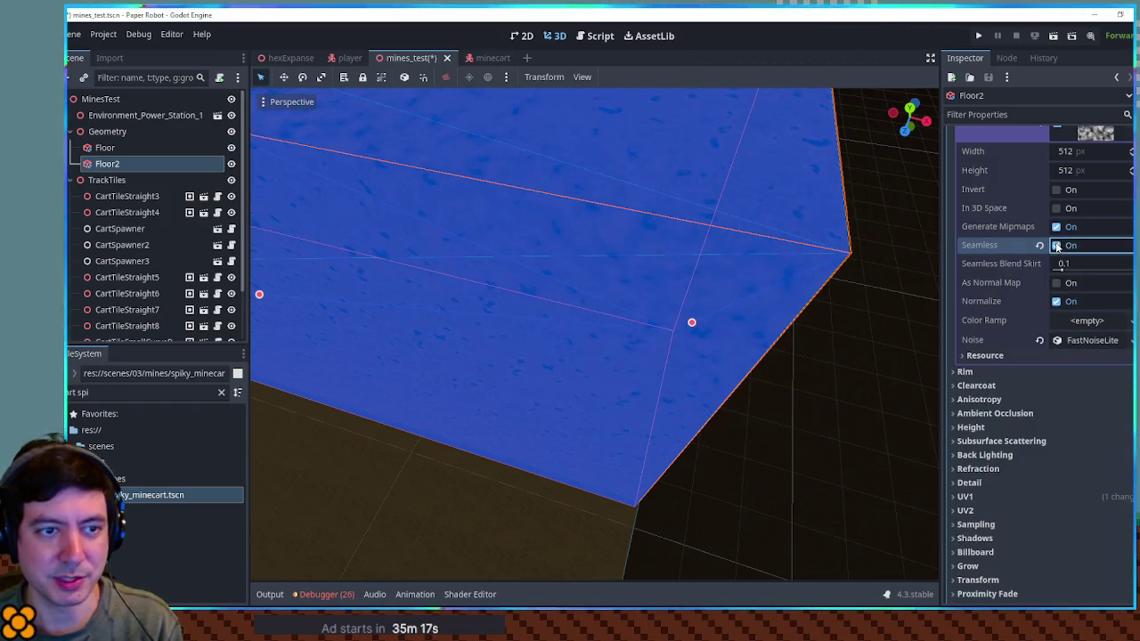
Orbit around Floor2 to check the seamless bumps tiling across the wall.
left_click(925, 244)
mouse_move(880, 334)
left_mouse_down()
mouse_move(906, 280)
mouse_move(311, 222)
mouse_move(408, 207)
left_mouse_up()
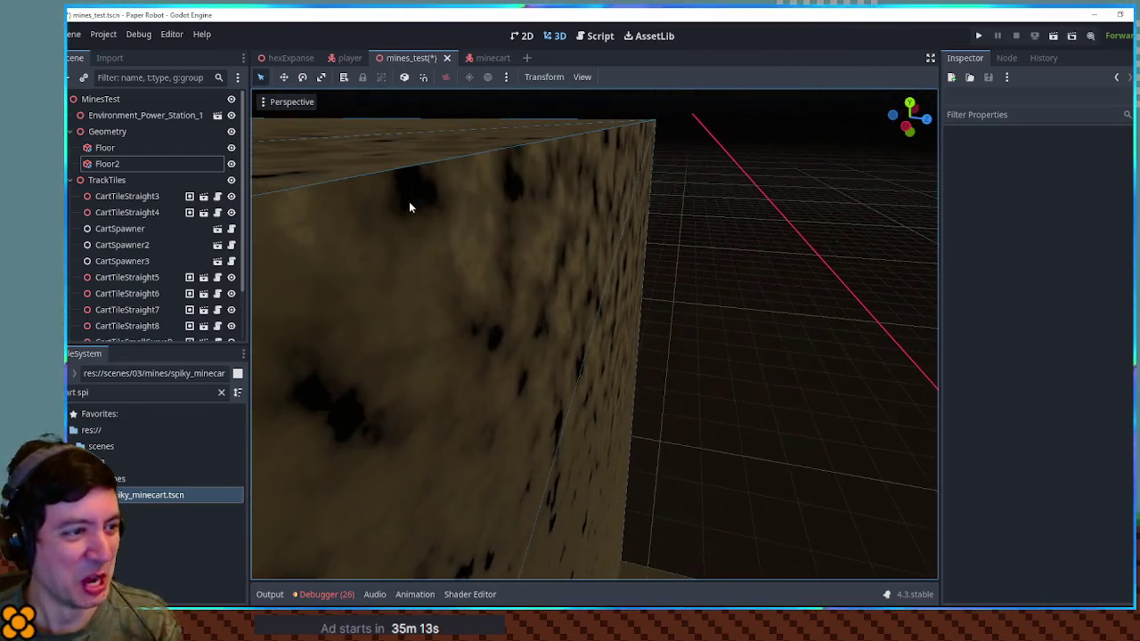
mouse_move(325, 217)
left_mouse_down()
mouse_move(428, 257)
mouse_move(451, 237)
mouse_move(410, 220)
mouse_move(332, 215)
left_mouse_up()
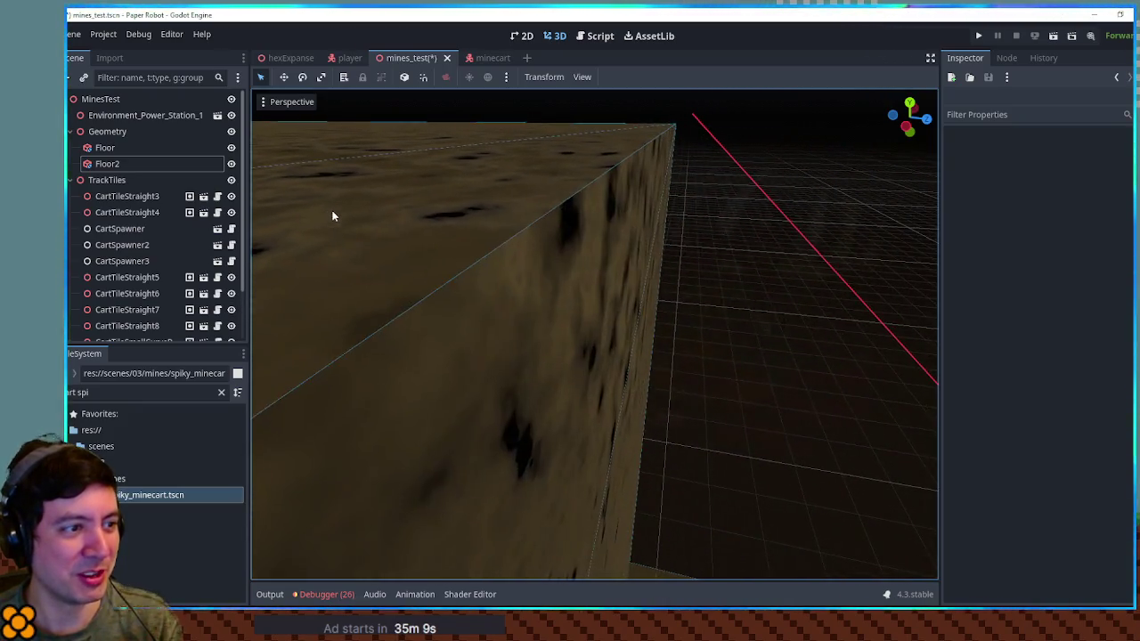
mouse_move(533, 241)
left_mouse_down()
mouse_move(561, 240)
mouse_move(552, 234)
left_mouse_up()
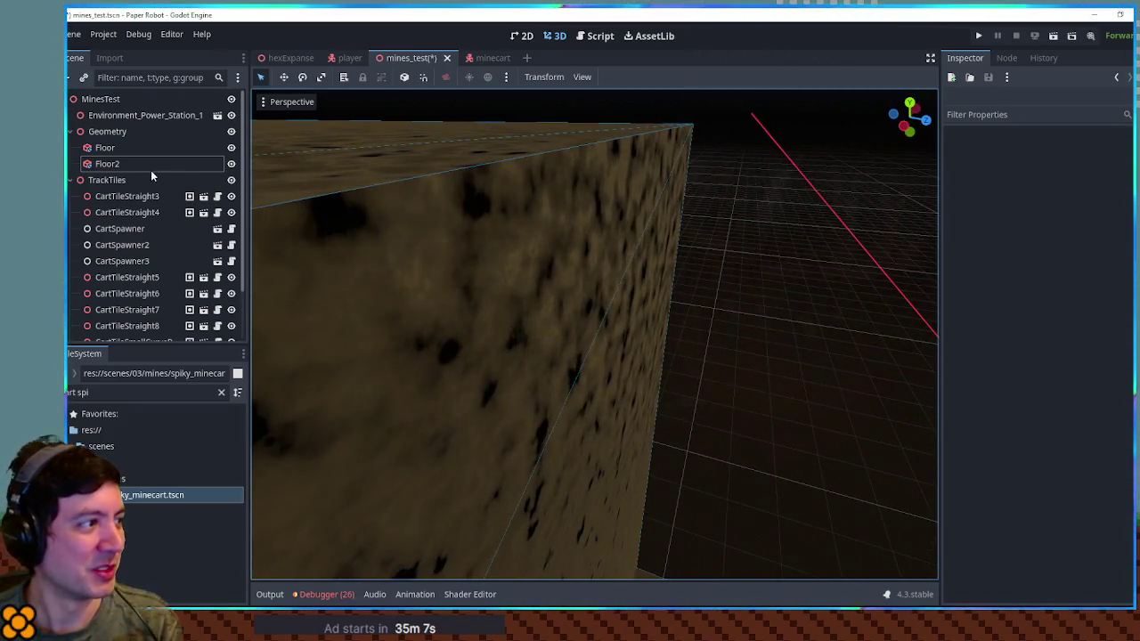
Reselect Floor2 and look through the FastNoiseLite's Fractal settings.
left_click(151, 169)
scroll(758, 282, "down", 3)
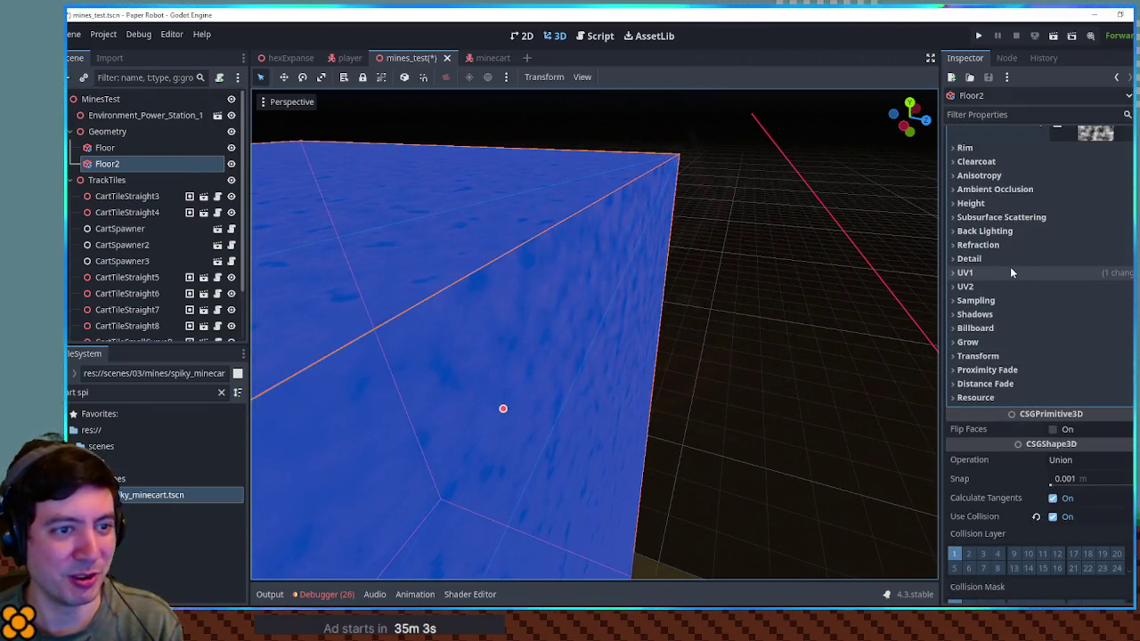
scroll(1034, 266, "up", 4)
left_click(1101, 309)
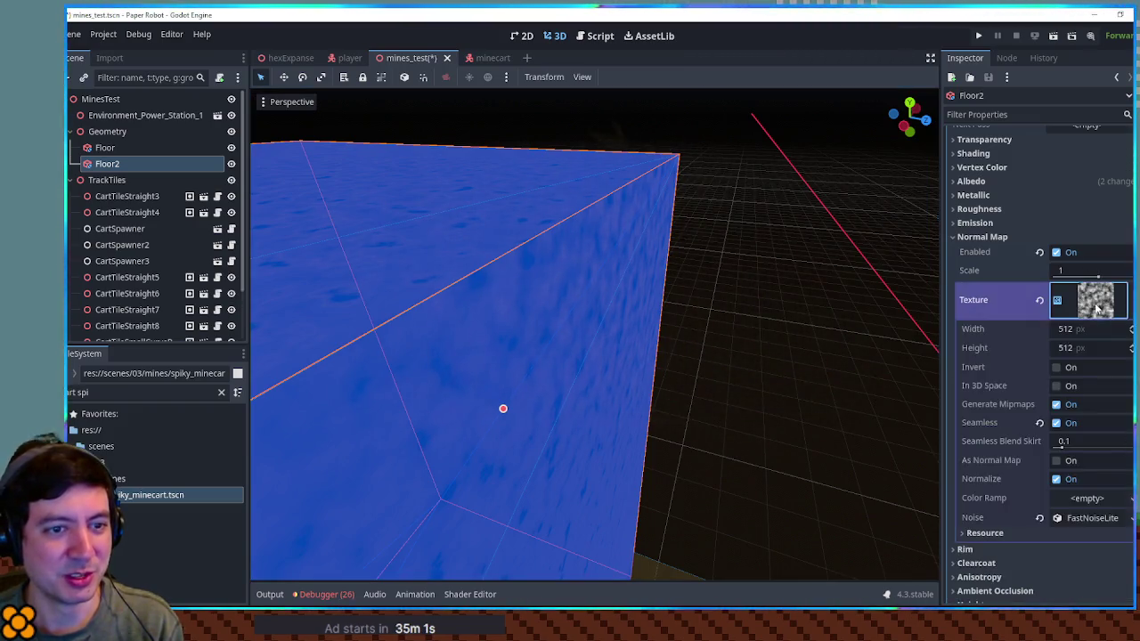
scroll(1088, 303, "down", 4)
left_click(1092, 342)
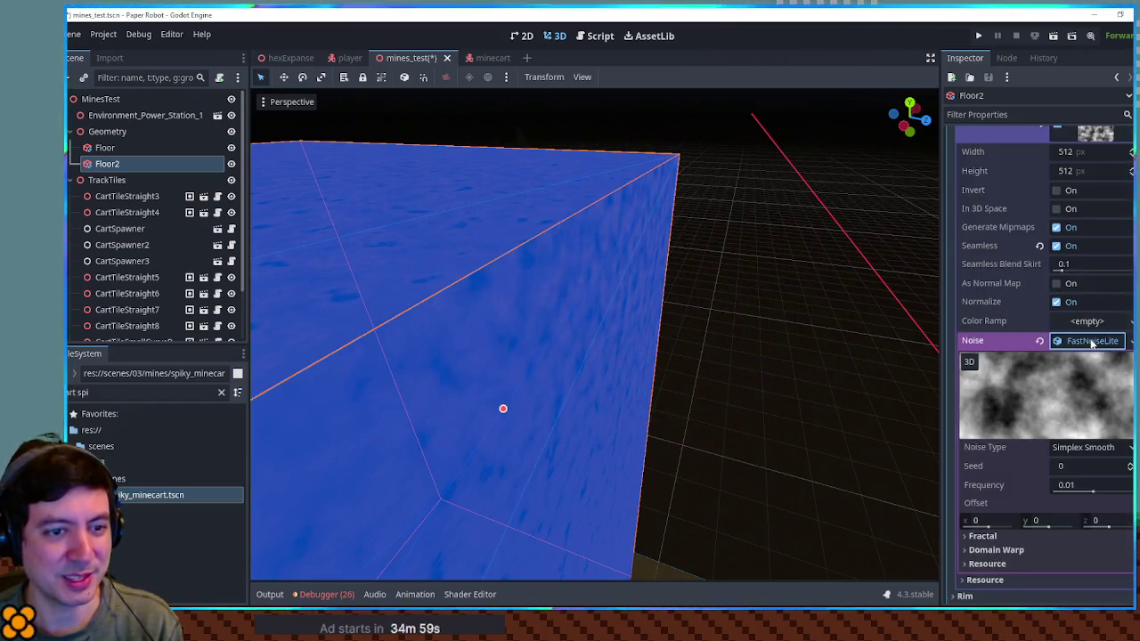
scroll(1079, 426, "down", 4)
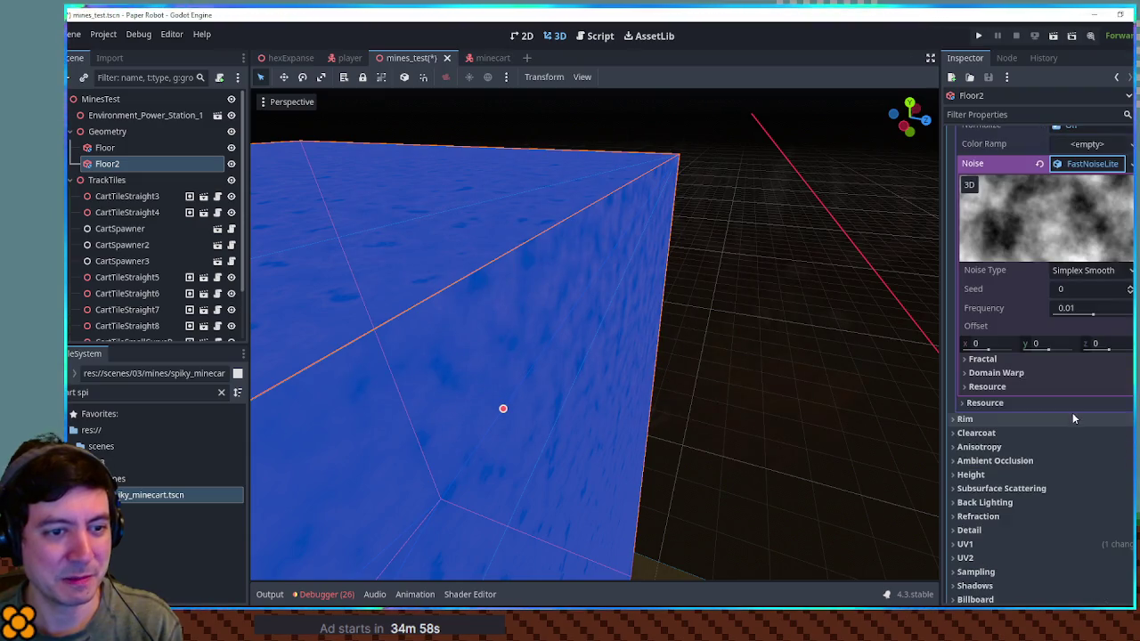
left_click(1005, 359)
left_click(1005, 358)
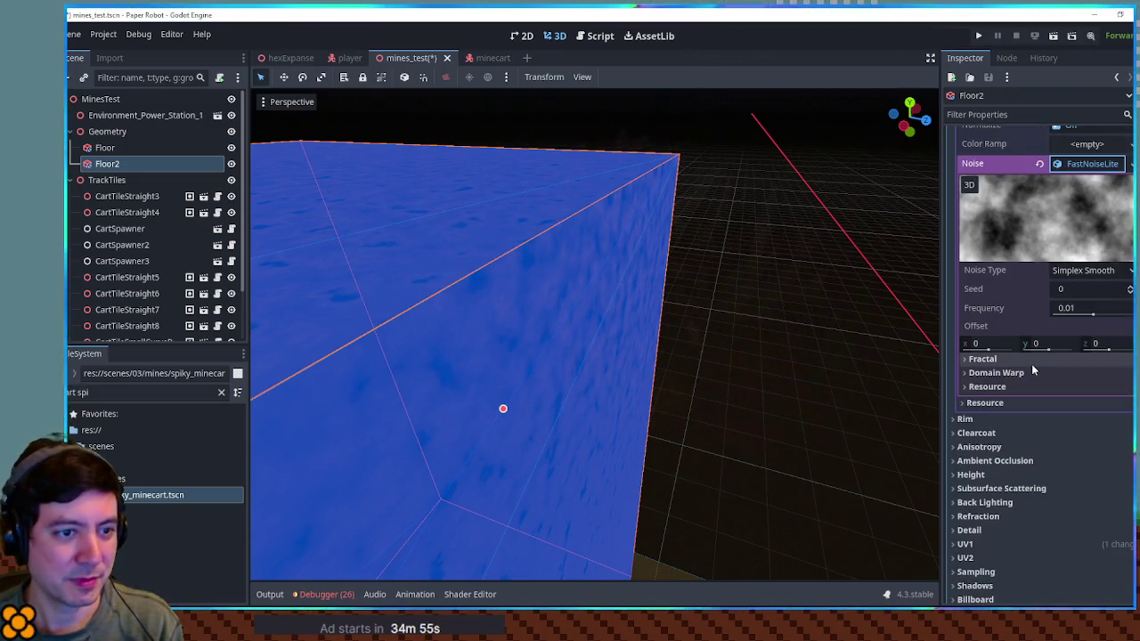
scroll(784, 287, "up", 3)
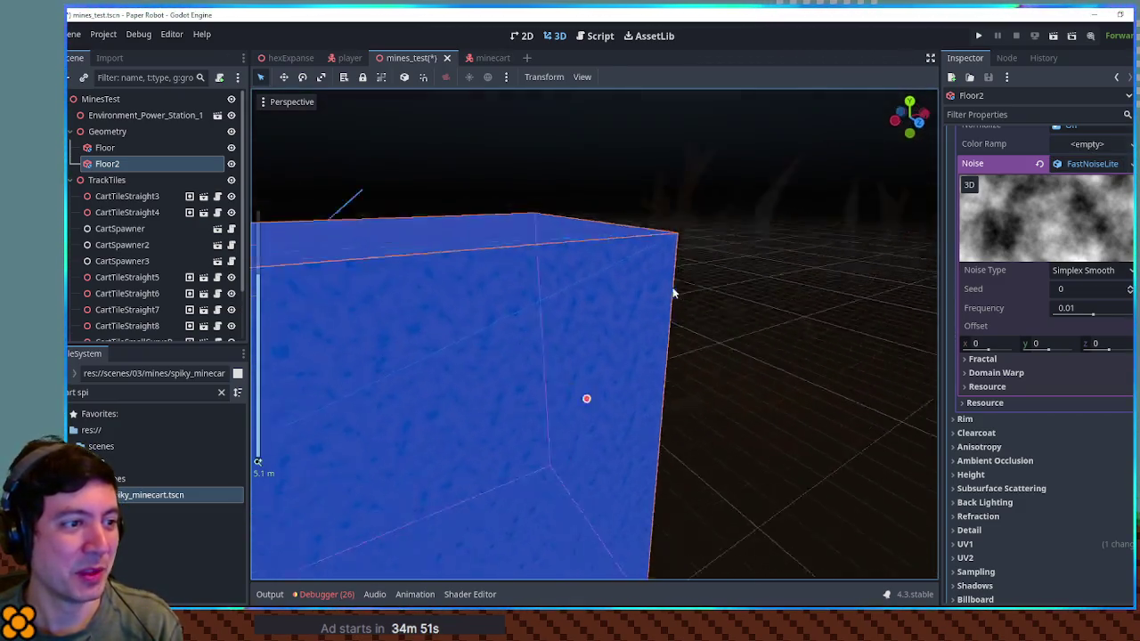
left_click(745, 300)
scroll(615, 330, "down", 3)
mouse_move(616, 330)
left_mouse_down()
mouse_move(598, 333)
mouse_move(715, 339)
mouse_move(562, 377)
left_mouse_up()
scroll(563, 377, "up", 10)
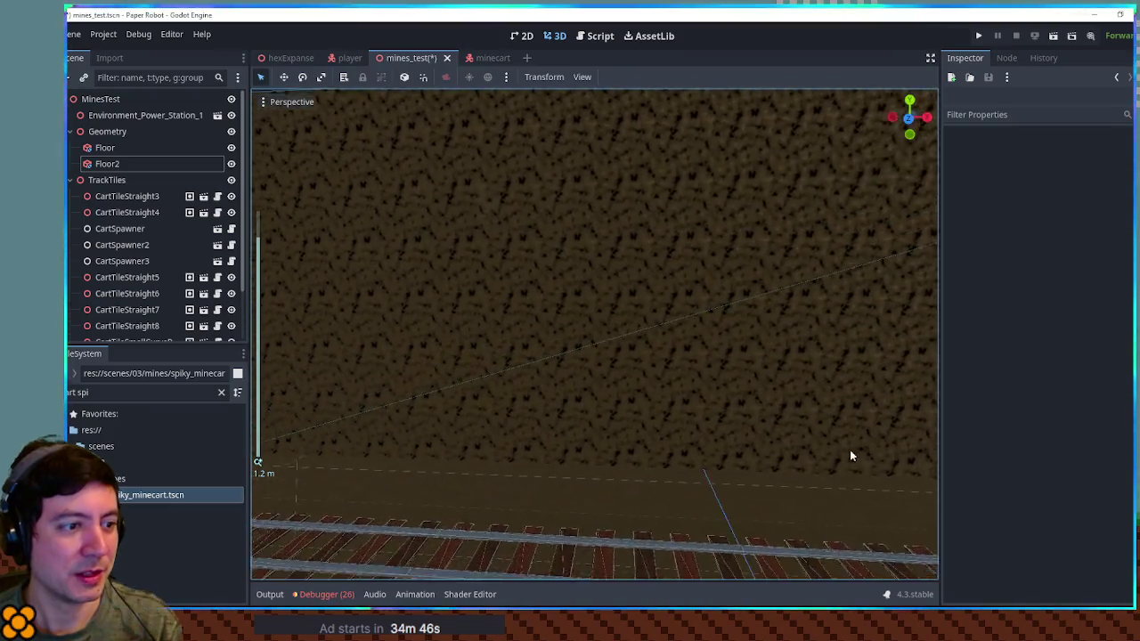
mouse_move(850, 456)
left_mouse_down()
mouse_move(820, 438)
mouse_move(662, 492)
mouse_move(677, 456)
left_mouse_up()
scroll(677, 456, "down", 12)
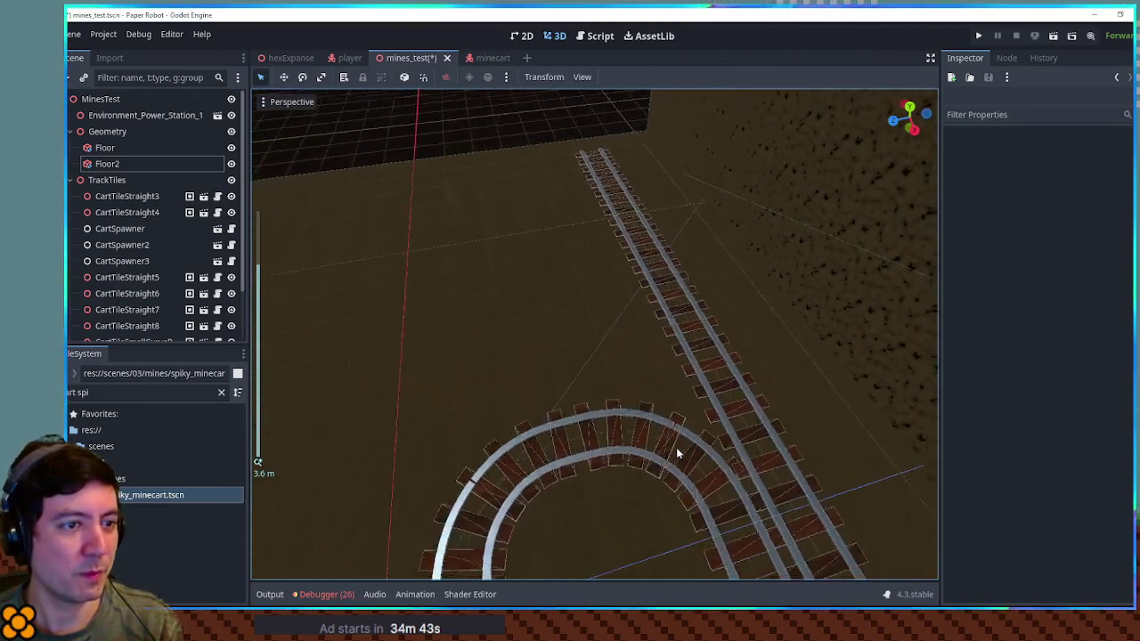
left_click_drag(766, 384, 878, 330)
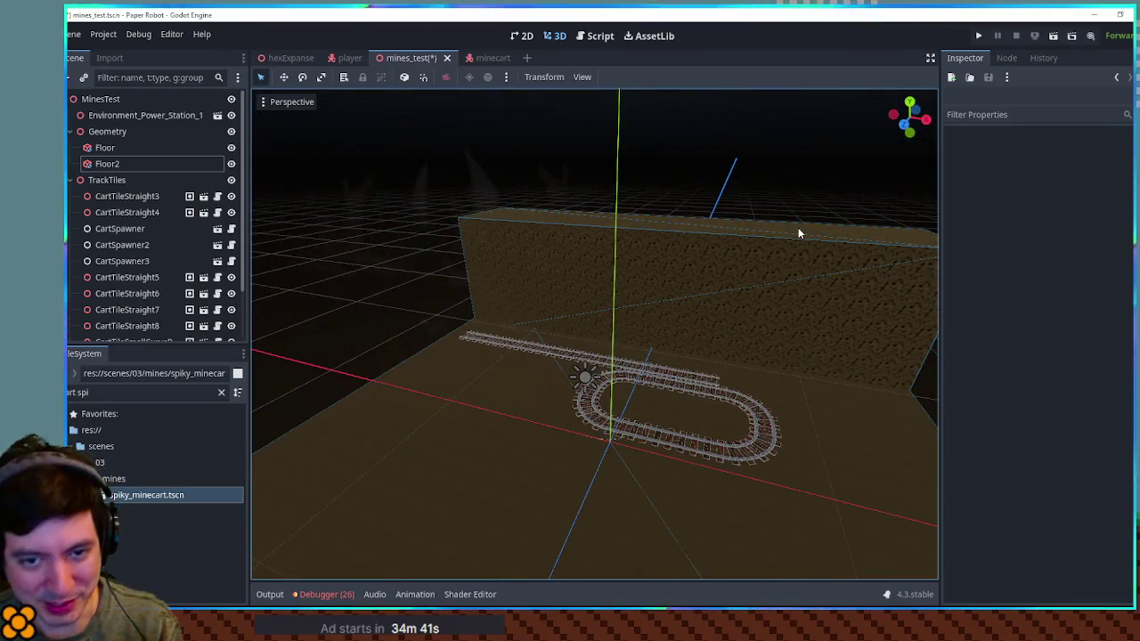
left_click(798, 234)
left_click(807, 207)
mouse_move(808, 207)
left_mouse_down()
mouse_move(695, 258)
mouse_move(718, 269)
left_mouse_up()
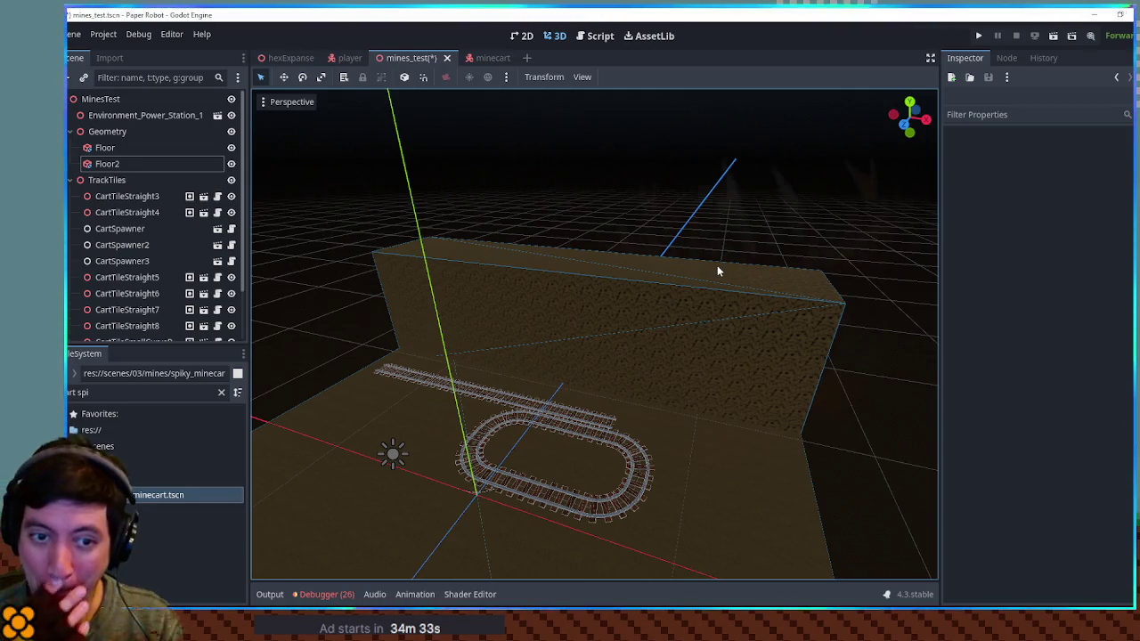
scroll(753, 267, "up", 5)
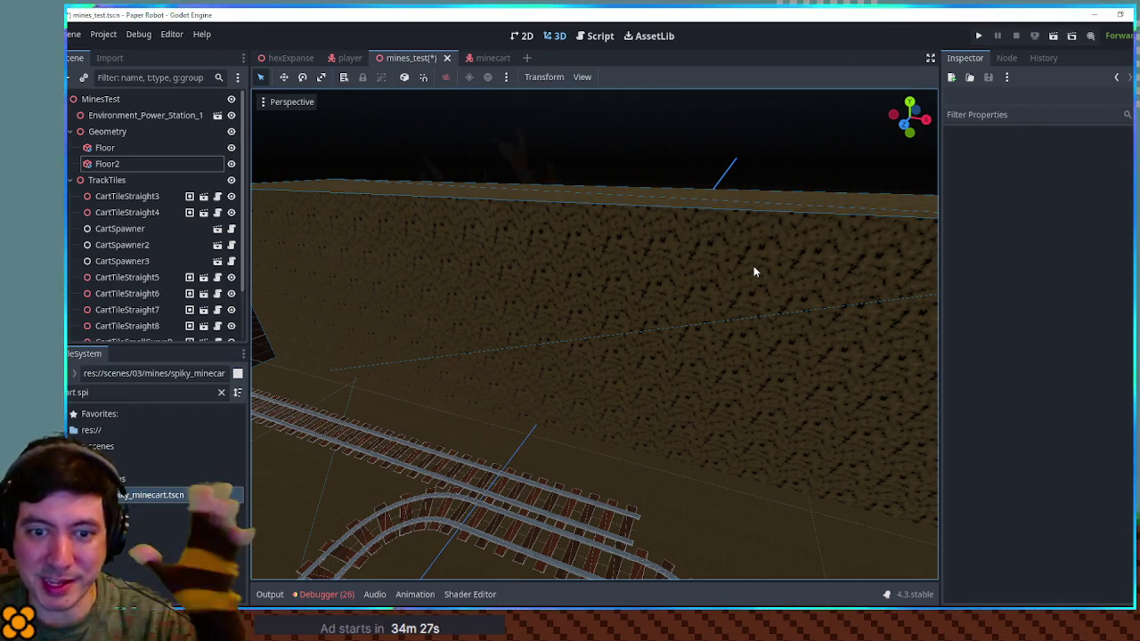
left_click_drag(730, 209, 522, 234)
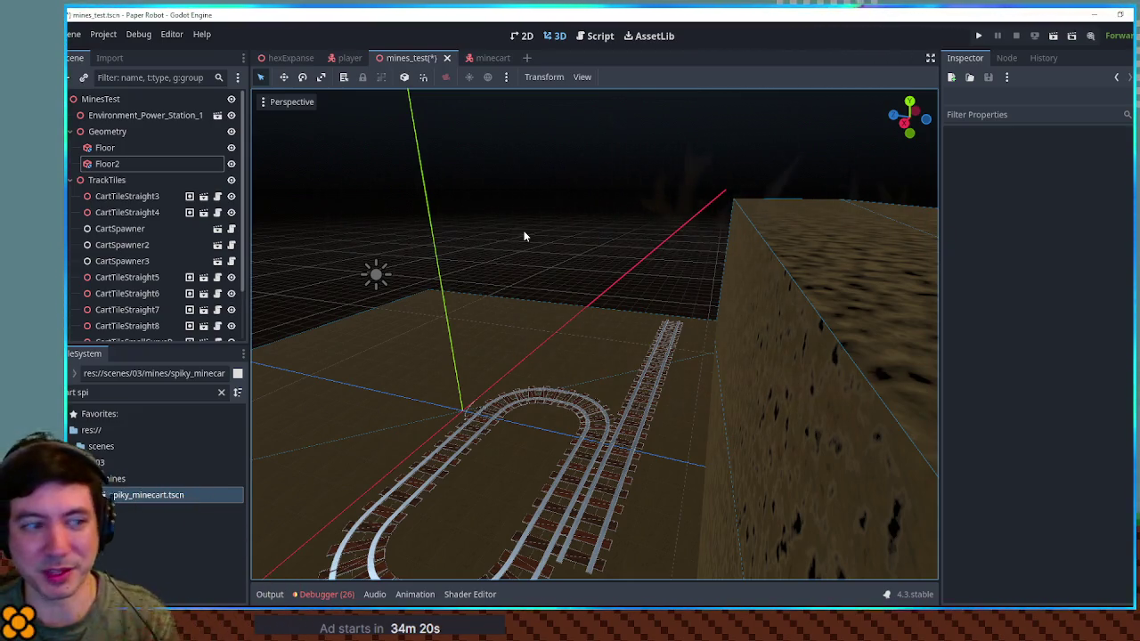
mouse_move(621, 238)
left_mouse_down()
mouse_move(870, 235)
mouse_move(343, 237)
mouse_move(883, 232)
mouse_move(728, 244)
left_mouse_up()
scroll(727, 258, "up", 3)
scroll(727, 261, "down", 5)
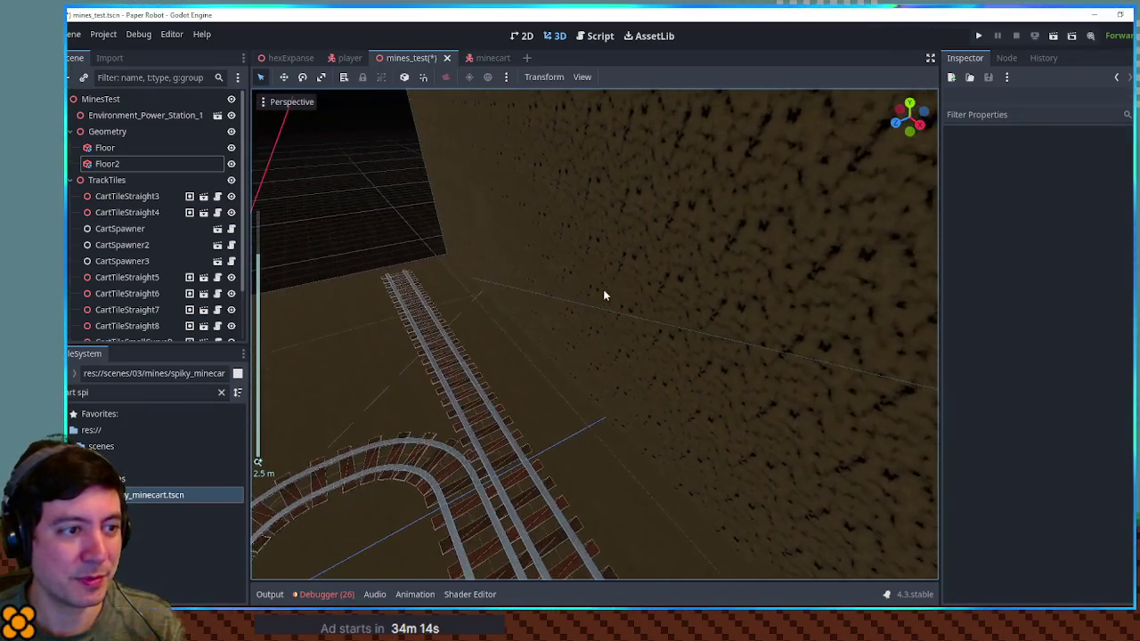
mouse_move(577, 318)
left_mouse_down()
mouse_move(558, 330)
mouse_move(644, 276)
left_mouse_up()
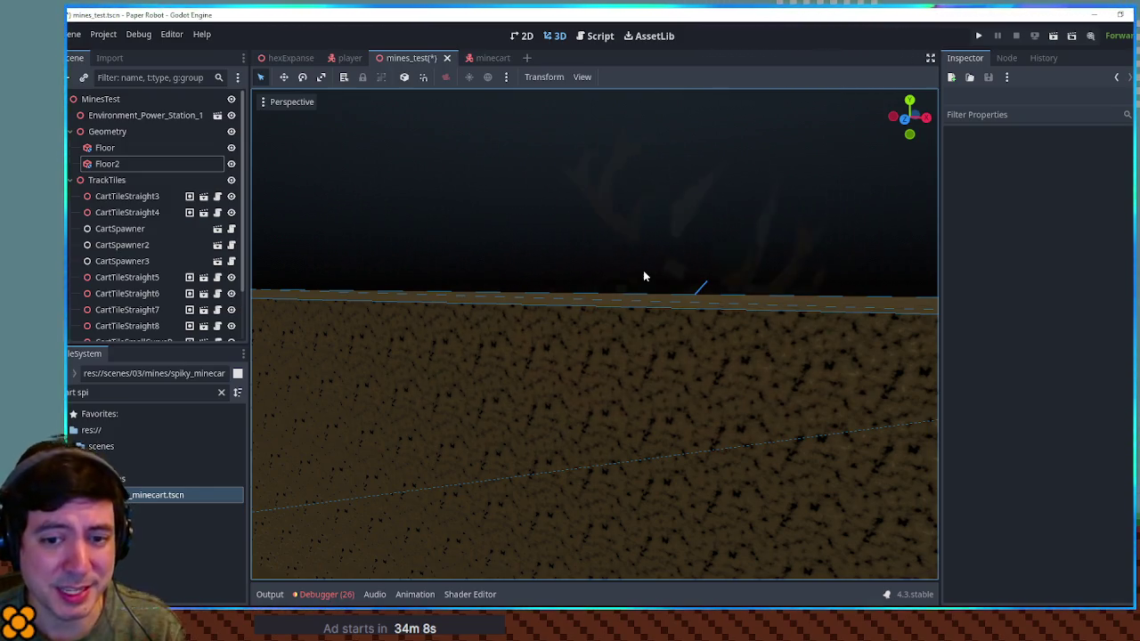
mouse_move(646, 261)
left_mouse_down()
mouse_move(657, 280)
mouse_move(849, 252)
mouse_move(552, 357)
mouse_move(588, 416)
mouse_move(580, 371)
mouse_move(781, 340)
left_mouse_up()
Give Floor2's noise texture a new gradient colour ramp and drag the black stop inward.
left_click(616, 371)
scroll(1041, 307, "up", 5)
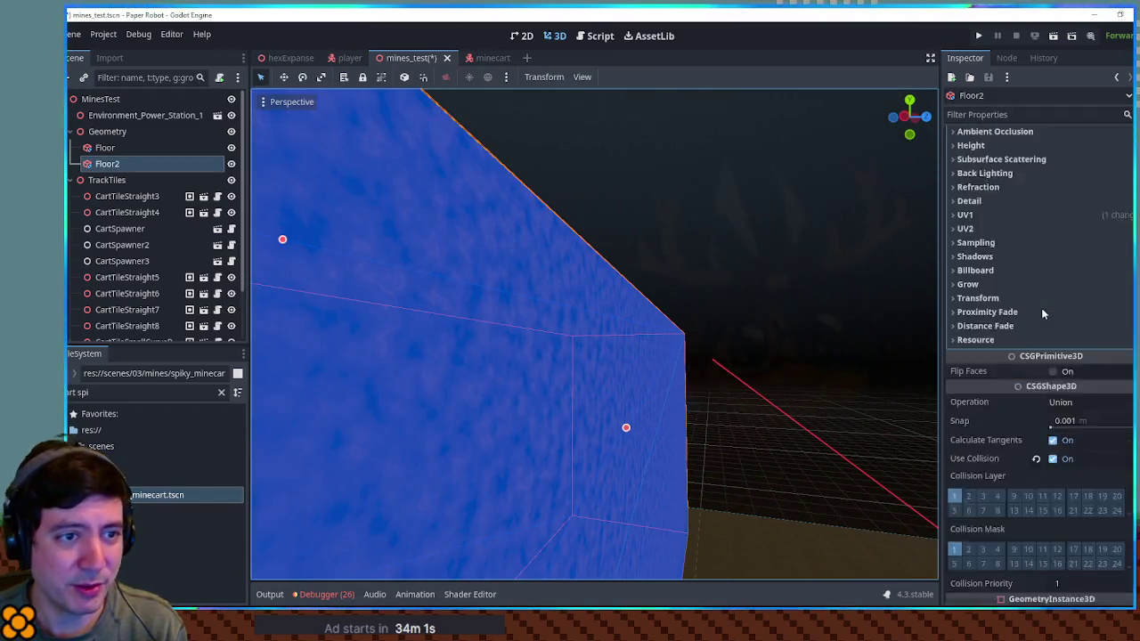
left_click(1102, 181)
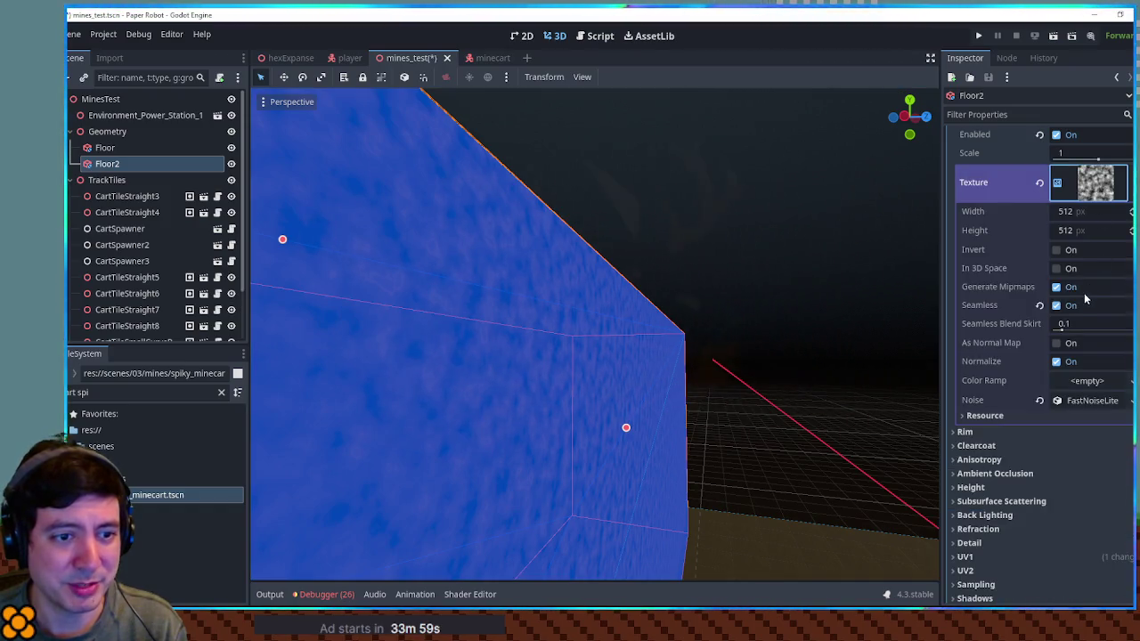
left_click(1100, 400)
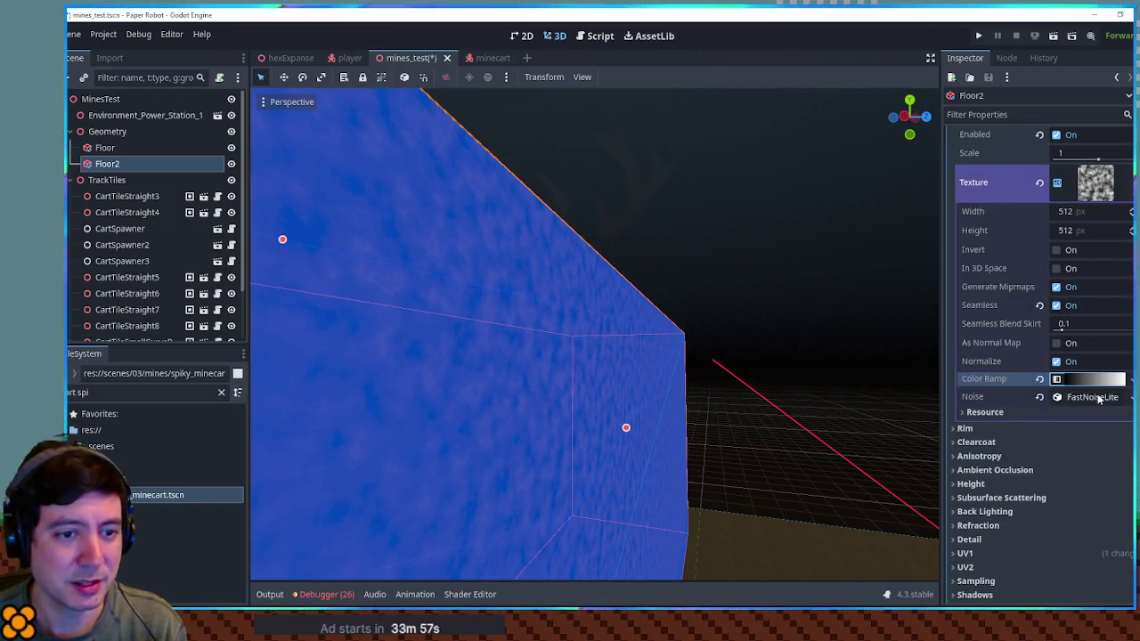
left_click(1096, 383)
left_click_drag(966, 431, 1062, 431)
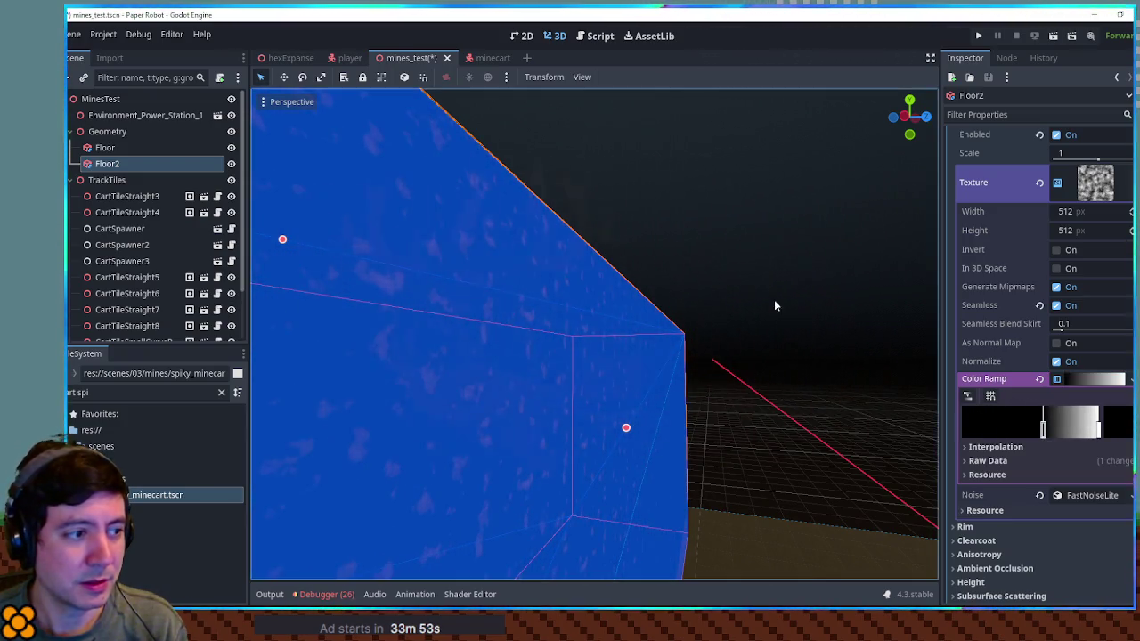
Preview the darker noise patches from above the floor and track.
left_click(774, 300)
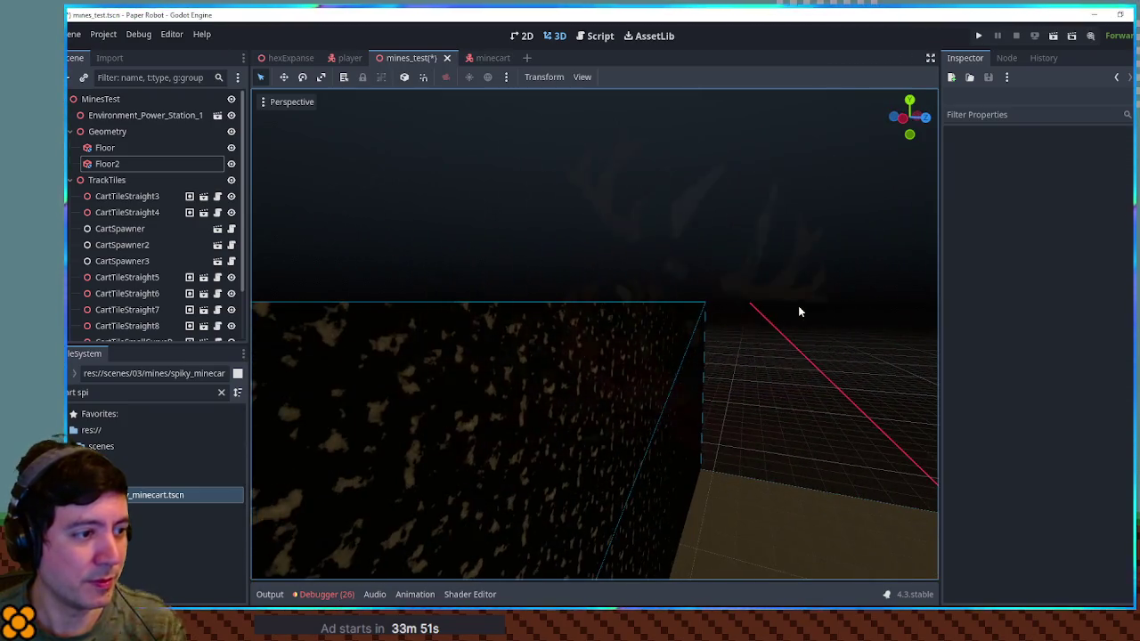
left_click(633, 368)
mouse_move(632, 363)
left_mouse_down()
mouse_move(815, 328)
mouse_move(688, 394)
mouse_move(684, 492)
mouse_move(741, 410)
mouse_move(853, 333)
mouse_move(817, 346)
mouse_move(811, 313)
mouse_move(772, 314)
left_mouse_up()
scroll(855, 347, "up", 3)
Drag the colour ramp's white stop left to brighten the noise.
left_click(731, 311)
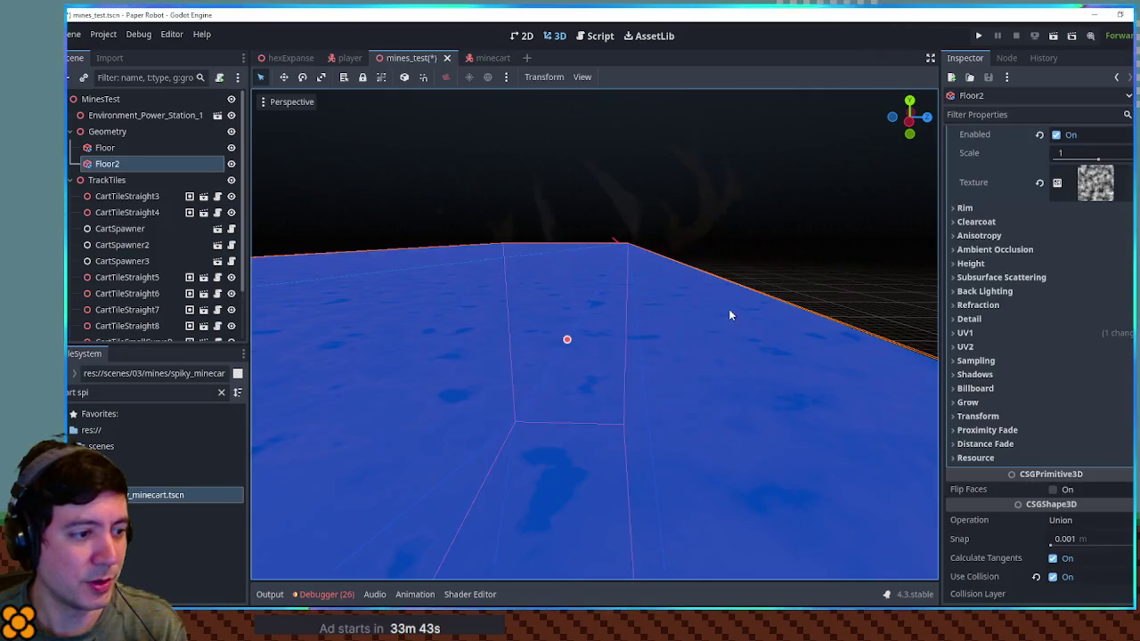
left_click(1096, 183)
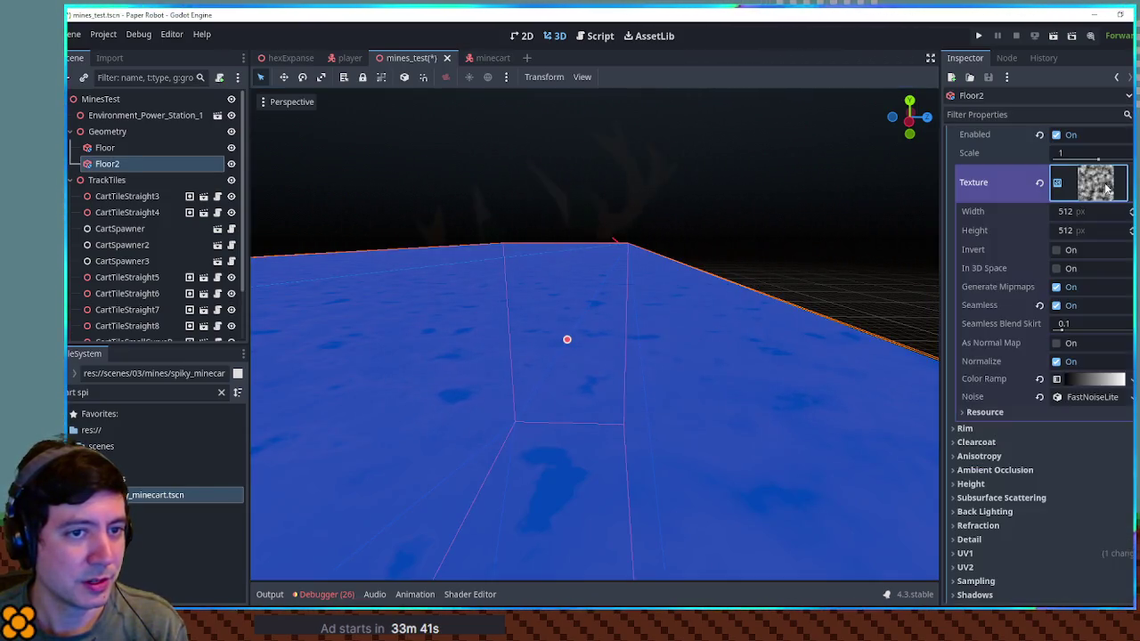
left_click(1090, 379)
left_click_drag(1094, 424, 1012, 431)
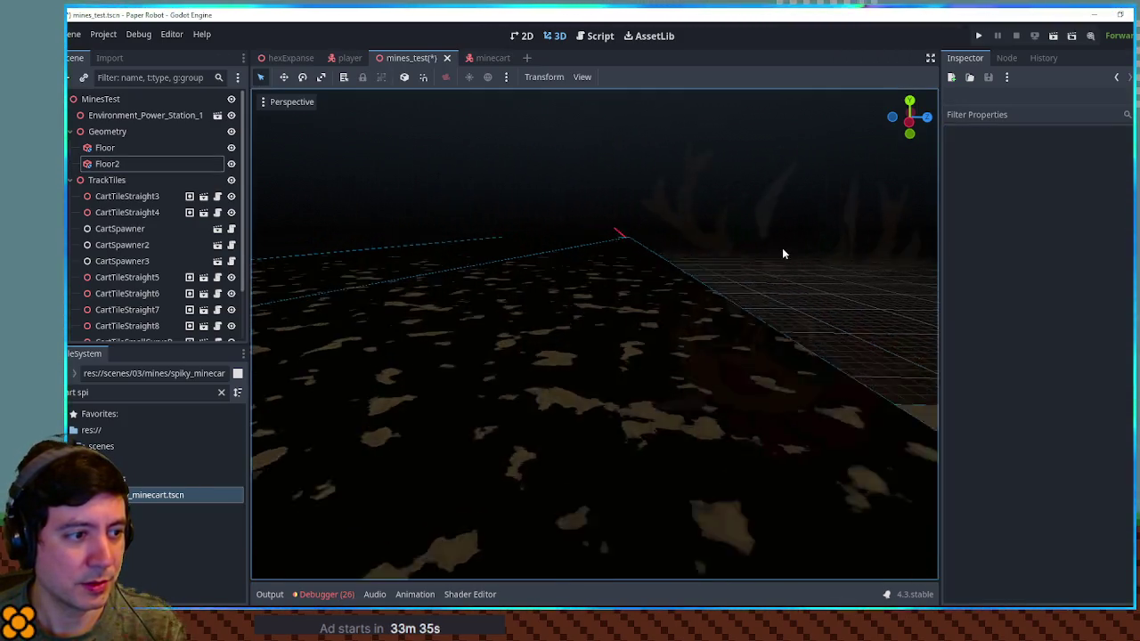
mouse_move(783, 247)
left_mouse_down()
mouse_move(753, 279)
mouse_move(683, 308)
left_mouse_up()
Bring up the colour picker for the colour ramp's end stop.
scroll(1071, 371, "up", 1)
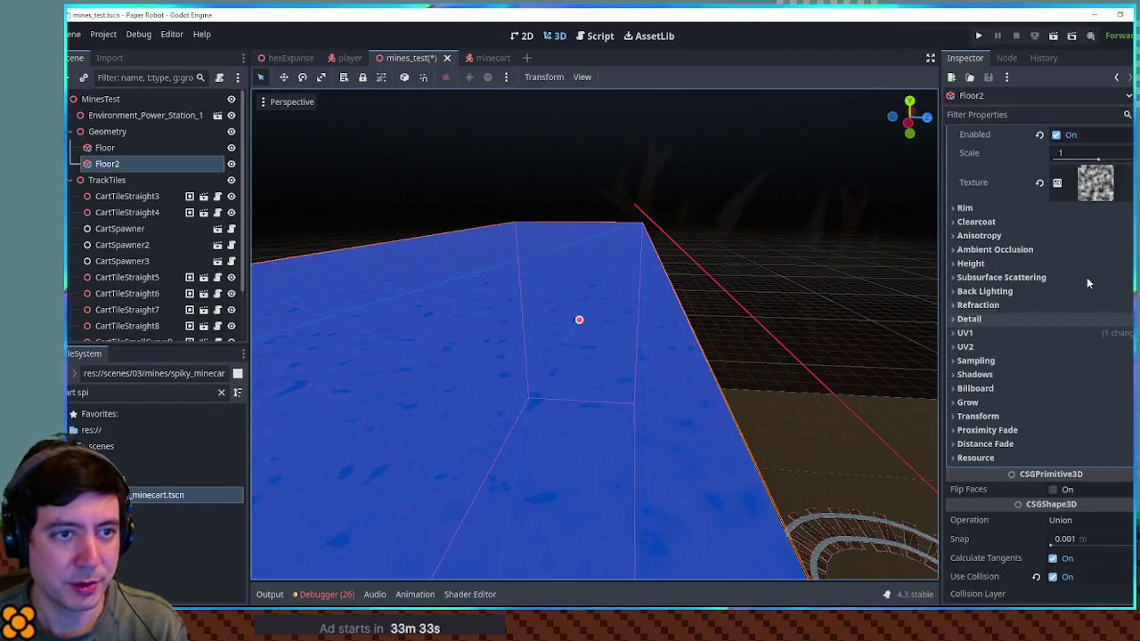
left_click(1109, 183)
left_click(1081, 380)
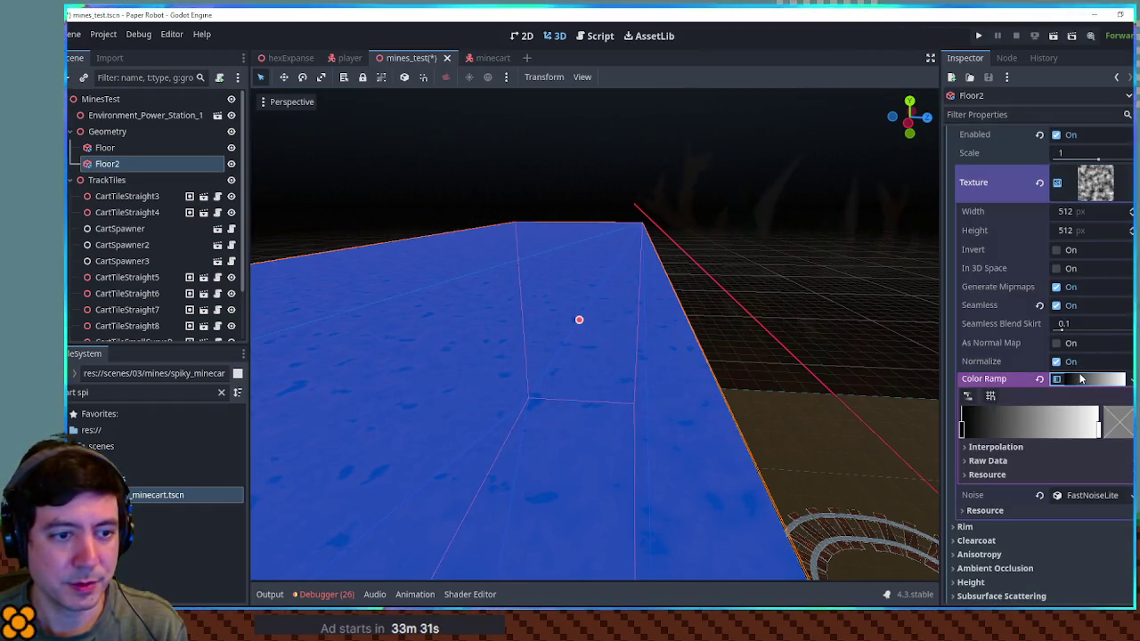
left_click(1105, 429)
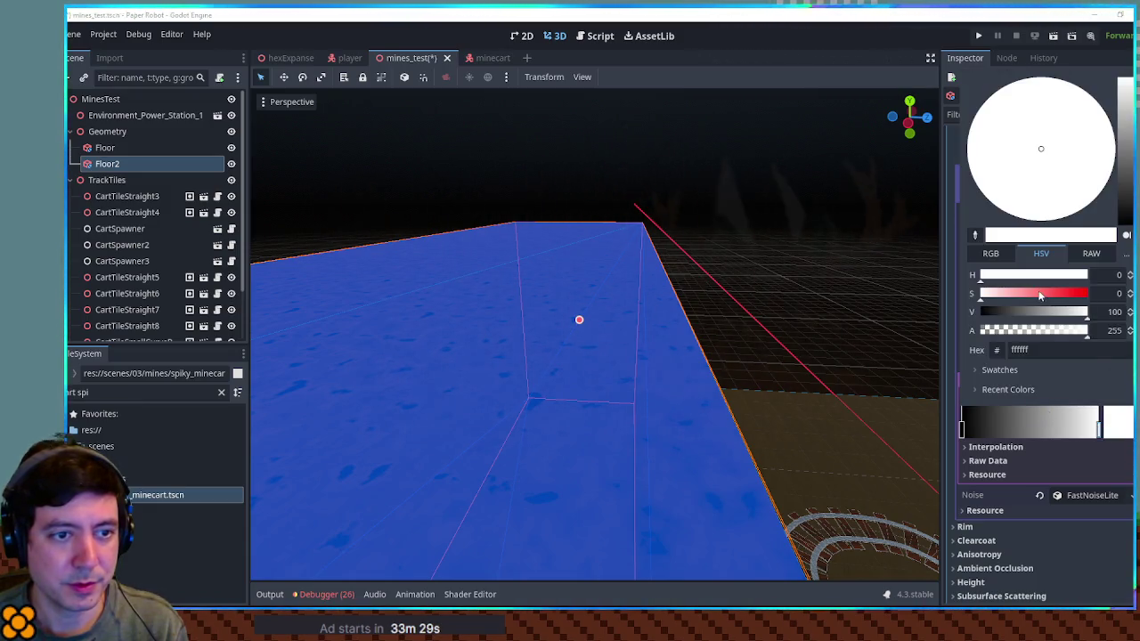
Set the colour ramp's end stop to pure blue 0000ff using RGB values R 0, G 0, B 255.
left_click(1068, 299)
left_click_drag(1068, 299, 1101, 298)
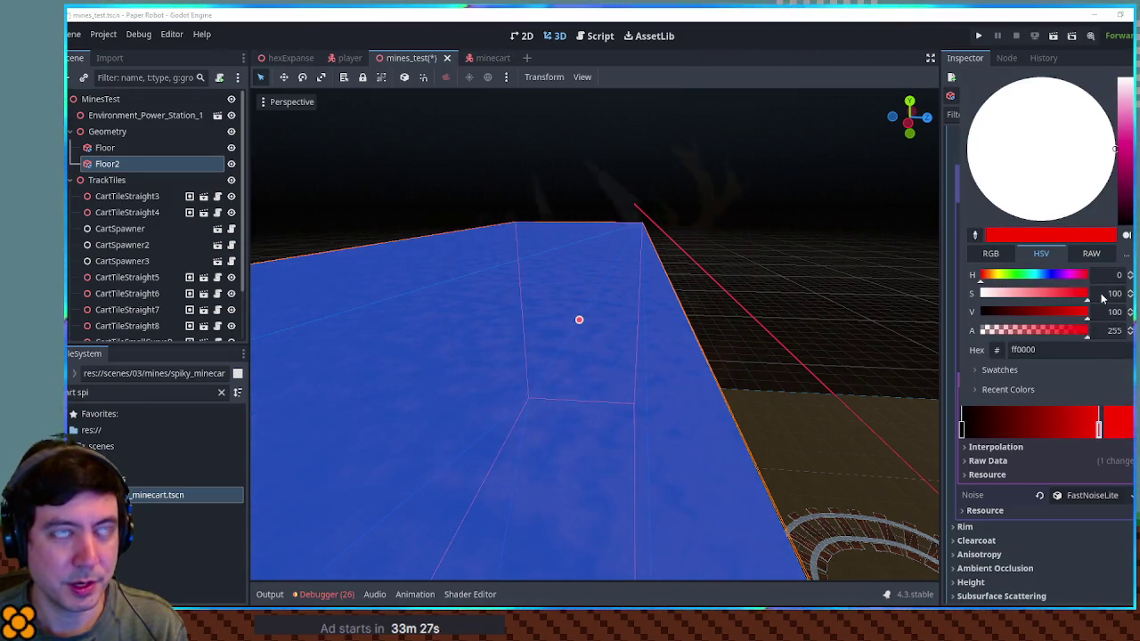
left_click_drag(1051, 275, 1060, 275)
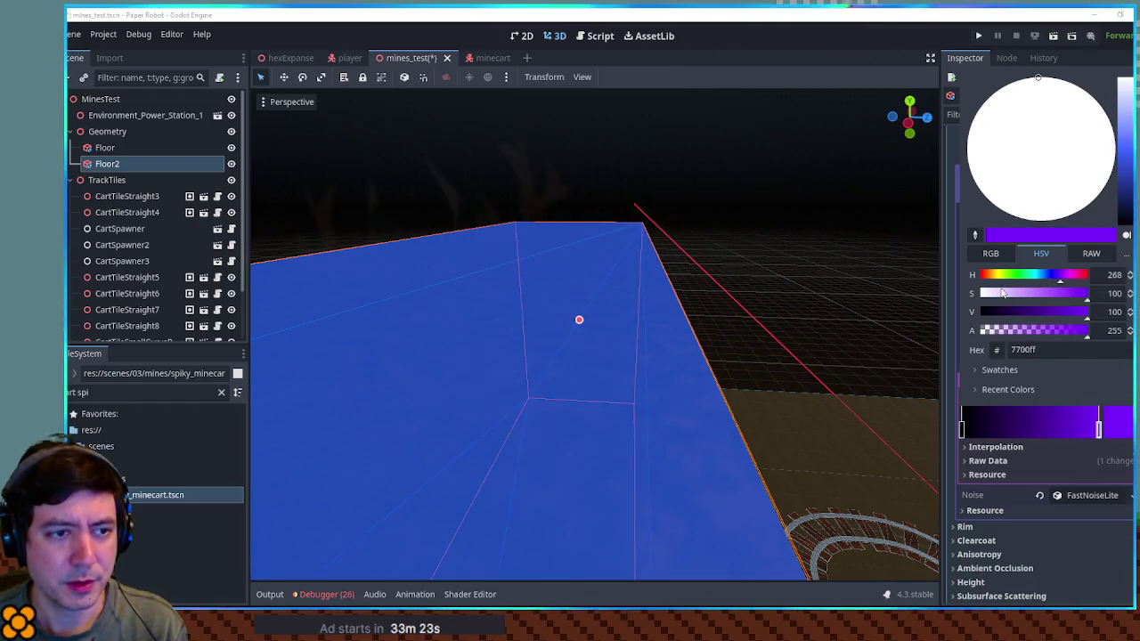
left_click(991, 254)
mouse_move(1033, 276)
left_mouse_down()
mouse_move(1089, 277)
mouse_move(980, 312)
mouse_move(1089, 294)
mouse_move(969, 276)
mouse_move(1089, 312)
left_mouse_up()
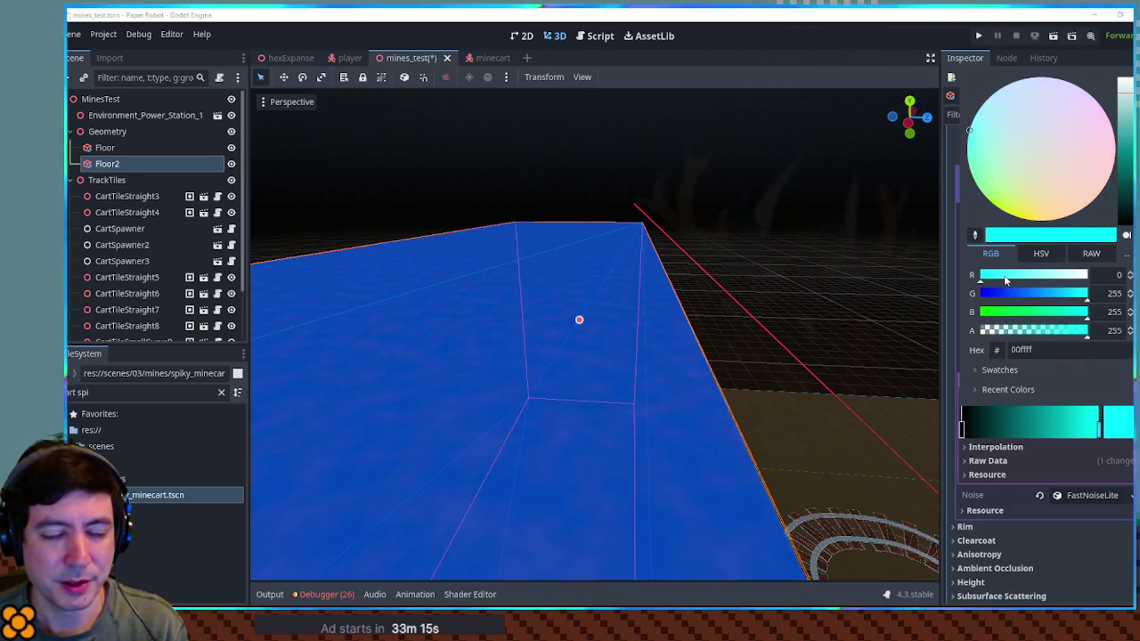
left_click_drag(1086, 293, 958, 297)
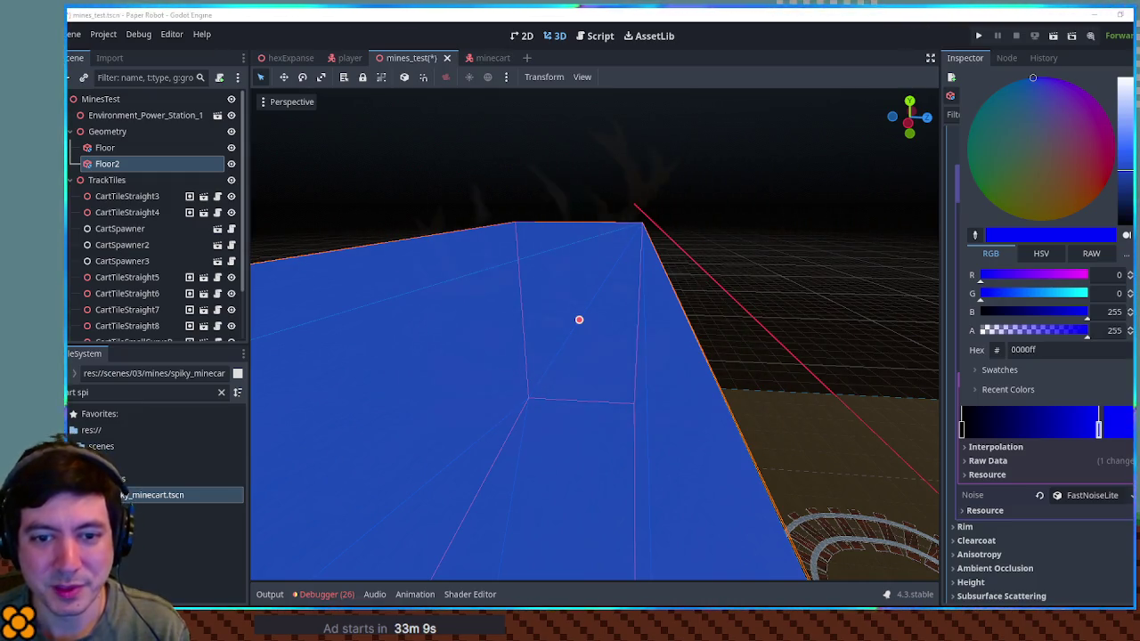
mouse_move(927, 336)
left_mouse_down()
mouse_move(743, 217)
mouse_move(705, 220)
mouse_move(771, 234)
mouse_move(860, 231)
mouse_move(624, 352)
left_mouse_up()
left_click(621, 356)
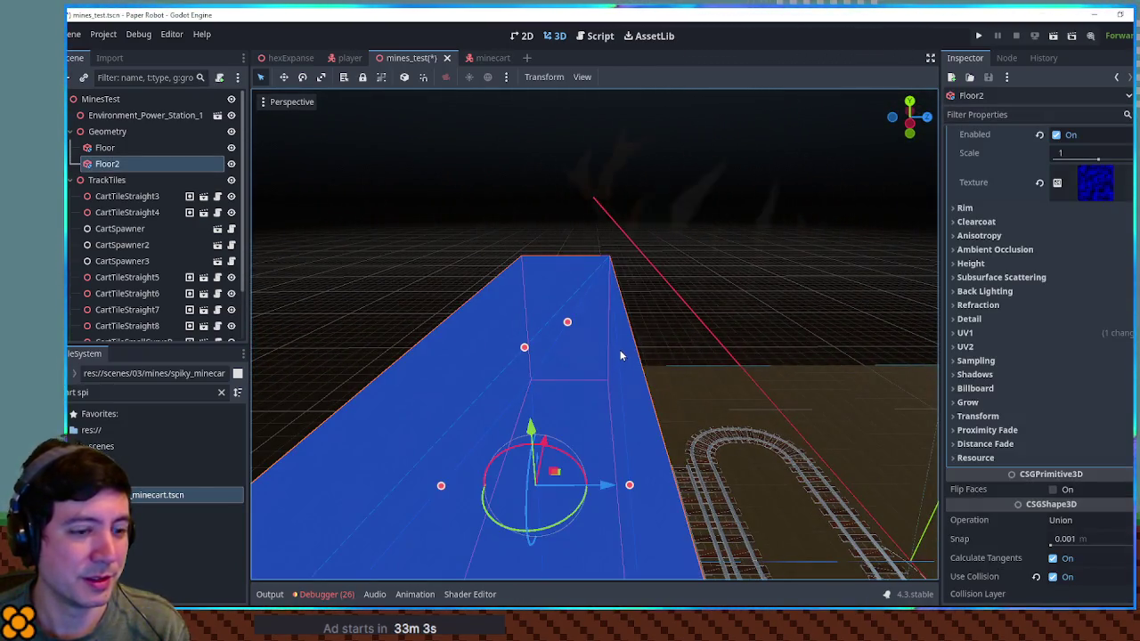
Delete Floor2 from the mines_test scene, confirm the prompt, and switch to Blender.
key("Delete")
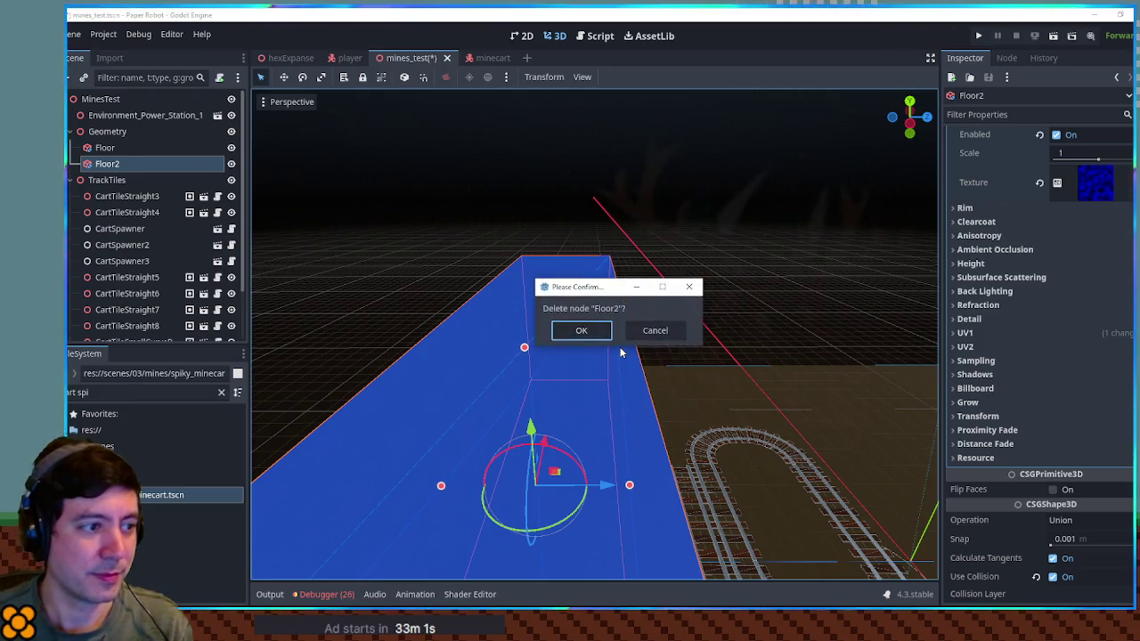
left_click(599, 338)
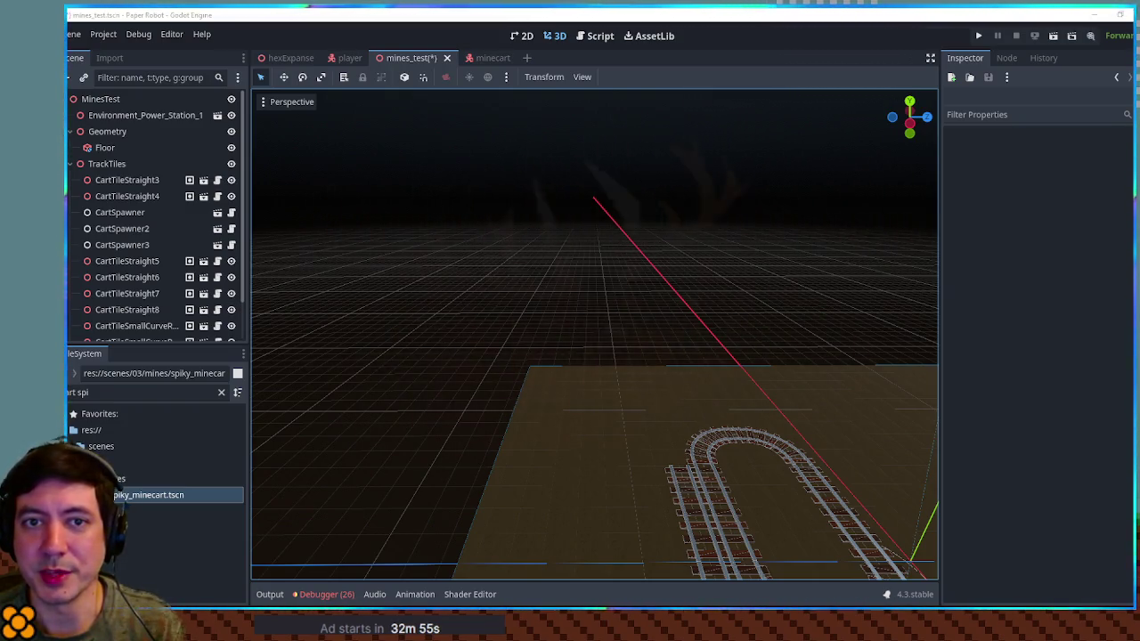
key("alt+Tab")
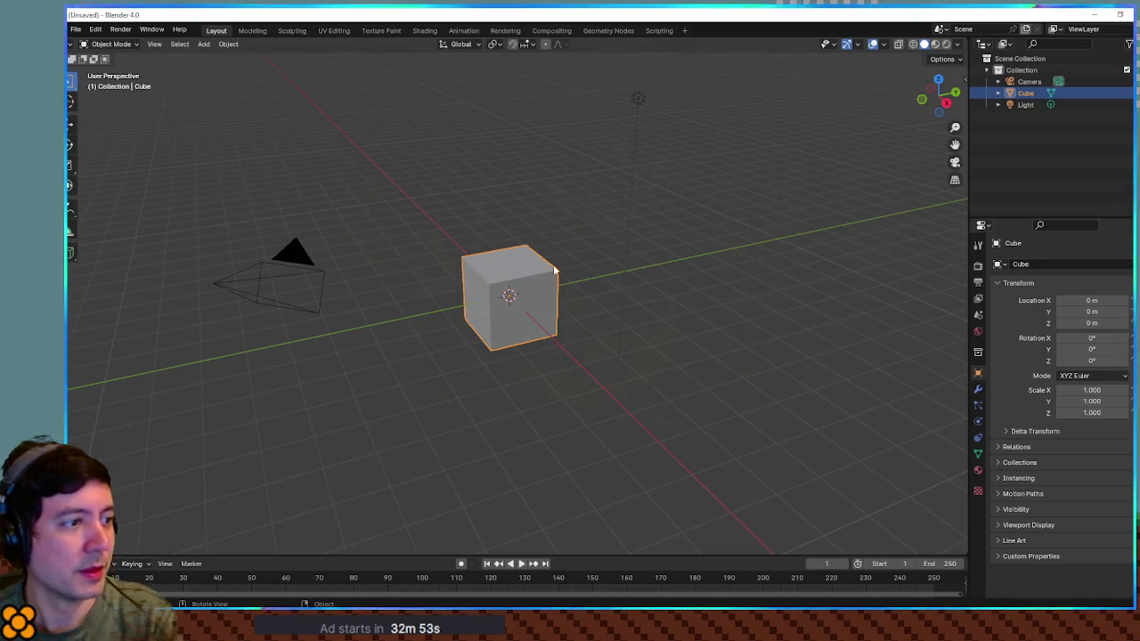
Delete the default cube, light and camera, leaving only the grid and origin.
key("Delete")
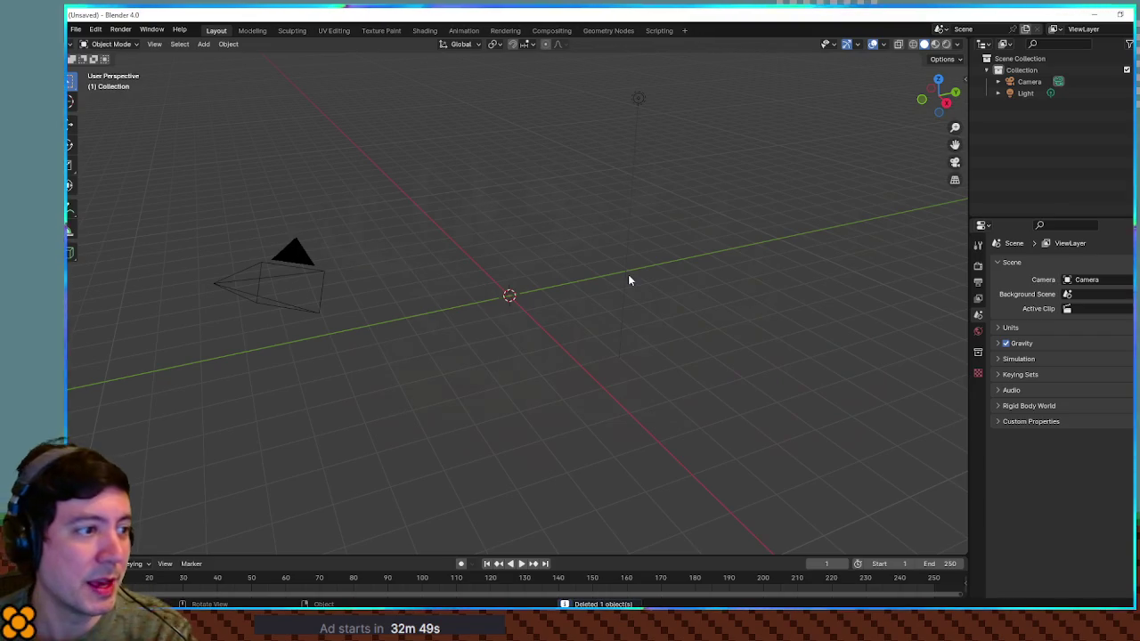
key("shift+h")
left_click(1027, 89)
key("a")
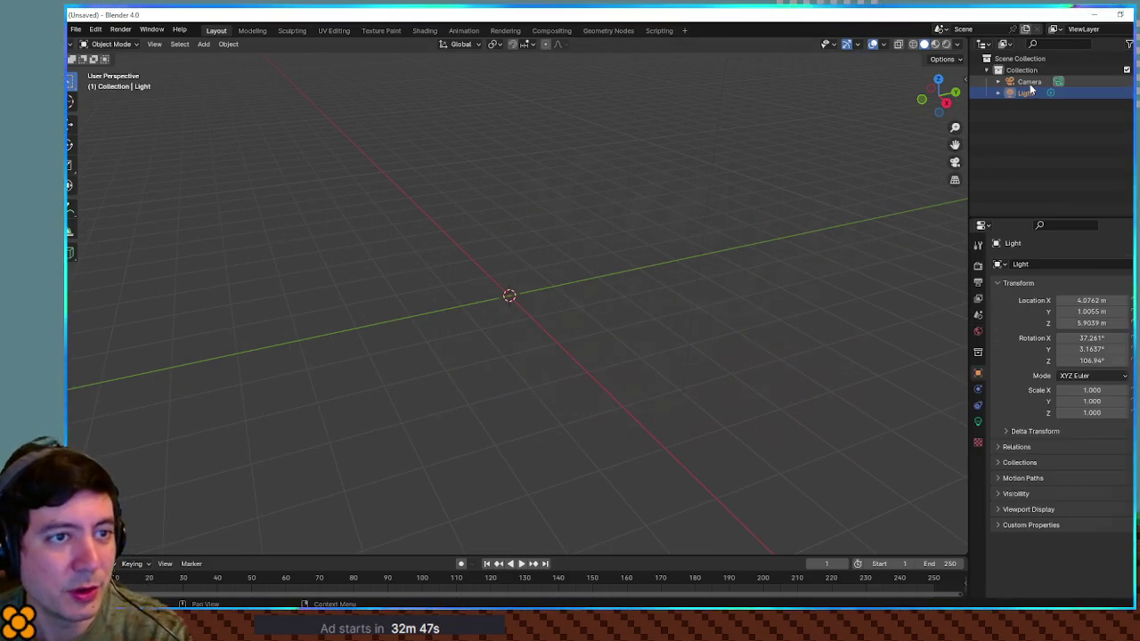
key("Delete")
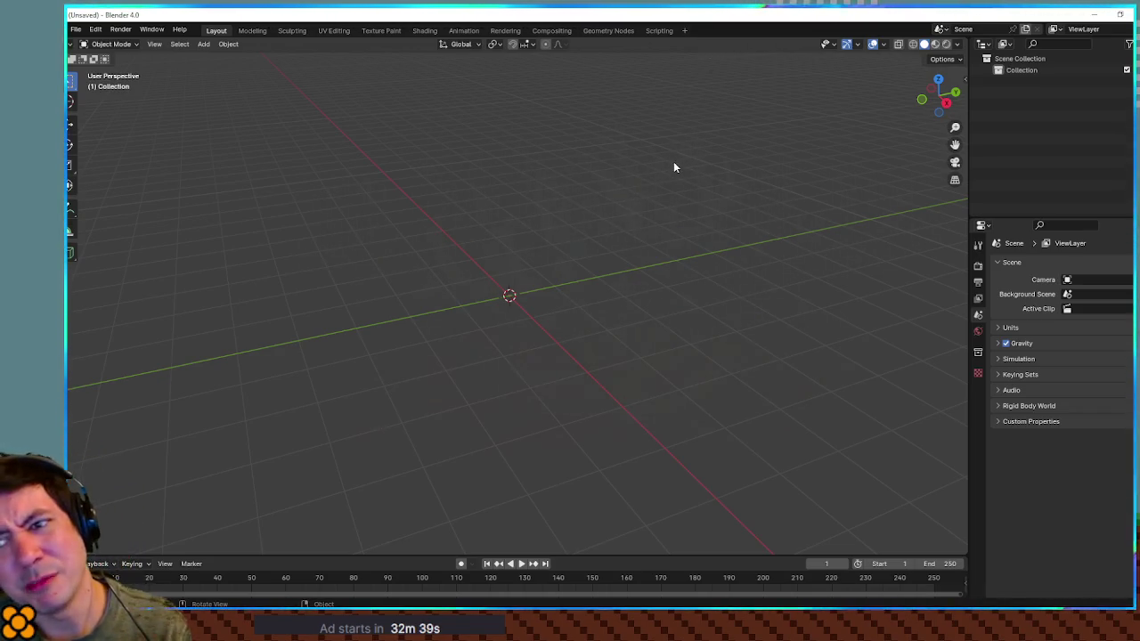
mouse_move(674, 166)
left_mouse_down()
mouse_move(593, 229)
mouse_move(675, 276)
mouse_move(674, 249)
mouse_move(677, 270)
mouse_move(632, 347)
left_mouse_up()
scroll(637, 343, "up", 4)
scroll(724, 347, "down", 3)
scroll(724, 350, "down", 3)
left_click_drag(723, 350, 688, 350)
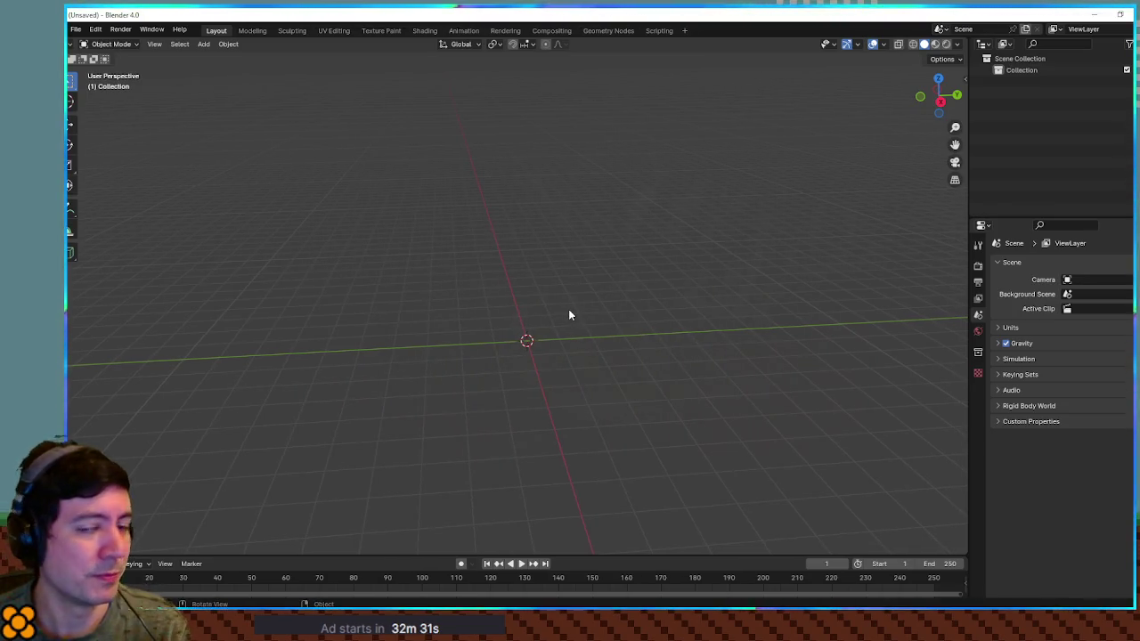
key("shift+a")
Add a plane at the origin and stand it upright with a 90° Y rotation.
mouse_move(570, 314)
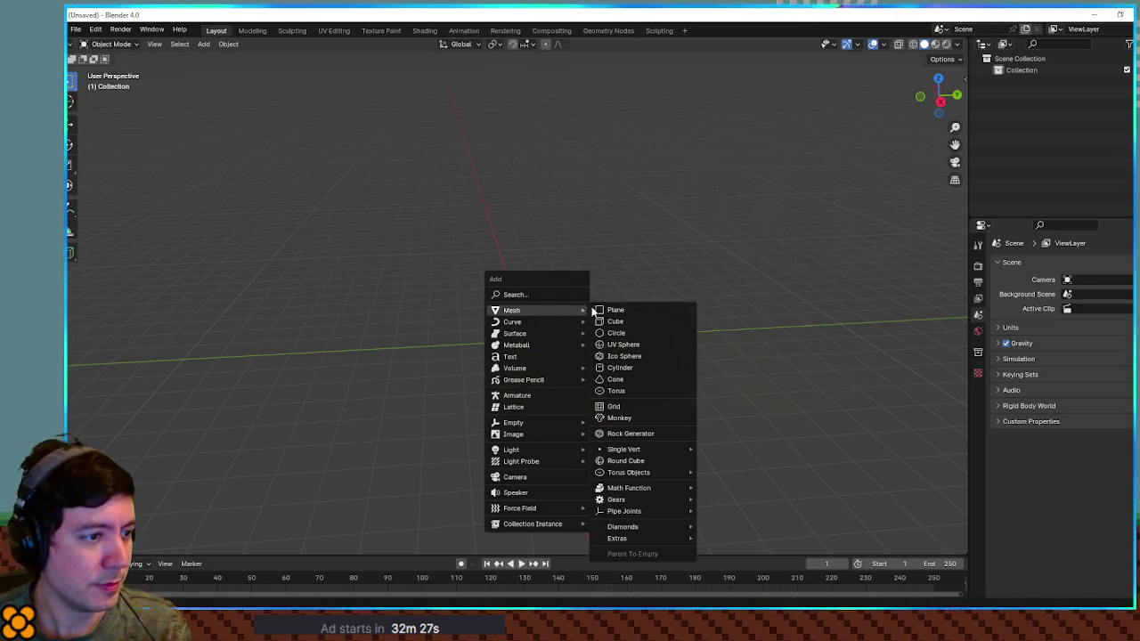
left_click(621, 309)
left_click_drag(571, 322, 705, 318)
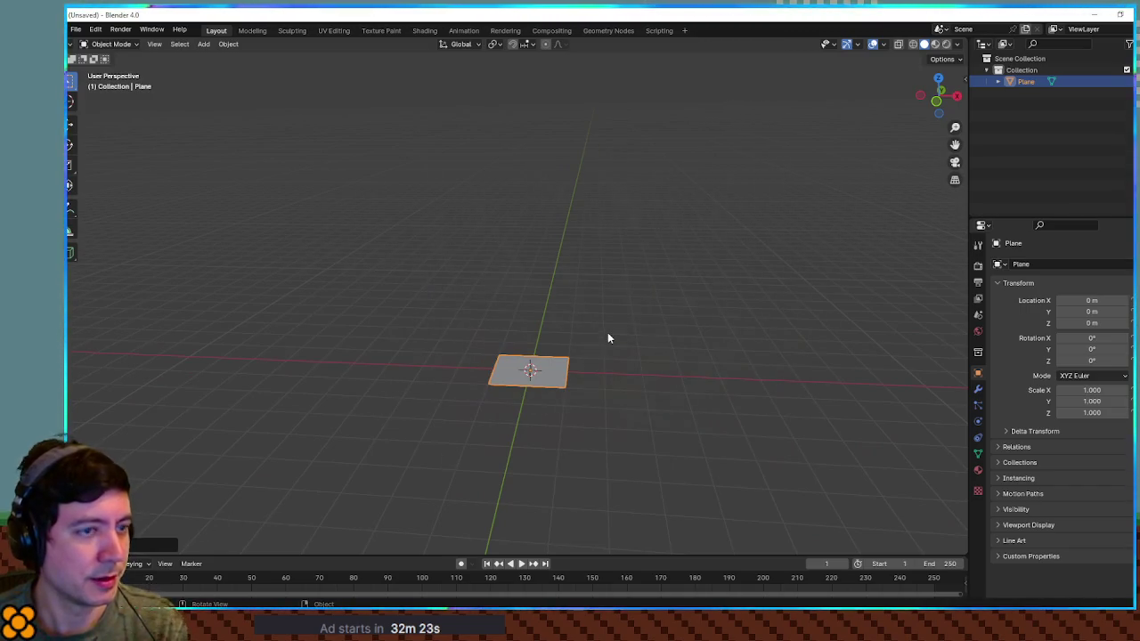
type("ry90")
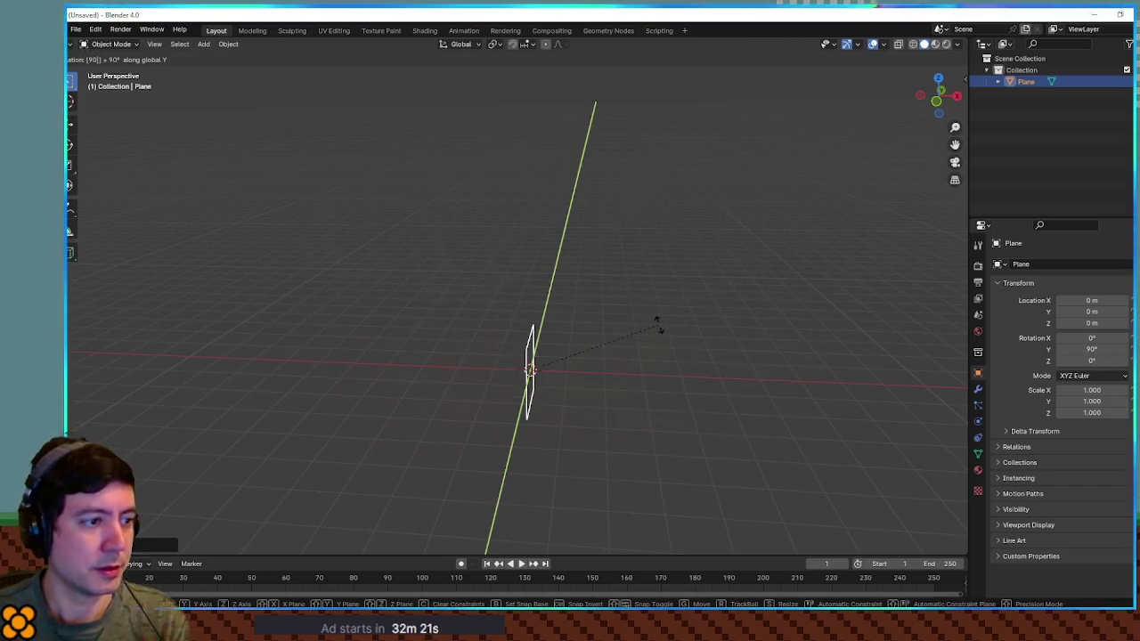
type("x")
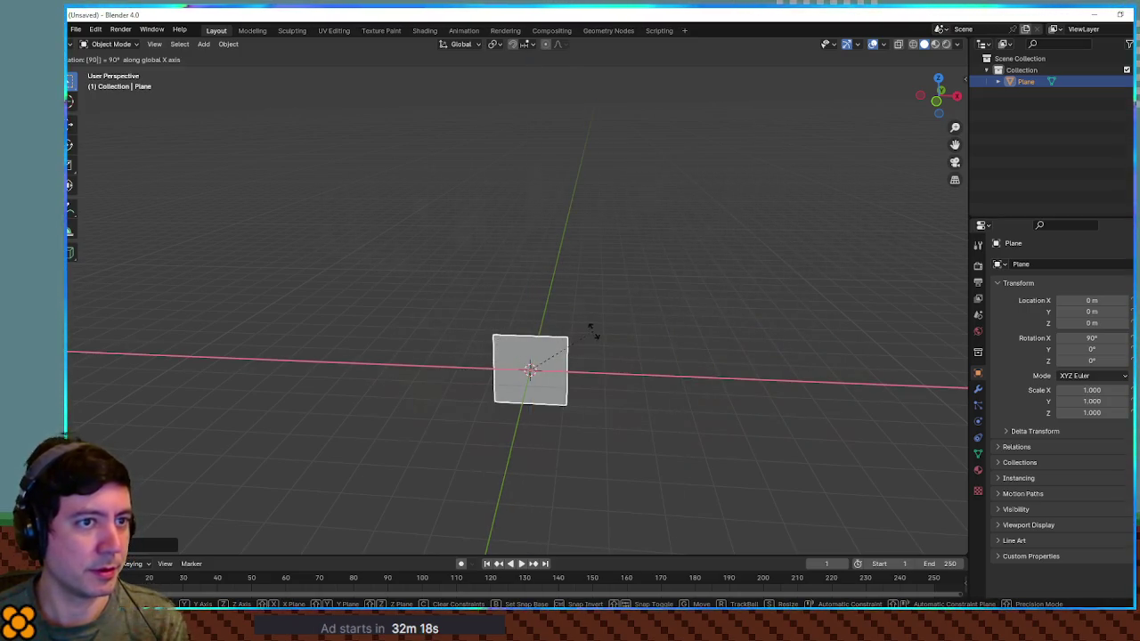
key("Escape")
left_click_drag(685, 329, 602, 331)
type("ry90")
key("Return")
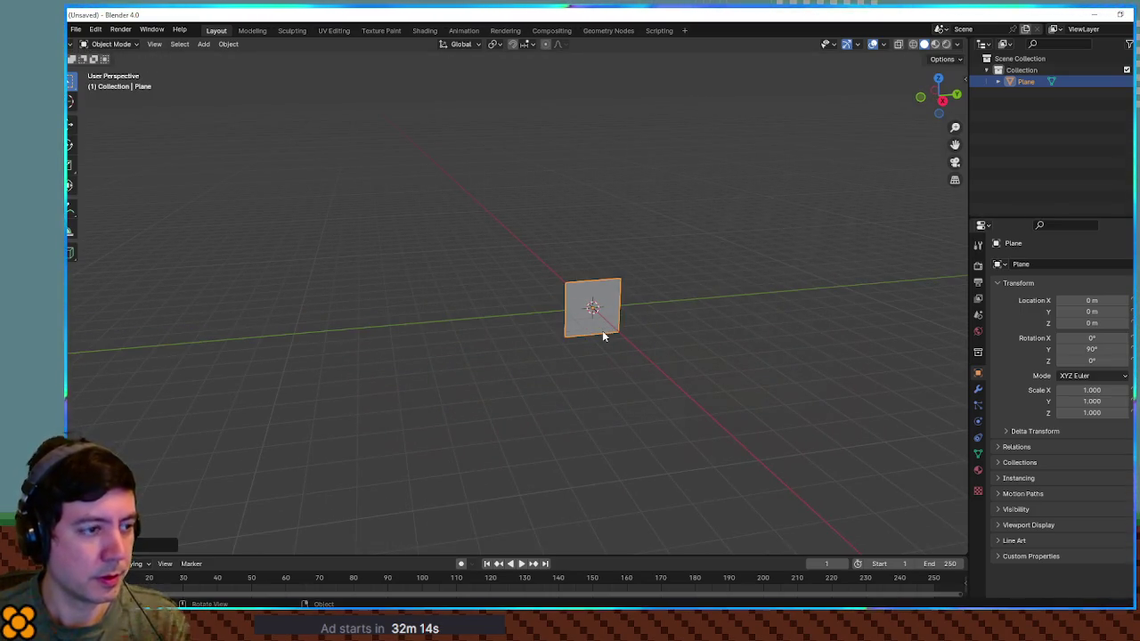
scroll(615, 331, "up", 5)
mouse_move(624, 330)
left_mouse_down()
mouse_move(422, 283)
mouse_move(684, 328)
left_mouse_up()
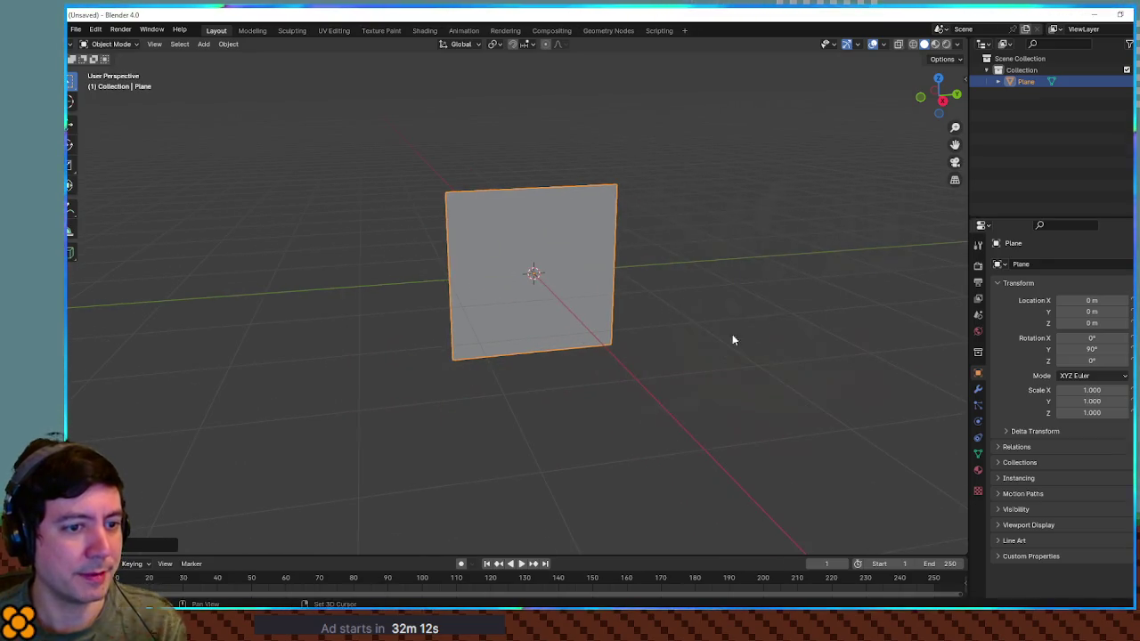
scroll(702, 305, "down", 3)
left_click_drag(662, 286, 616, 281)
Scale the plane up 3×, then halve its height with a 0.5 scale on Z.
key("s")
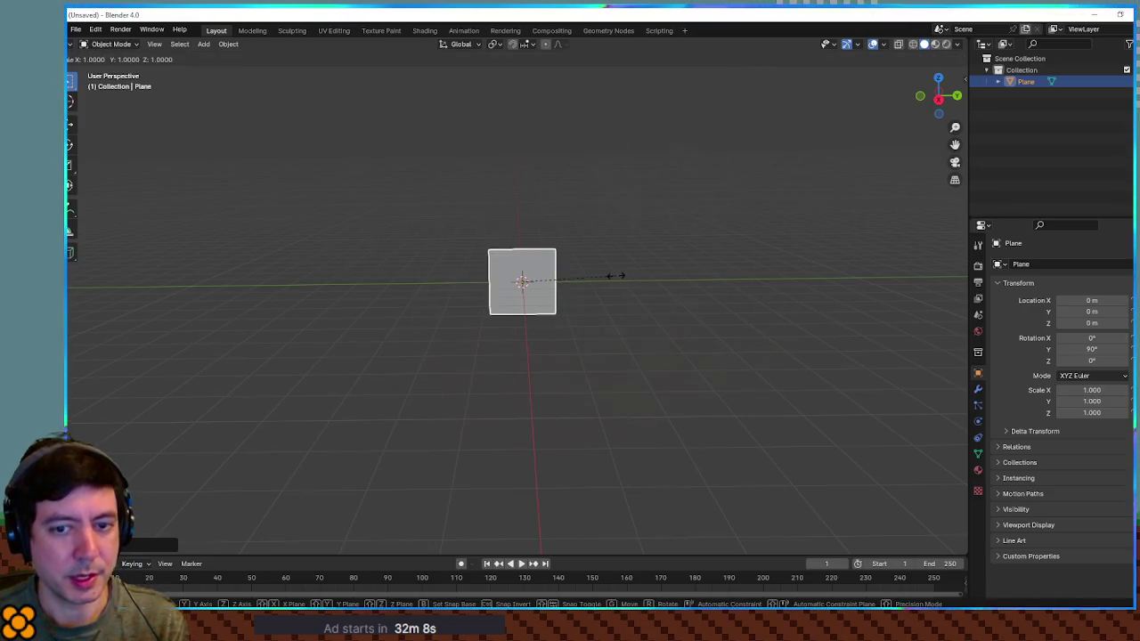
key("3")
key("Return")
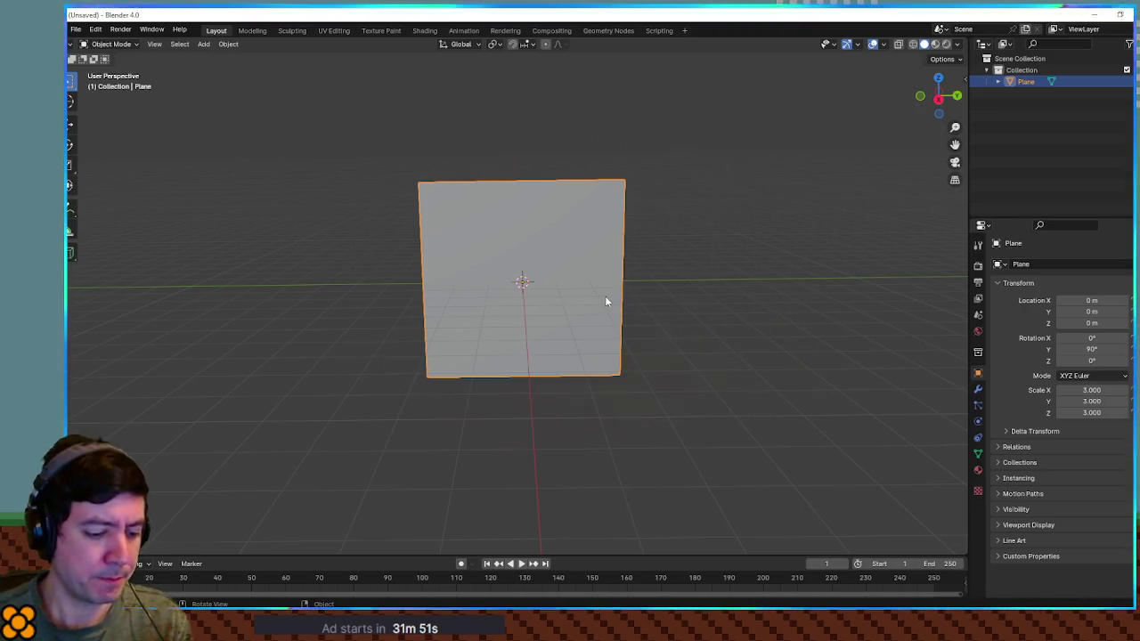
key("s")
key("z")
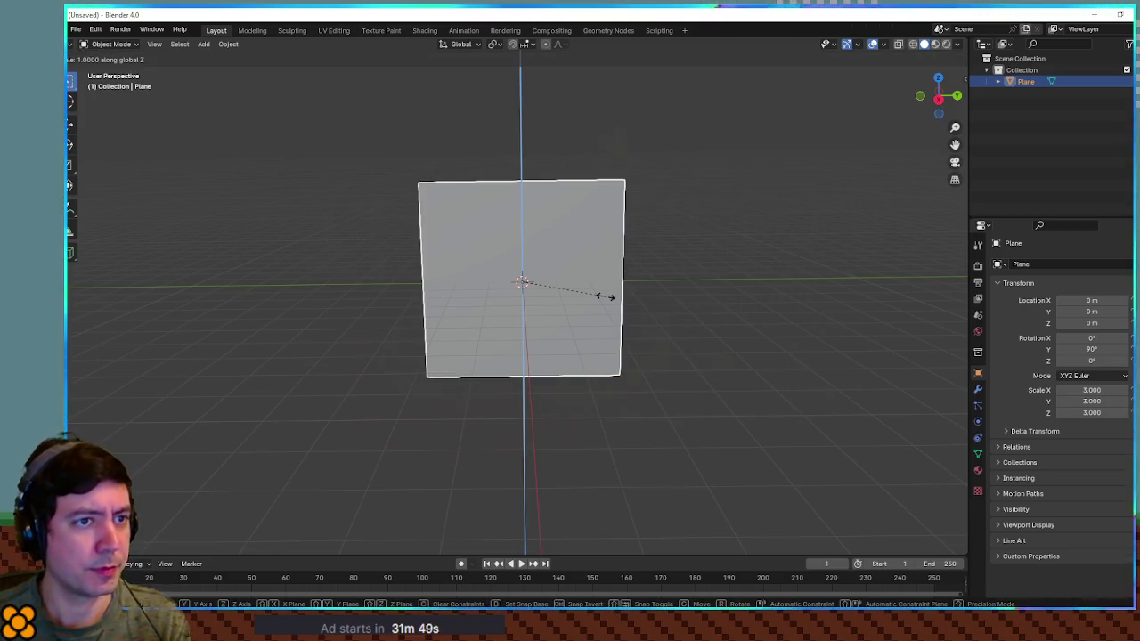
type(".5")
key("Return")
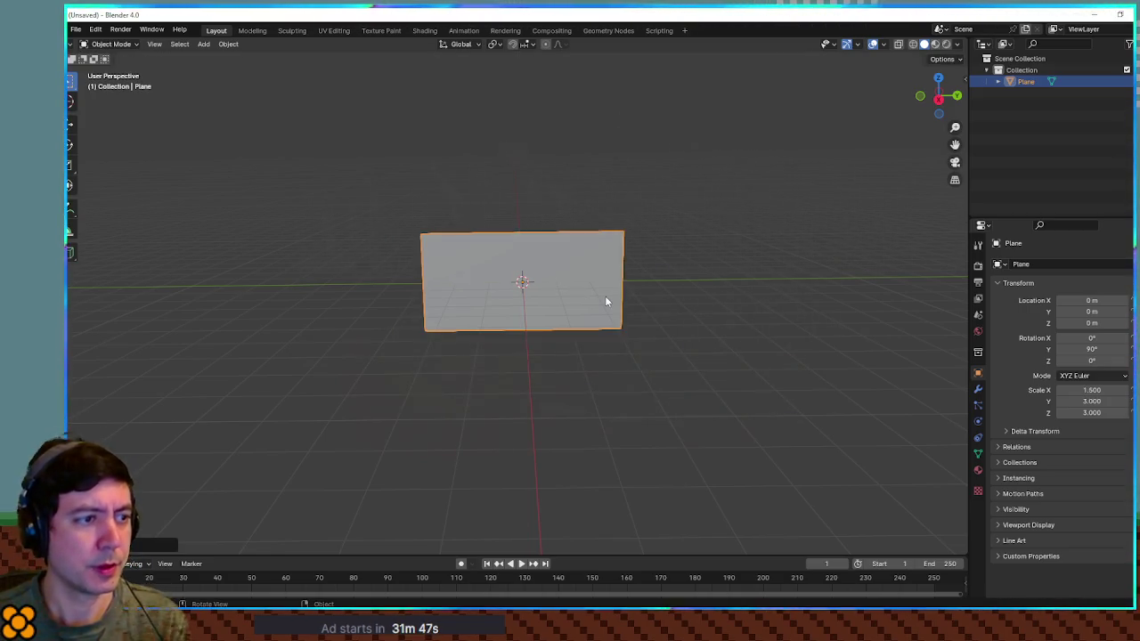
scroll(649, 285, "up", 3)
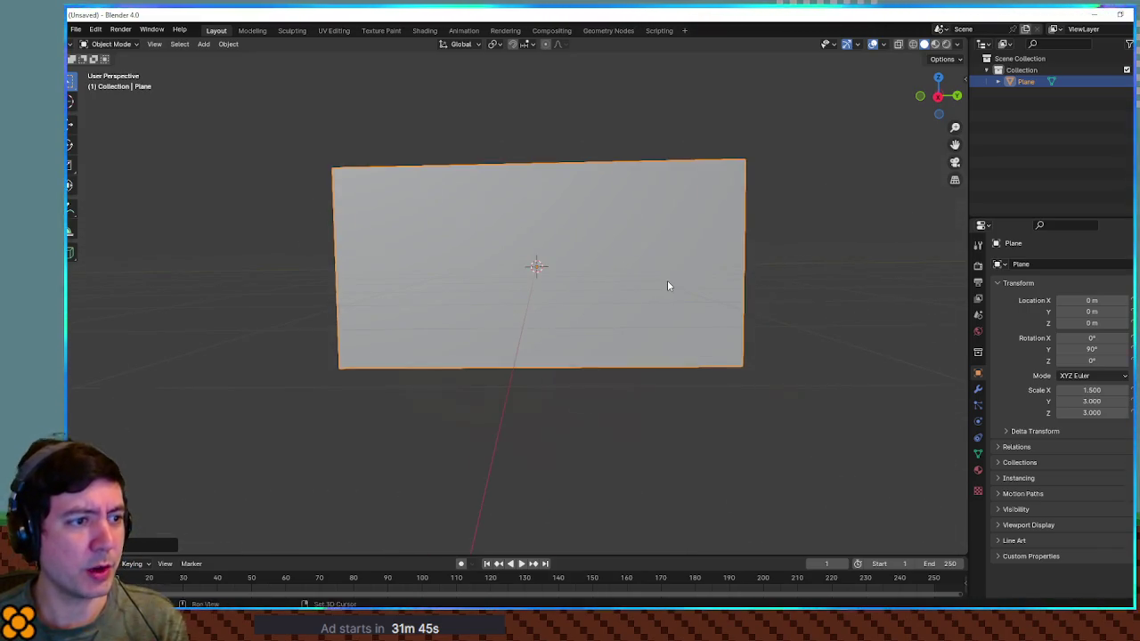
left_click_drag(669, 285, 603, 303)
scroll(603, 303, "down", 2)
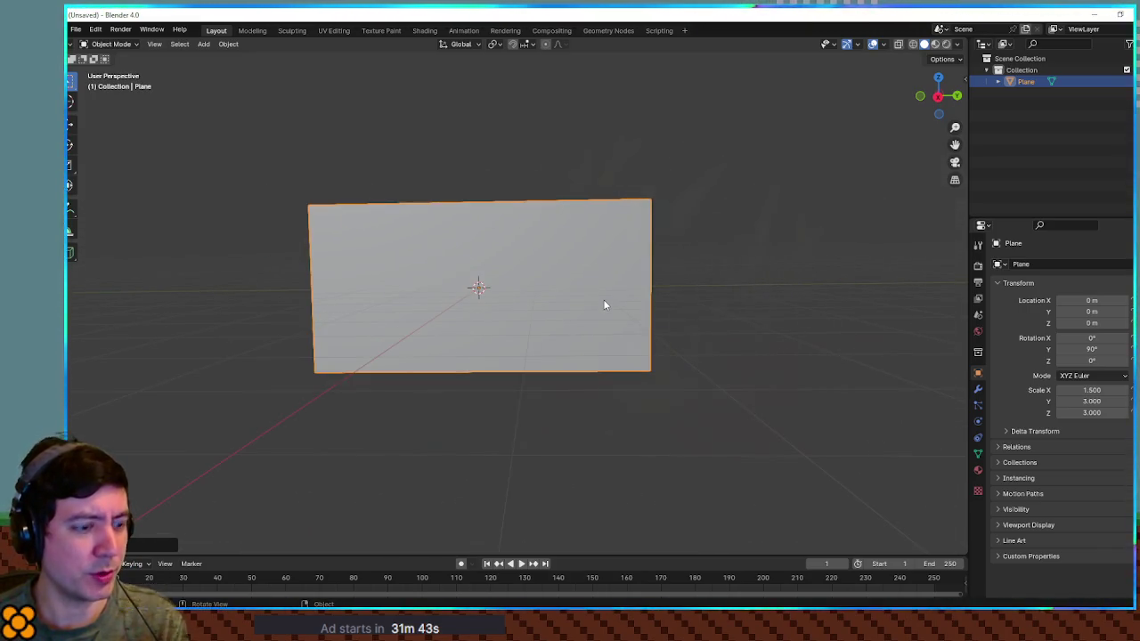
Undo a stray duplicate of the plane while keeping its halved height.
key("shift+d")
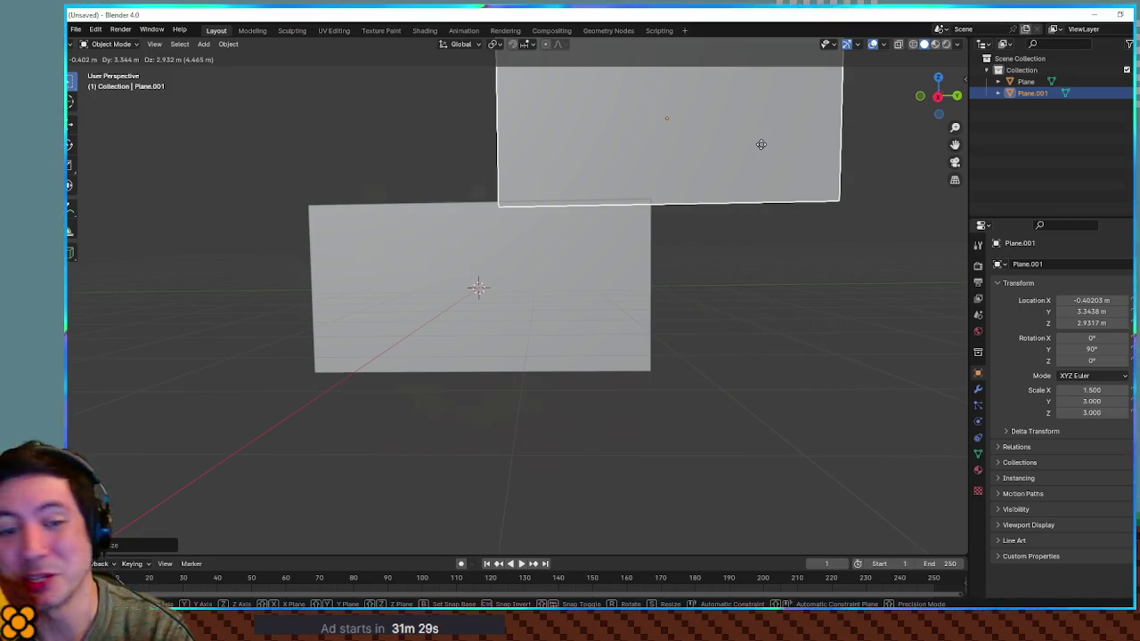
mouse_move(761, 144)
left_mouse_down()
mouse_move(758, 158)
mouse_move(791, 127)
mouse_move(776, 140)
mouse_move(574, 143)
mouse_move(754, 139)
left_mouse_up()
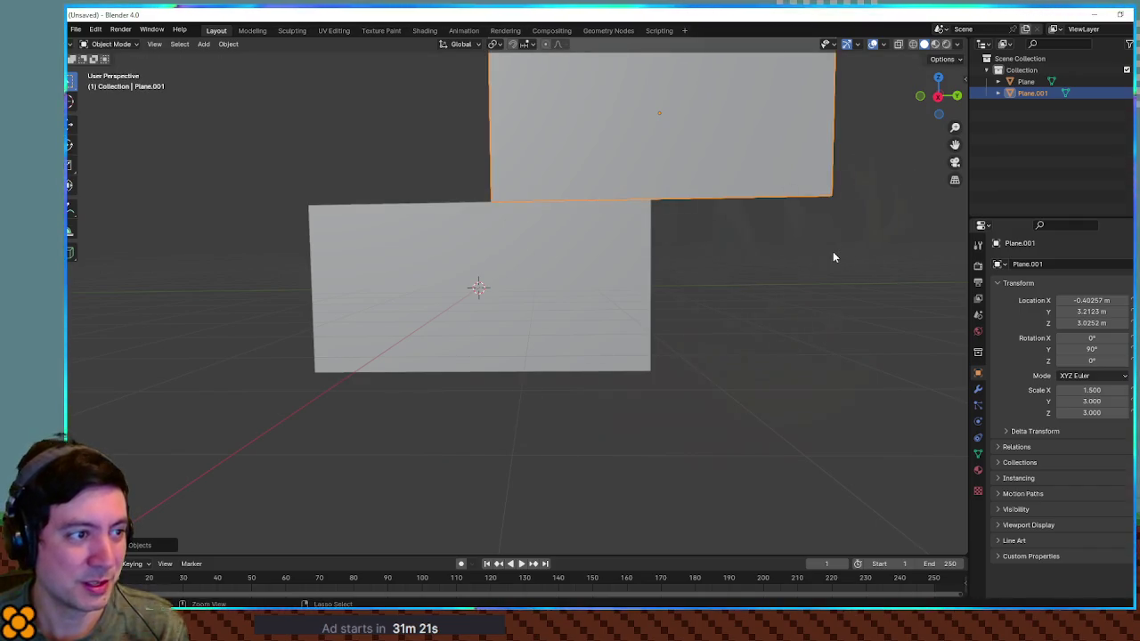
key("ctrl+z")
key("ctrl+z")
key("ctrl+shift+z")
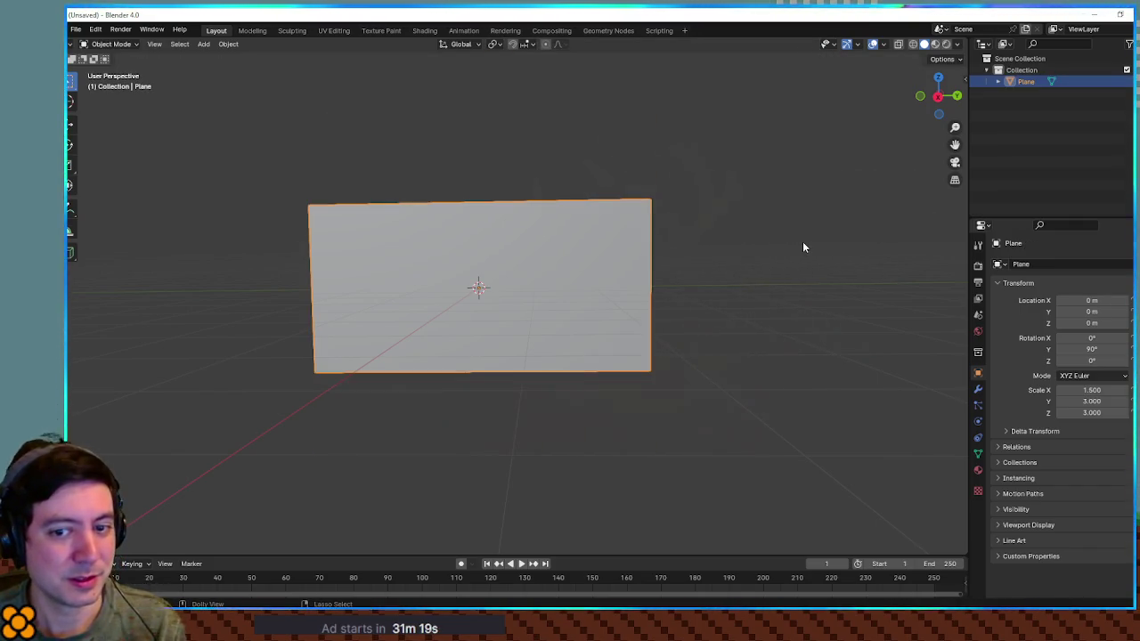
mouse_move(754, 217)
left_mouse_down()
mouse_move(896, 248)
mouse_move(795, 235)
mouse_move(959, 375)
left_mouse_up()
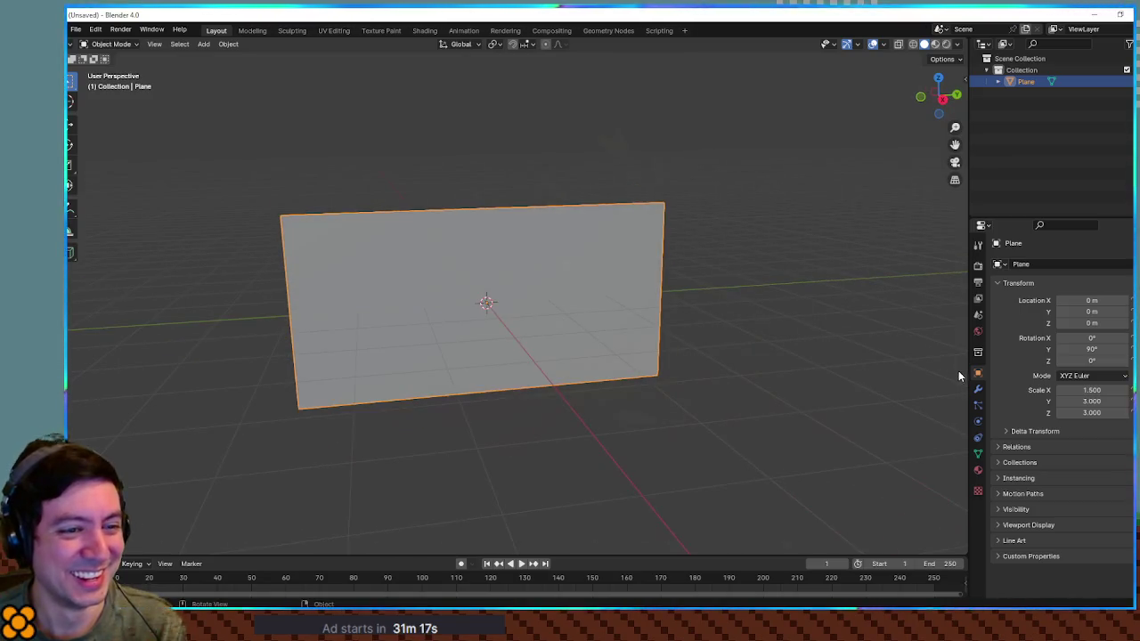
Add a Displace modifier to the wall plane.
left_click(979, 390)
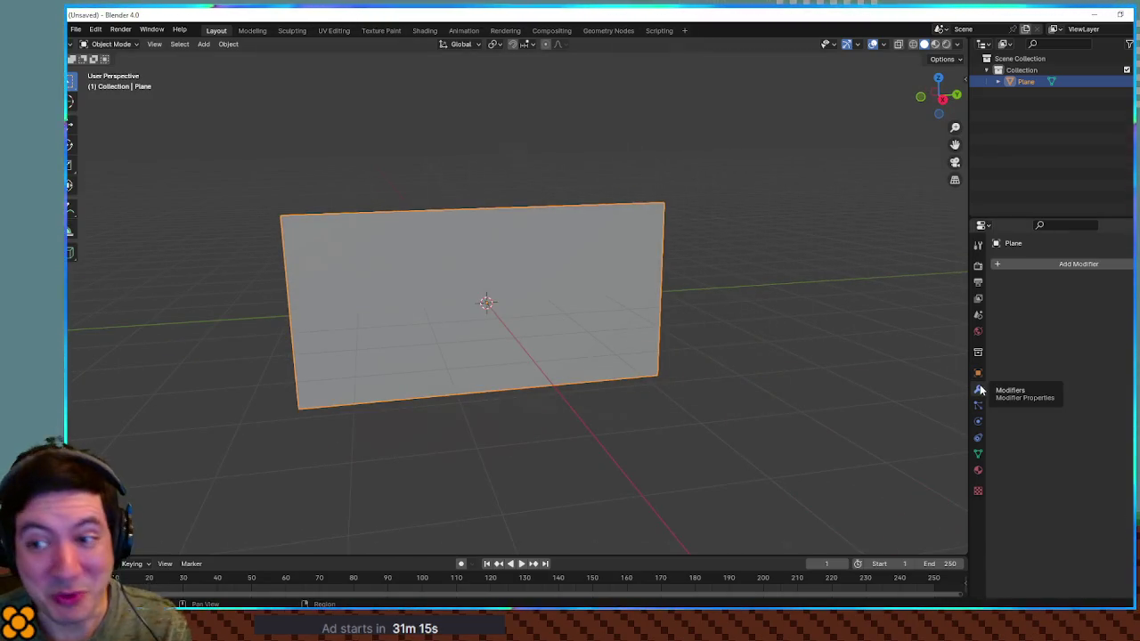
left_click(1044, 264)
type("displ")
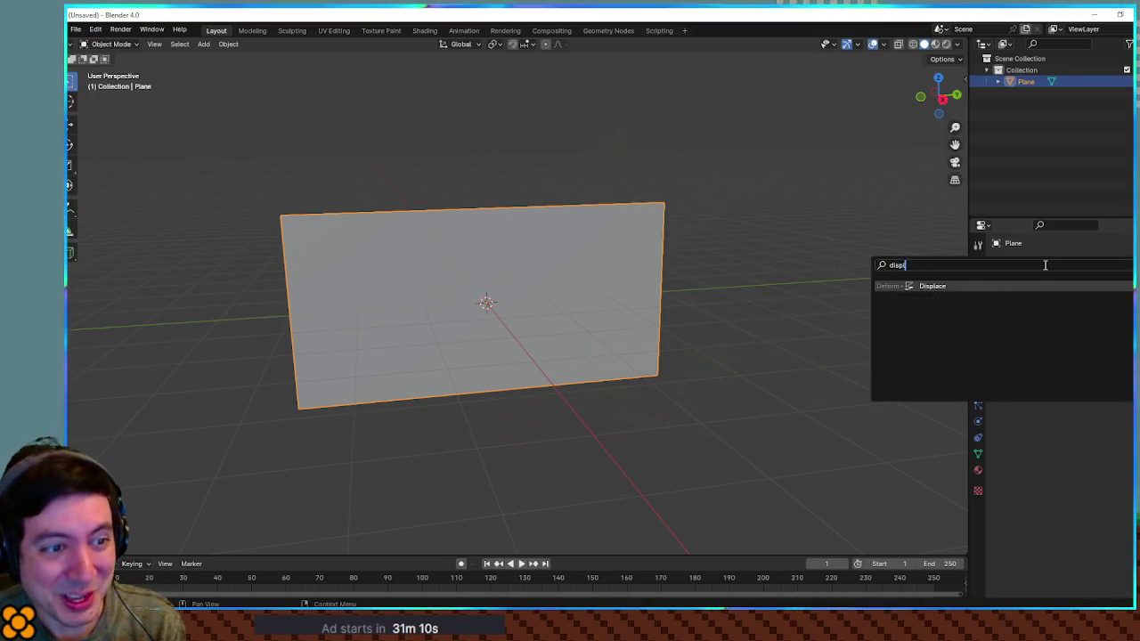
key("Return")
mouse_move(858, 321)
left_mouse_down()
mouse_move(662, 285)
mouse_move(857, 324)
mouse_move(1061, 302)
mouse_move(840, 318)
mouse_move(1009, 157)
left_mouse_up()
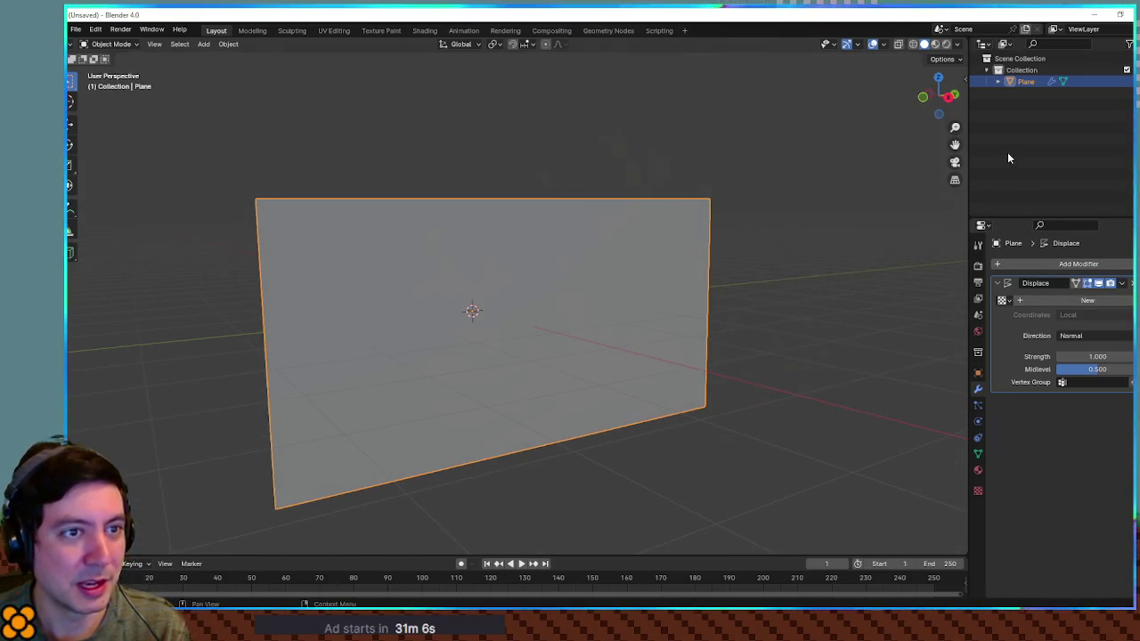
Select the wall plane and enter Edit Mode.
right_click(546, 314)
left_click(788, 296)
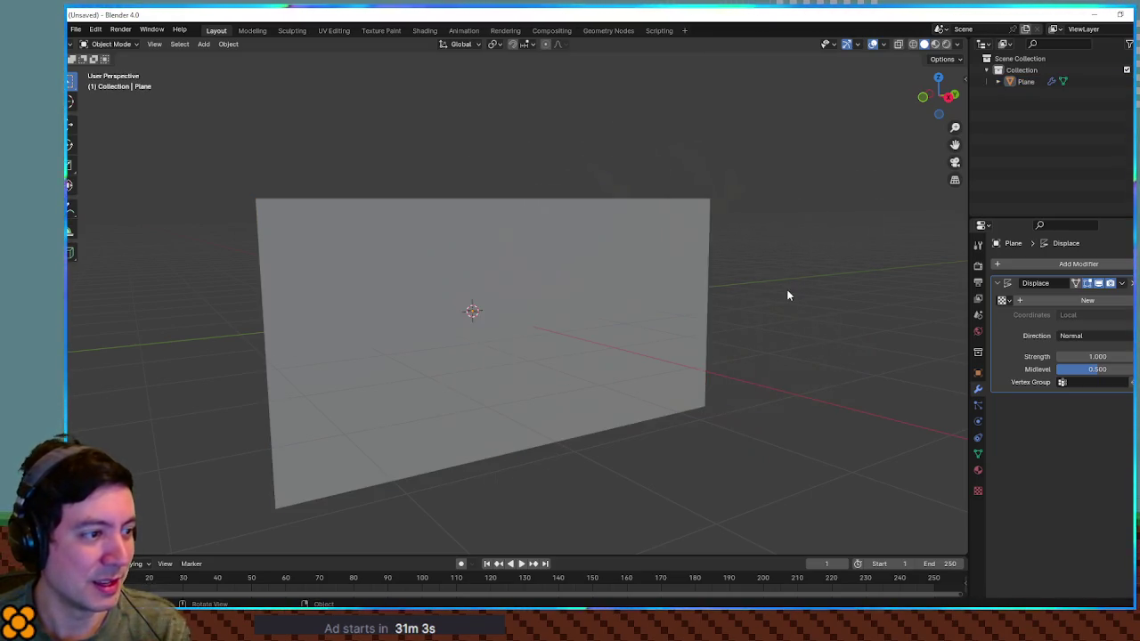
left_click(647, 296)
key("Tab")
left_click_drag(603, 305, 552, 306)
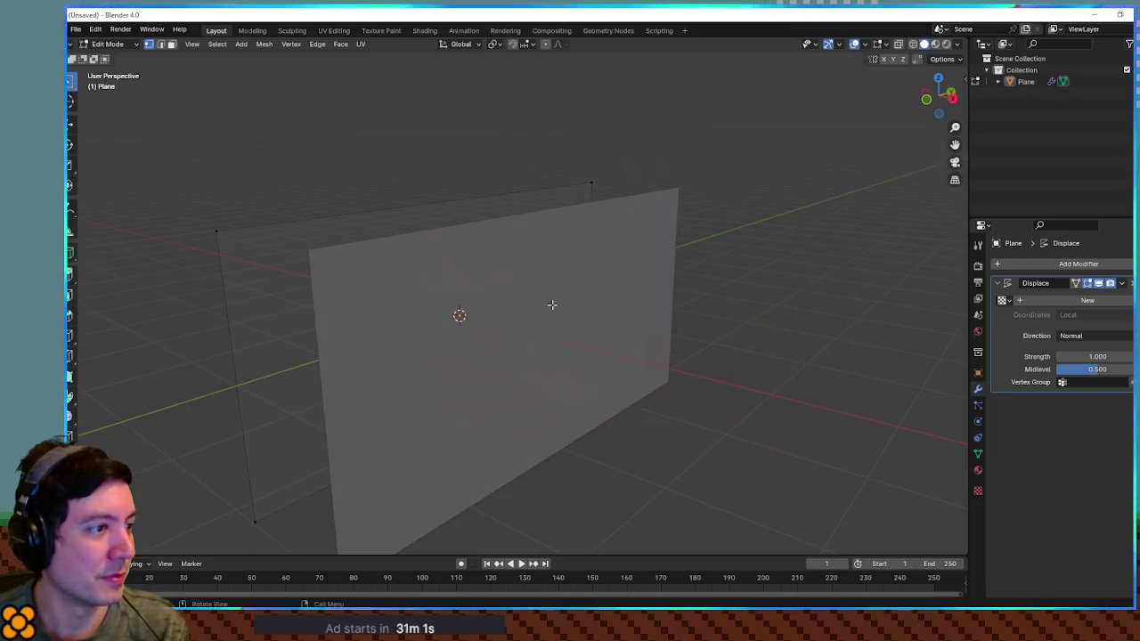
Select all vertices and subdivide the mesh five times, then return to Object Mode.
key("a")
right_click(443, 286)
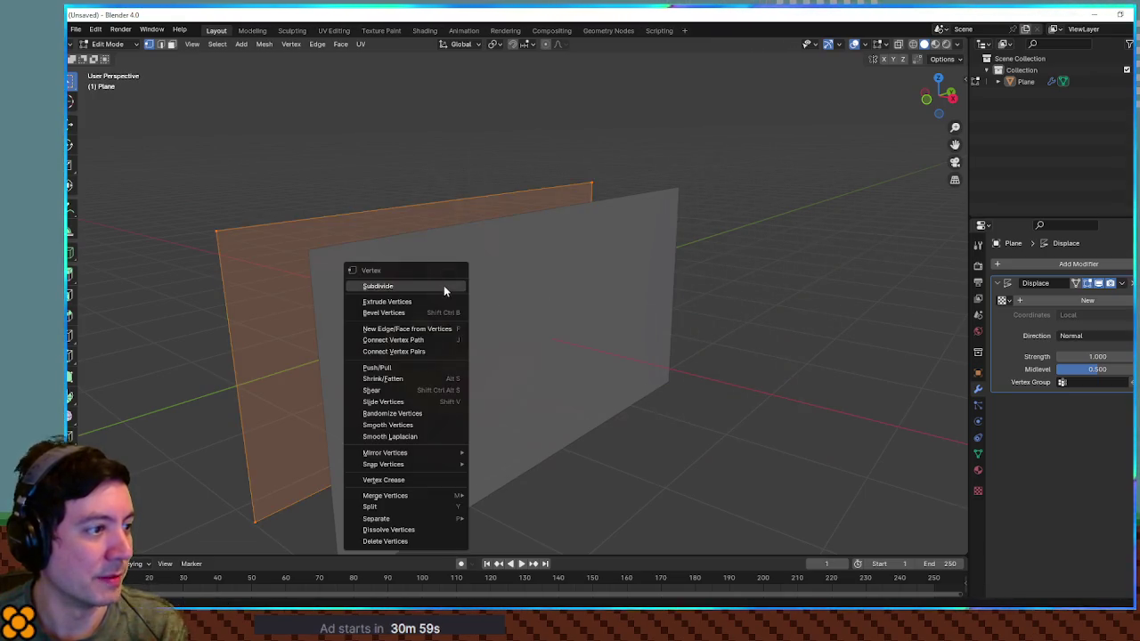
left_click(444, 286)
right_click(445, 289)
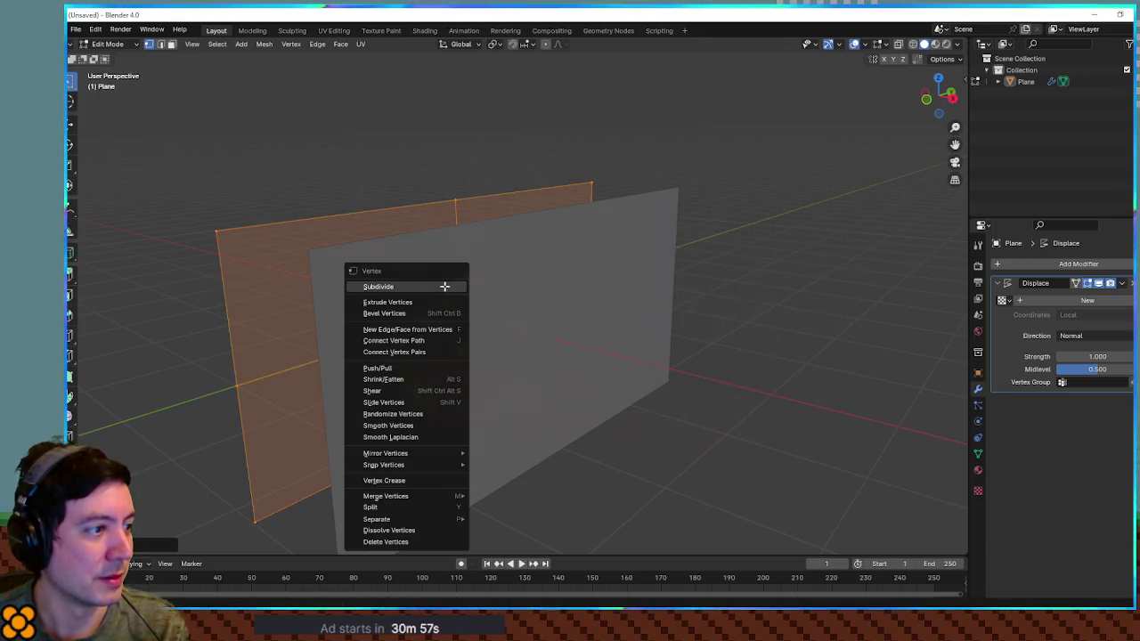
left_click(445, 290)
right_click(446, 290)
left_click(445, 289)
right_click(445, 289)
left_click(445, 290)
right_click(446, 291)
left_click(448, 288)
key("Tab")
mouse_move(572, 226)
left_mouse_down()
mouse_move(642, 230)
mouse_move(599, 229)
left_mouse_up()
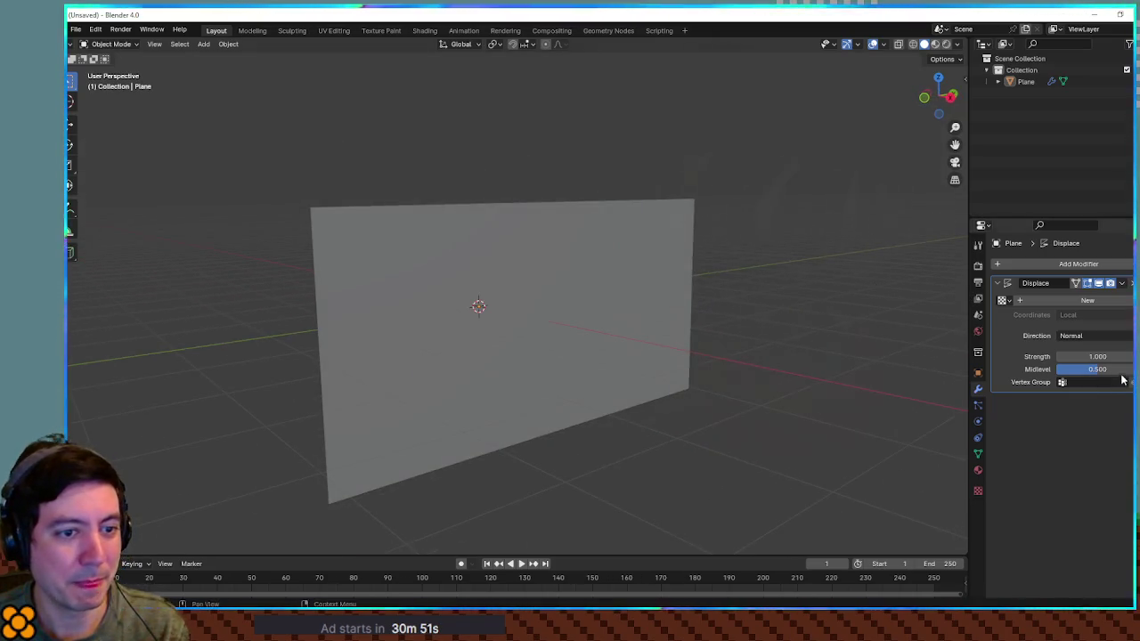
left_click(1011, 300)
Create a new displacement texture and try the Noise type.
left_click(1039, 299)
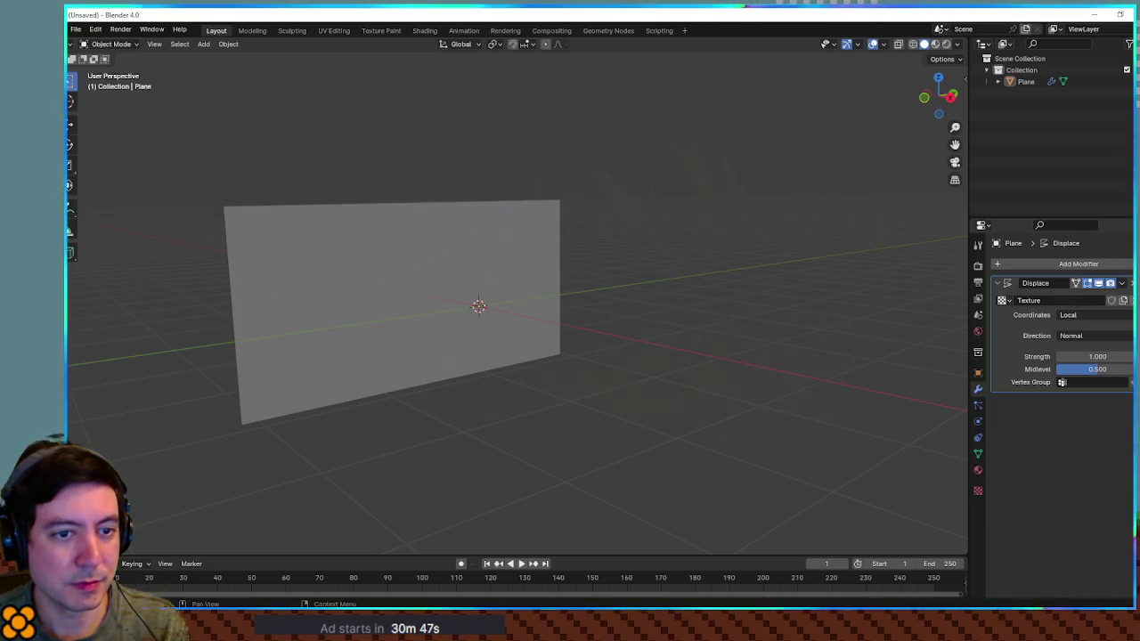
left_click(1124, 300)
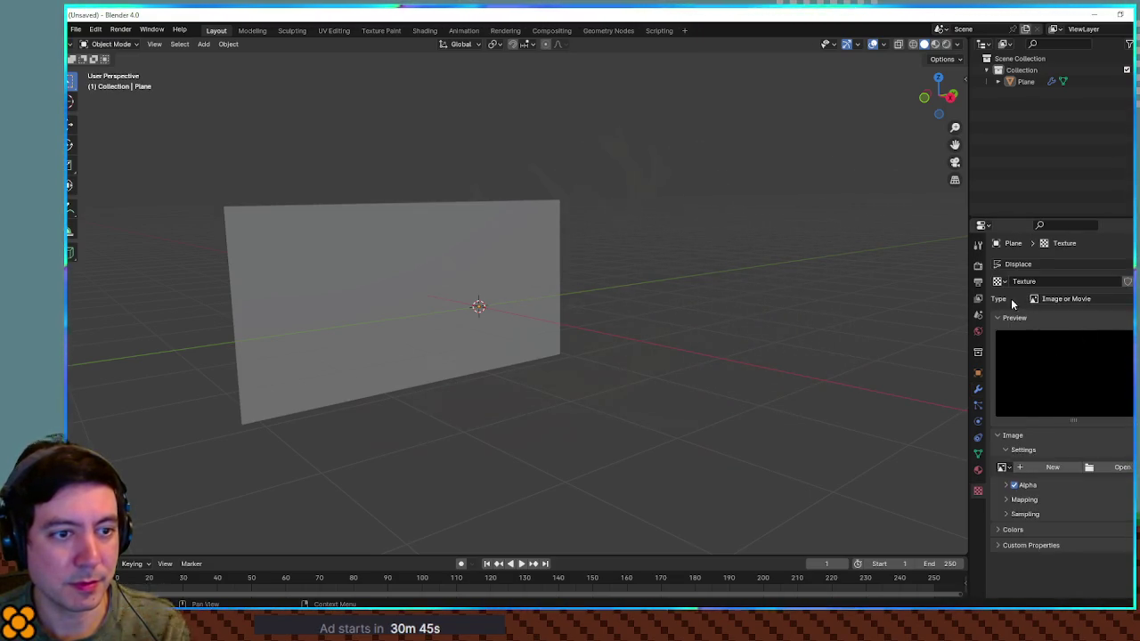
left_click(1073, 300)
left_click(1081, 416)
mouse_move(766, 294)
left_mouse_down()
mouse_move(649, 262)
mouse_move(740, 279)
mouse_move(625, 276)
mouse_move(929, 284)
mouse_move(724, 269)
mouse_move(793, 288)
left_mouse_up()
scroll(713, 263, "down", 5)
scroll(669, 278, "up", 3)
After trying Blend, set the texture to Clouds with size 0.28 and depth 1.
left_click(1056, 300)
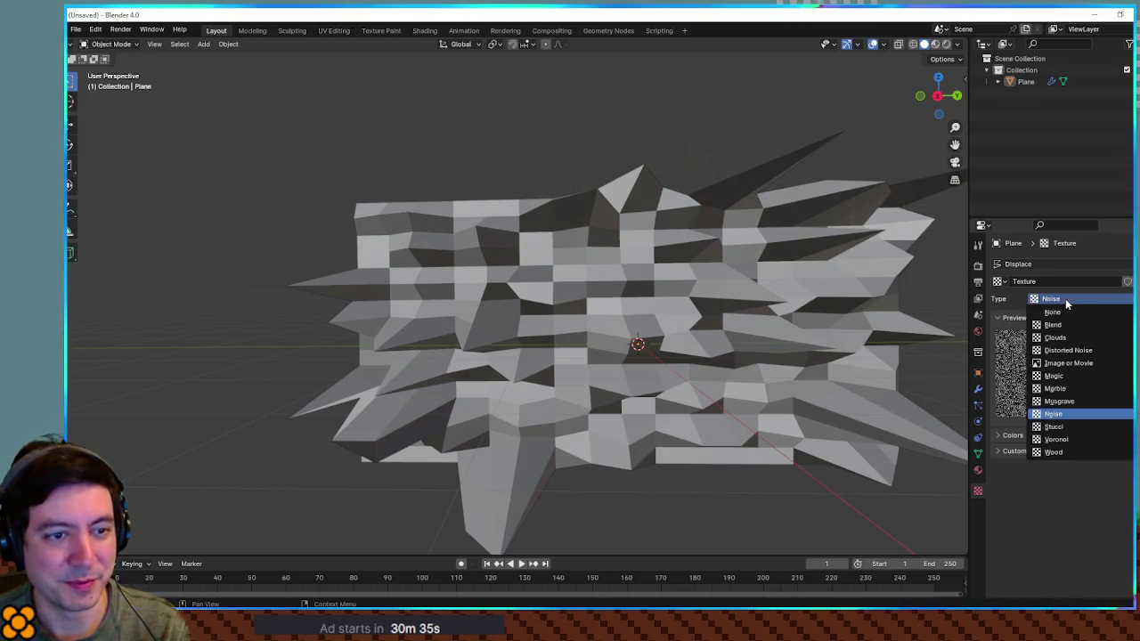
left_click(1071, 322)
left_click(1072, 302)
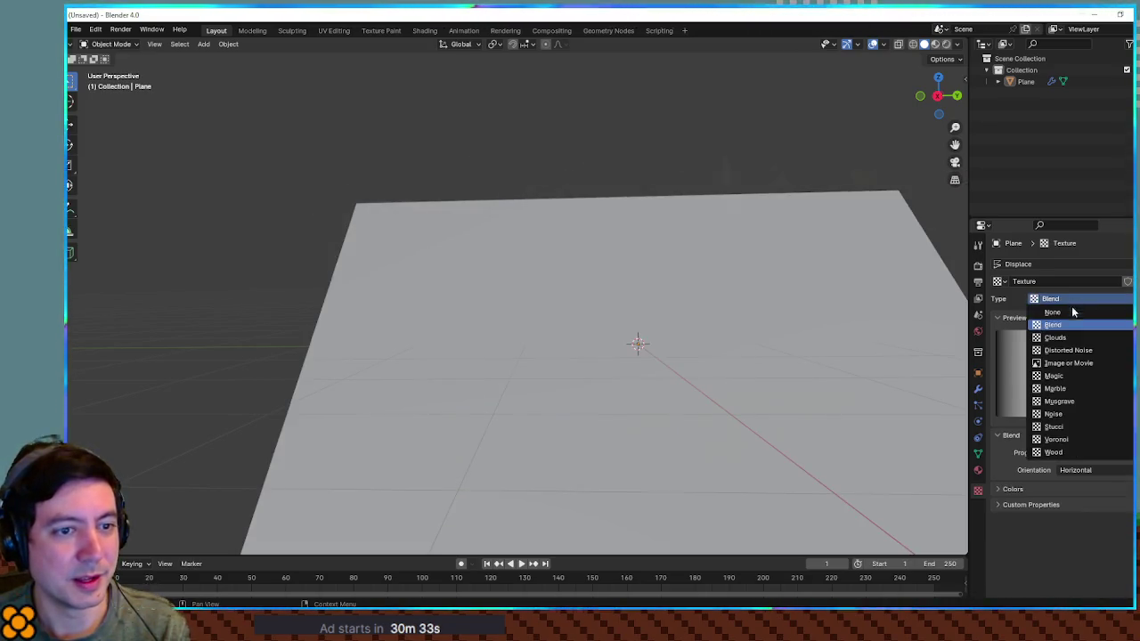
left_click(1060, 336)
mouse_move(792, 295)
left_mouse_down()
mouse_move(873, 291)
mouse_move(848, 294)
left_mouse_up()
mouse_move(1097, 504)
left_mouse_down()
mouse_move(1057, 504)
mouse_move(1094, 517)
left_mouse_up()
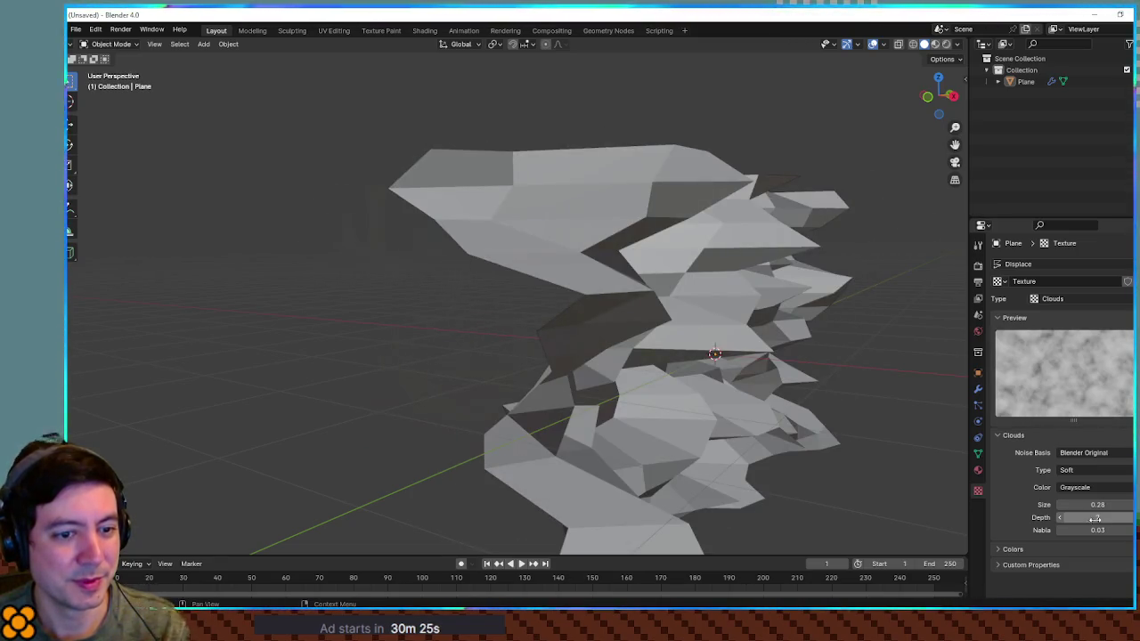
left_click(1060, 518)
mouse_move(822, 356)
left_mouse_down()
mouse_move(730, 347)
mouse_move(718, 310)
mouse_move(657, 322)
mouse_move(932, 326)
mouse_move(822, 323)
mouse_move(831, 327)
left_mouse_up()
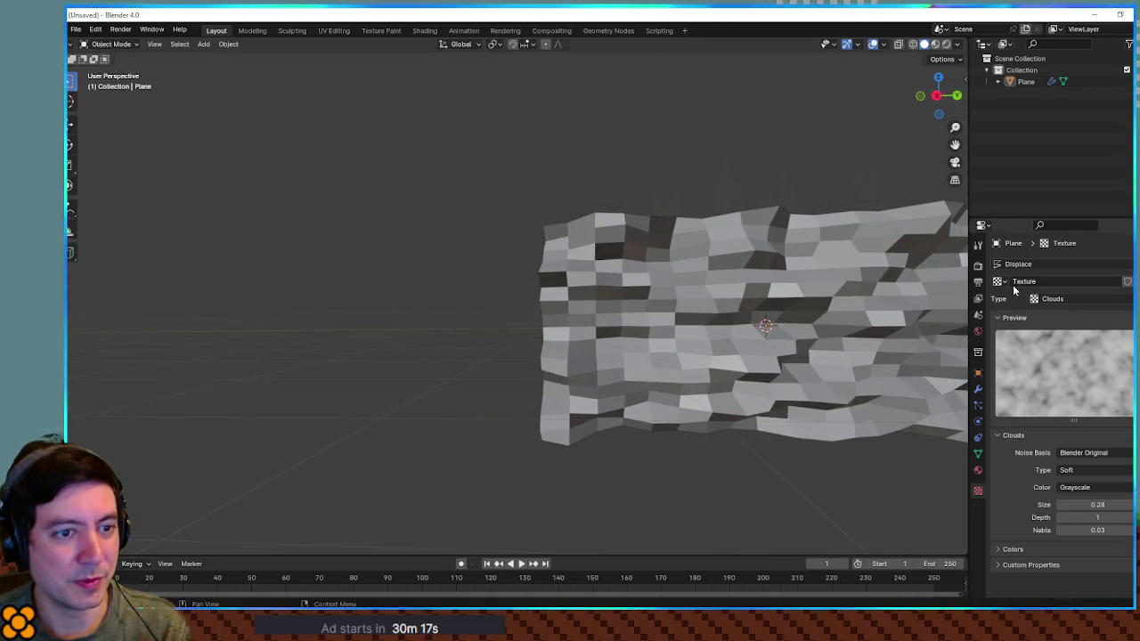
Add a Subdivision Surface modifier and lower the Displace strength to 0.400.
left_click(978, 390)
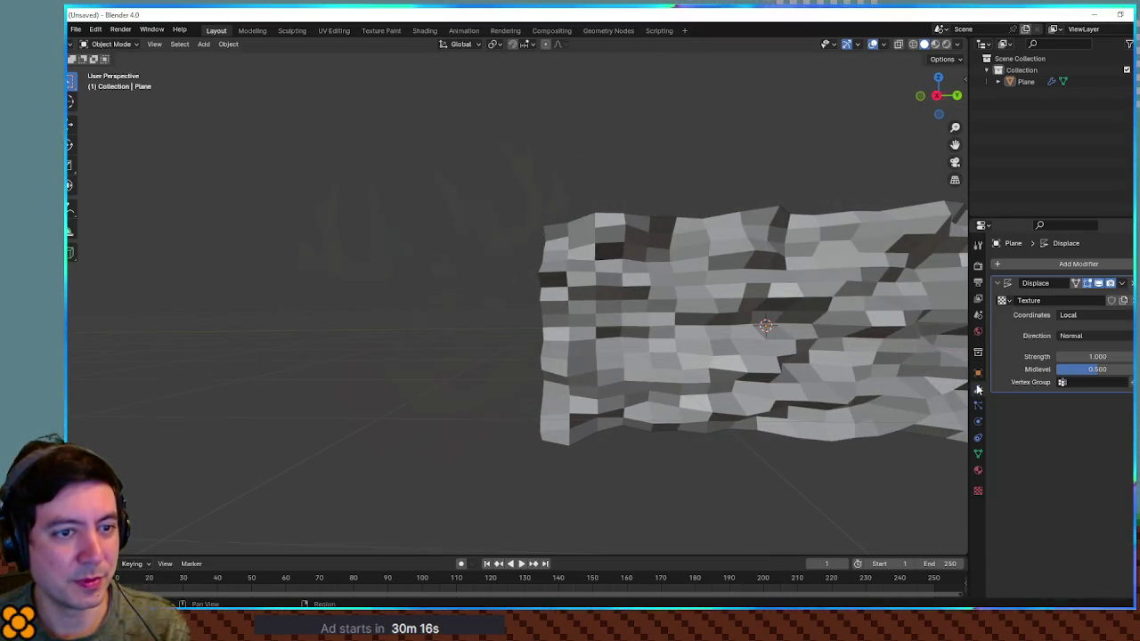
left_click(1042, 261)
type("su")
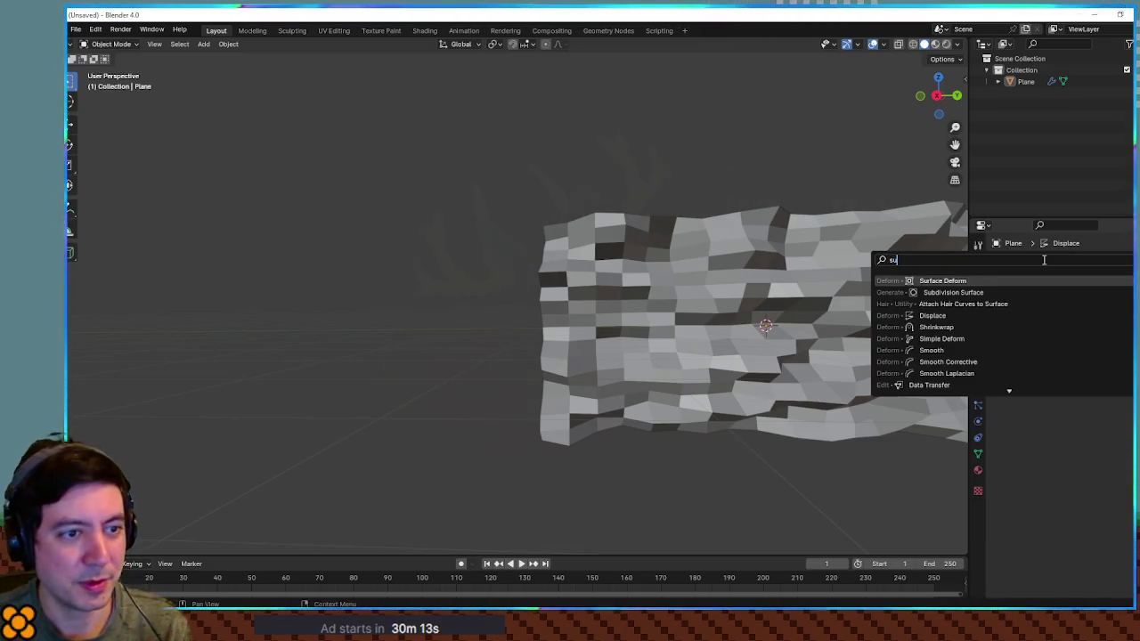
type("b")
key("Return")
mouse_move(727, 258)
left_mouse_down()
mouse_move(805, 280)
mouse_move(590, 298)
left_mouse_up()
left_click_drag(542, 299, 757, 301)
mouse_move(1102, 356)
left_mouse_down()
mouse_move(1056, 356)
mouse_move(1069, 355)
left_mouse_up()
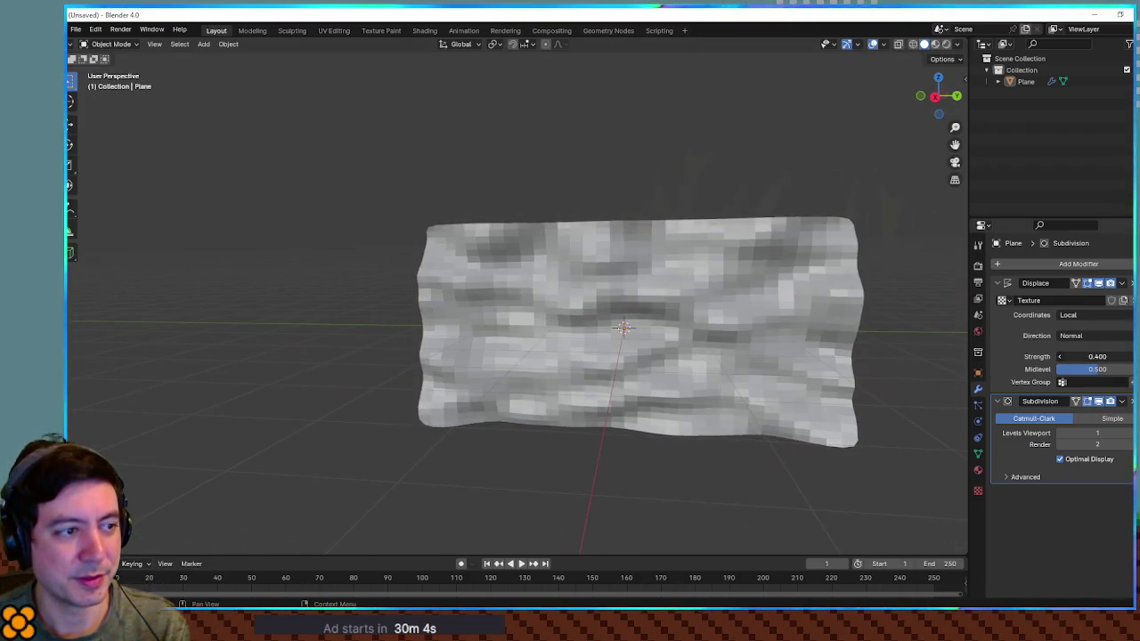
mouse_move(721, 346)
left_mouse_down()
mouse_move(842, 333)
mouse_move(703, 325)
mouse_move(725, 324)
left_mouse_up()
Duplicate the rock wall, flip the copy 180° about X, and enter its Edit Mode.
left_click(745, 320)
key("shift+d")
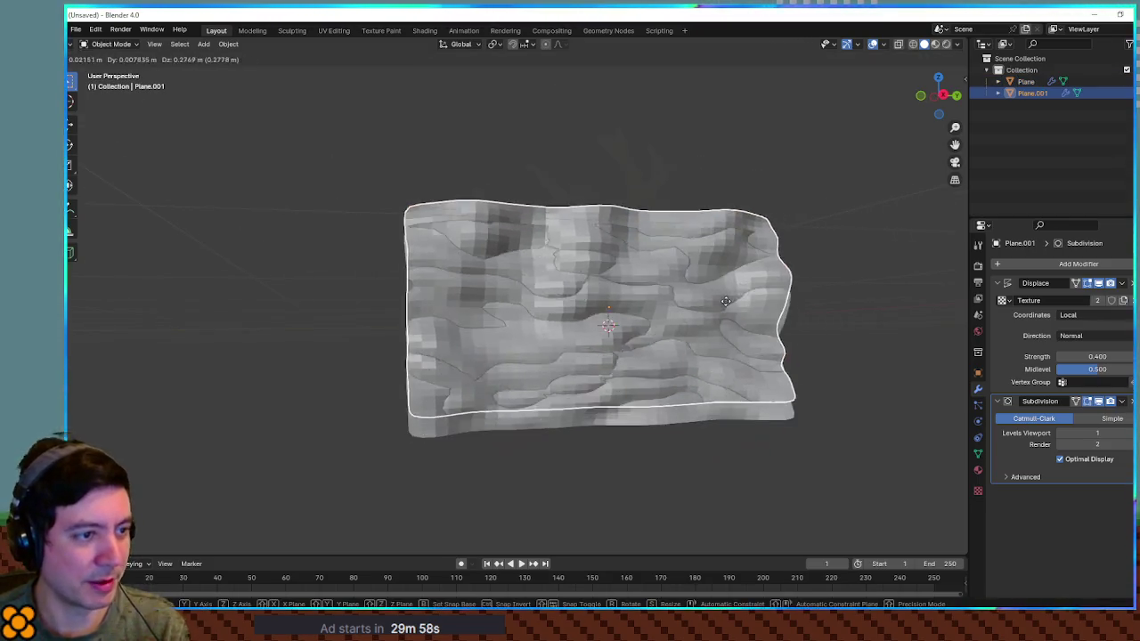
right_click(712, 313)
type("r")
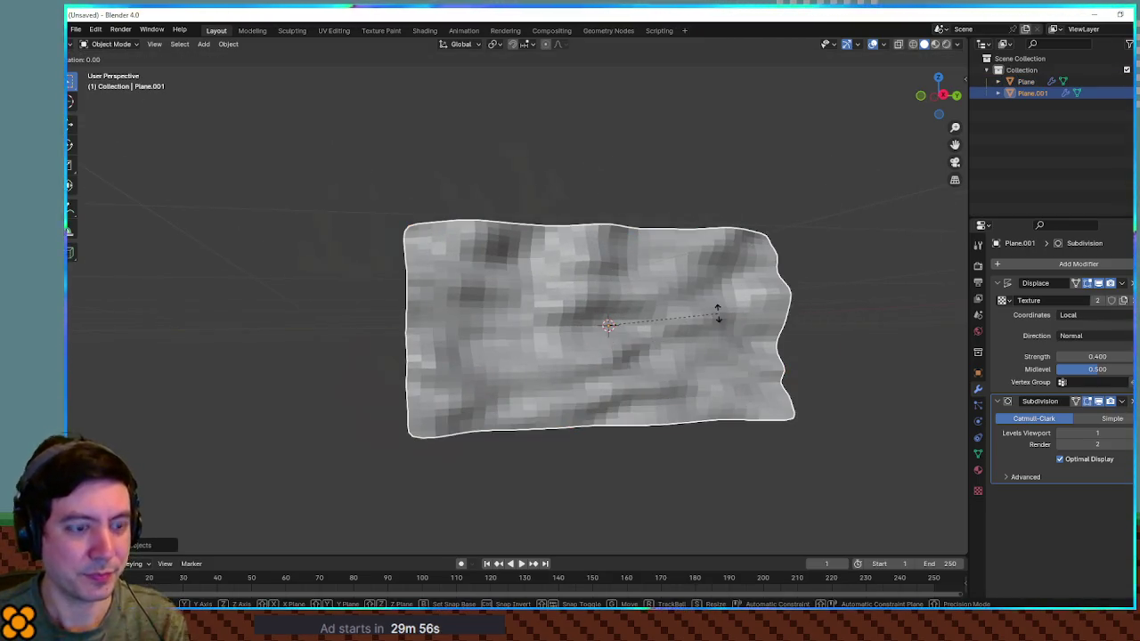
type("x180")
key("Return")
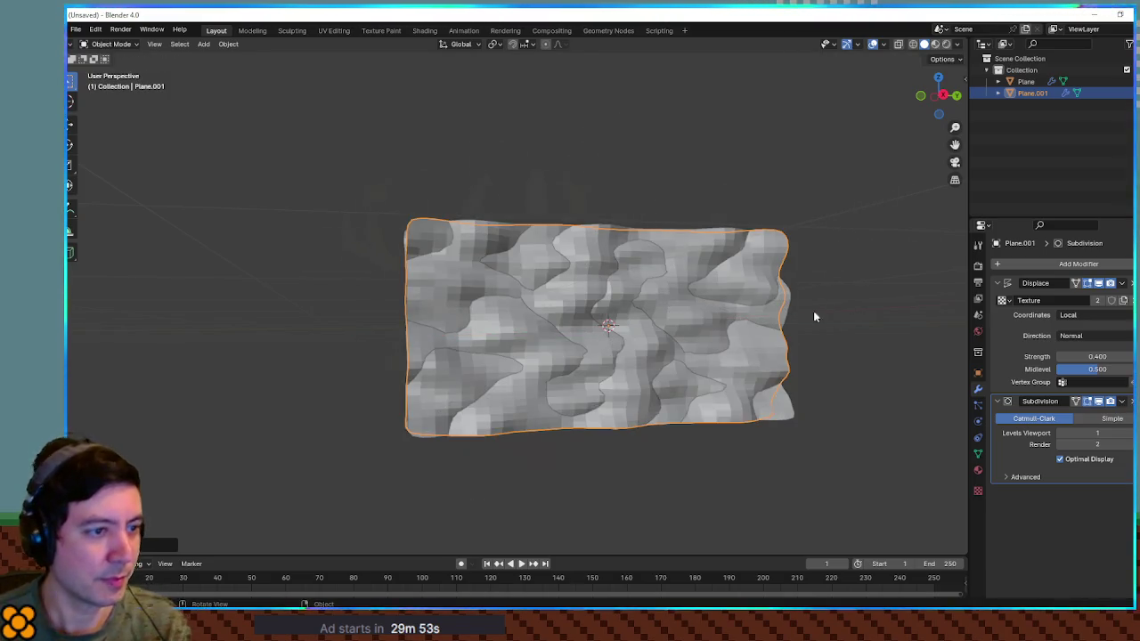
key("Tab")
key("Tab")
mouse_move(865, 294)
left_mouse_down()
mouse_move(847, 285)
mouse_move(868, 281)
mouse_move(764, 293)
mouse_move(835, 305)
mouse_move(753, 291)
mouse_move(481, 300)
mouse_move(469, 341)
mouse_move(558, 306)
mouse_move(654, 288)
mouse_move(629, 277)
left_mouse_up()
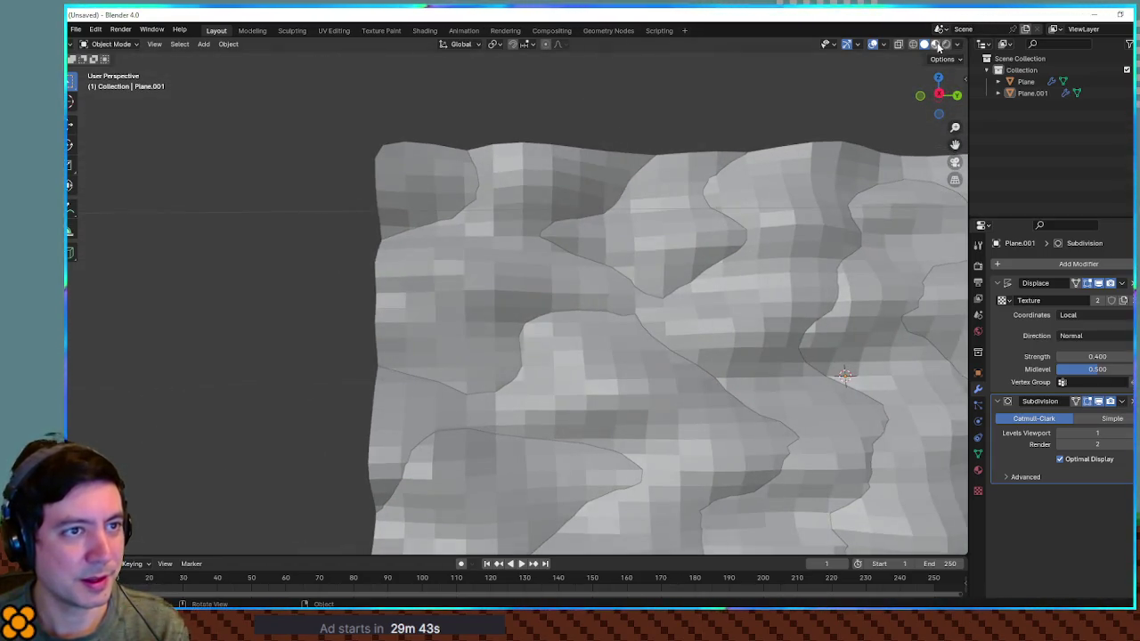
Switch the viewport to solid grey shading to inspect the displaced mesh.
left_click(936, 45)
mouse_move(893, 75)
left_mouse_down()
mouse_move(760, 166)
mouse_move(794, 185)
mouse_move(606, 194)
mouse_move(662, 173)
mouse_move(661, 198)
mouse_move(810, 191)
mouse_move(721, 211)
mouse_move(820, 191)
left_mouse_up()
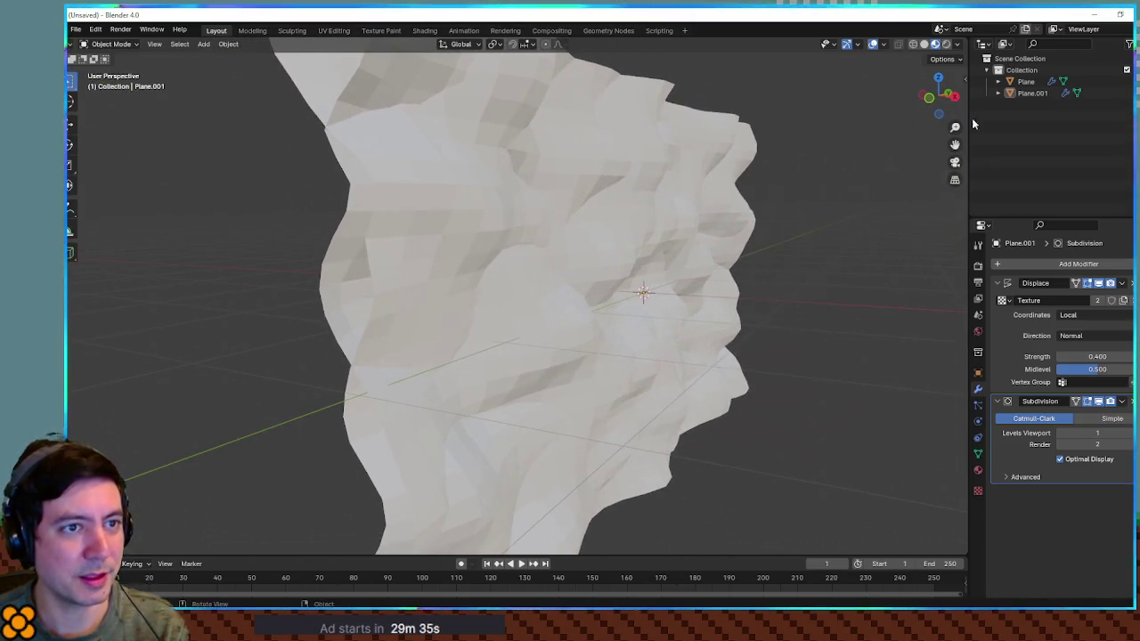
left_click(926, 46)
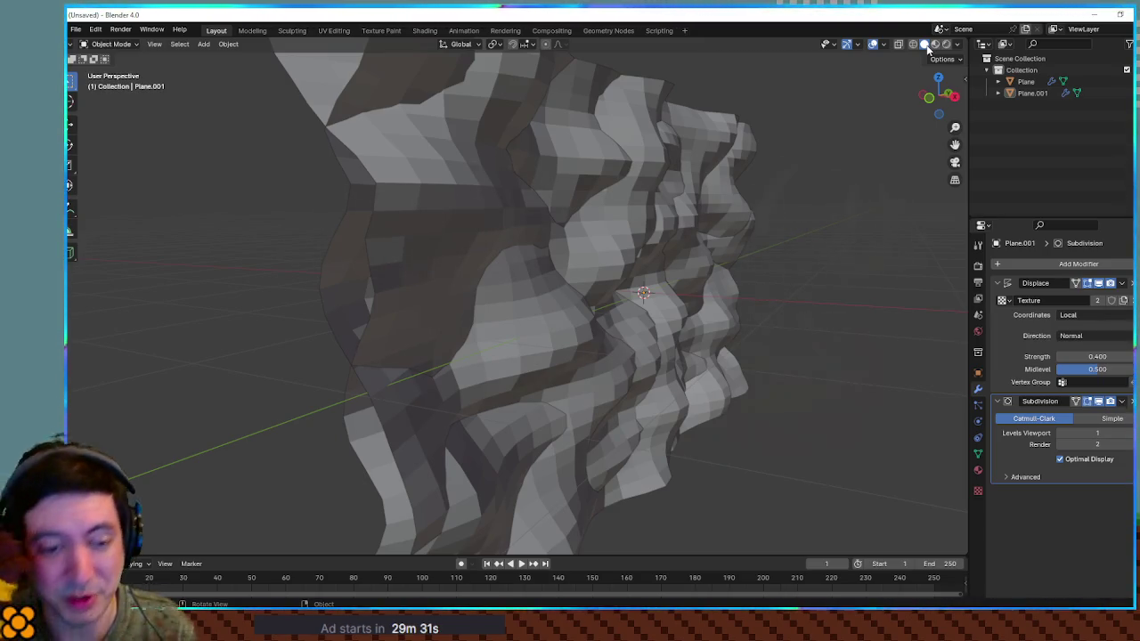
mouse_move(892, 314)
left_mouse_down()
mouse_move(819, 325)
mouse_move(858, 322)
left_mouse_up()
mouse_move(536, 217)
left_mouse_down()
mouse_move(646, 228)
mouse_move(408, 207)
mouse_move(348, 208)
mouse_move(331, 224)
mouse_move(338, 244)
mouse_move(371, 257)
mouse_move(361, 300)
mouse_move(542, 222)
mouse_move(590, 224)
mouse_move(490, 211)
mouse_move(532, 209)
left_mouse_up()
Remove Plane.001's Subdivision modifier, delete Plane.001, and select the original Plane.
left_click(522, 185)
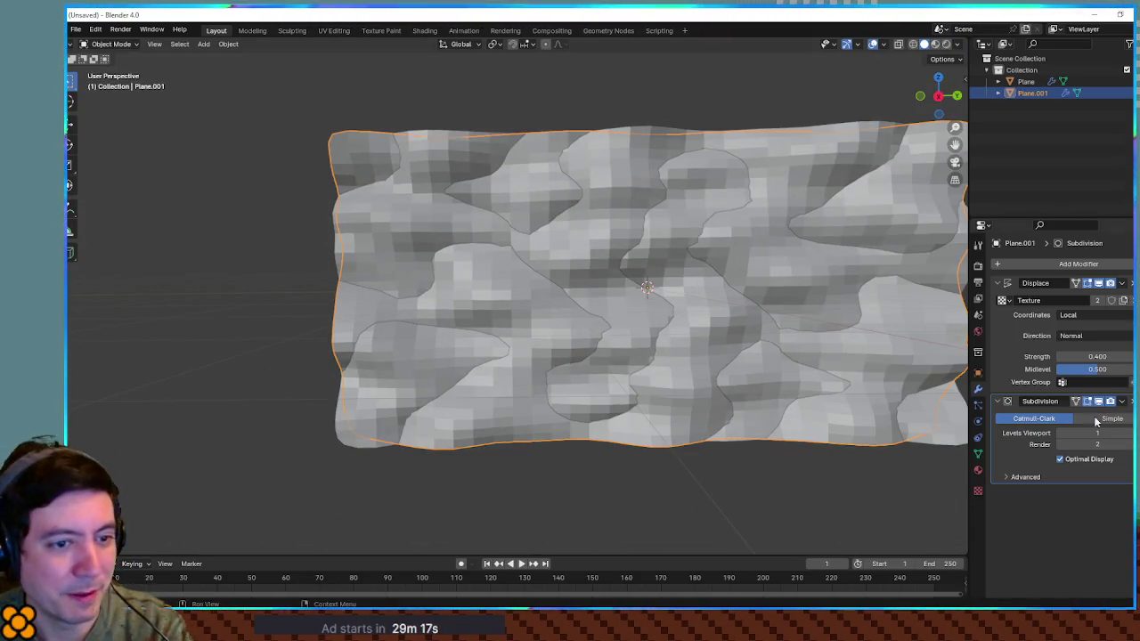
key("ctrl+x")
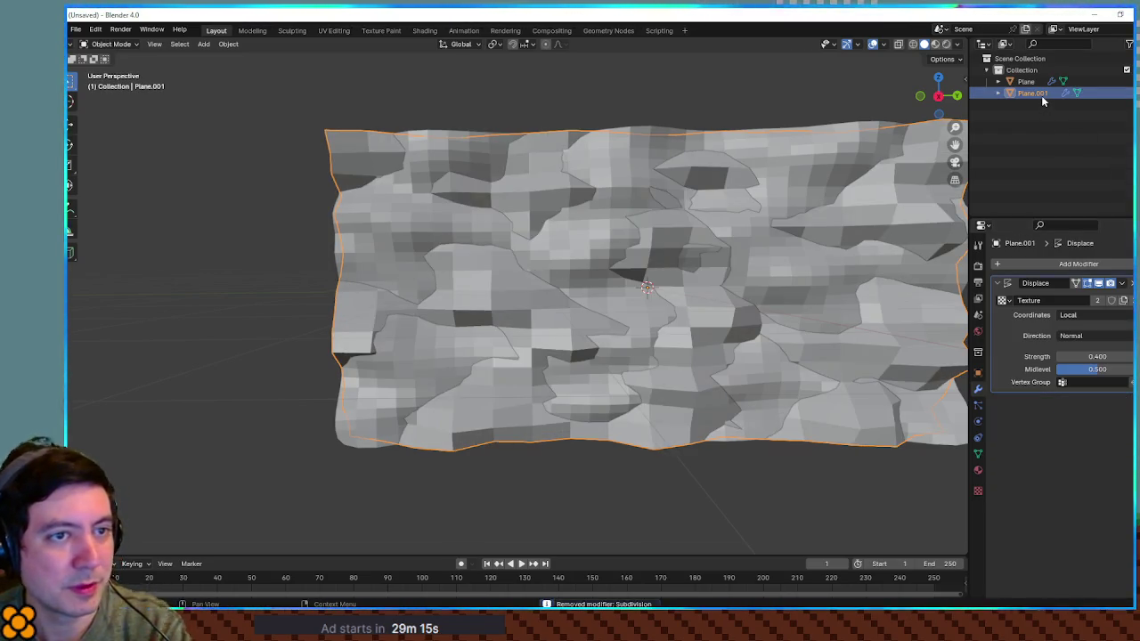
key("x")
left_click(749, 225)
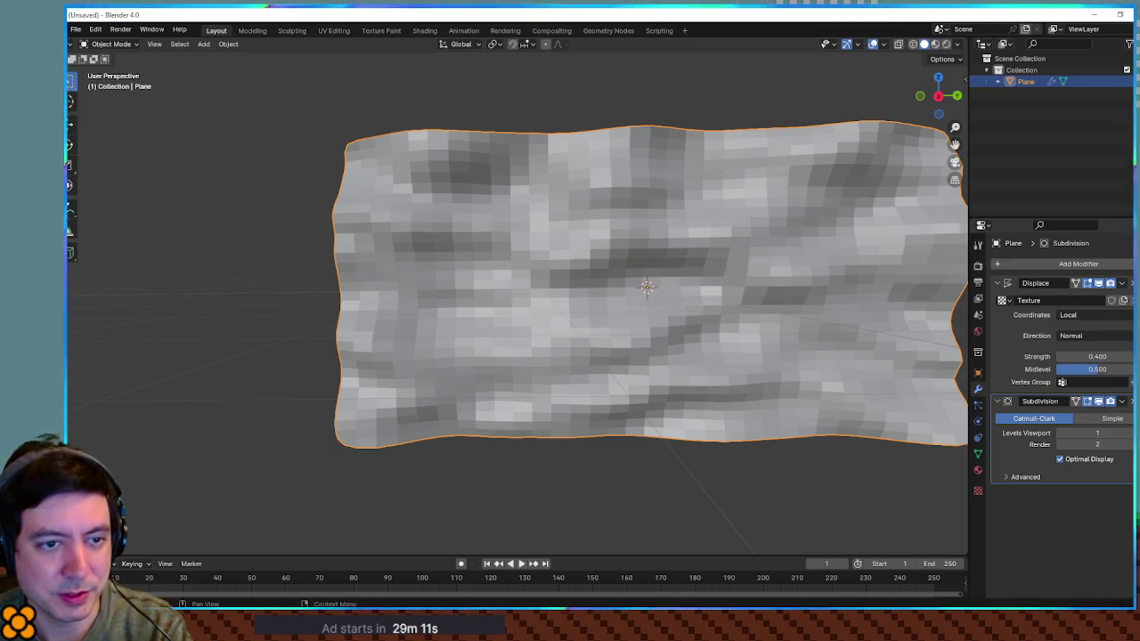
Review the Clouds texture settings and inspect the plane from the front.
left_click(1112, 300)
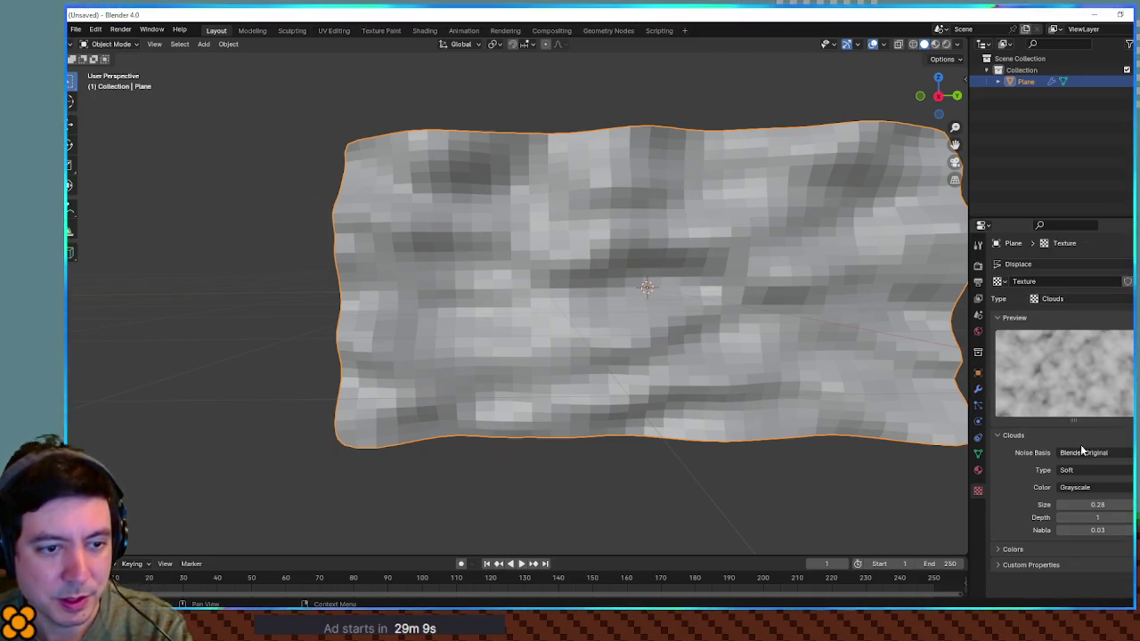
left_click(1051, 563)
scroll(1055, 517, "down", 1)
scroll(1060, 486, "up", 1)
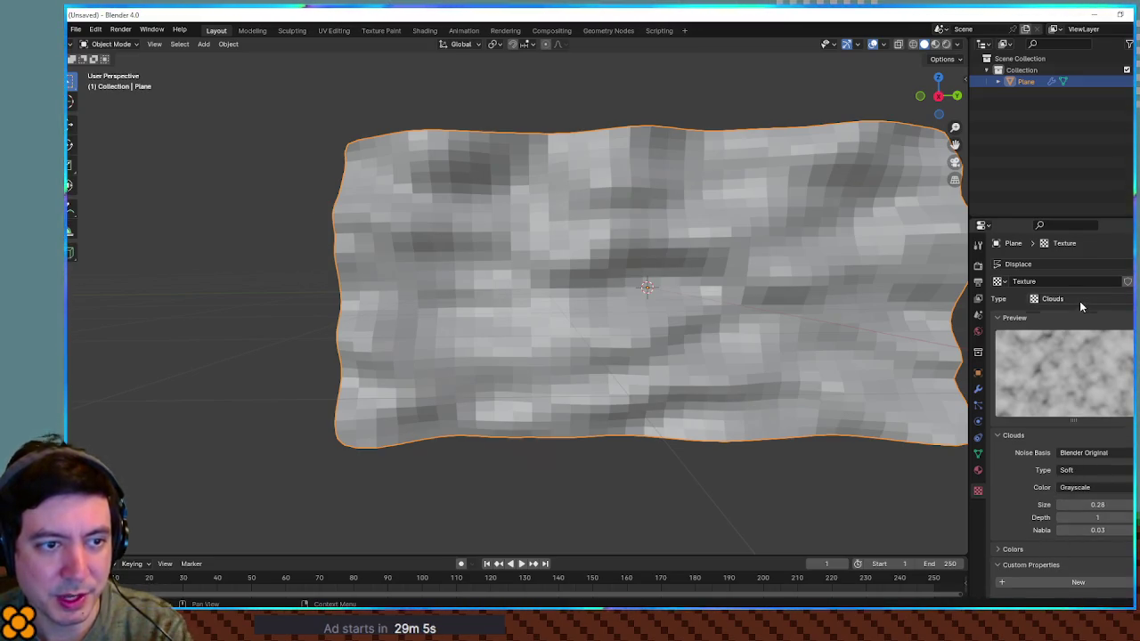
mouse_move(779, 301)
left_mouse_down()
mouse_move(840, 361)
mouse_move(837, 395)
mouse_move(754, 298)
mouse_move(602, 278)
mouse_move(590, 280)
mouse_move(621, 331)
mouse_move(612, 389)
mouse_move(600, 371)
mouse_move(667, 331)
mouse_move(812, 288)
mouse_move(871, 303)
mouse_move(870, 350)
mouse_move(789, 288)
mouse_move(932, 331)
left_mouse_up()
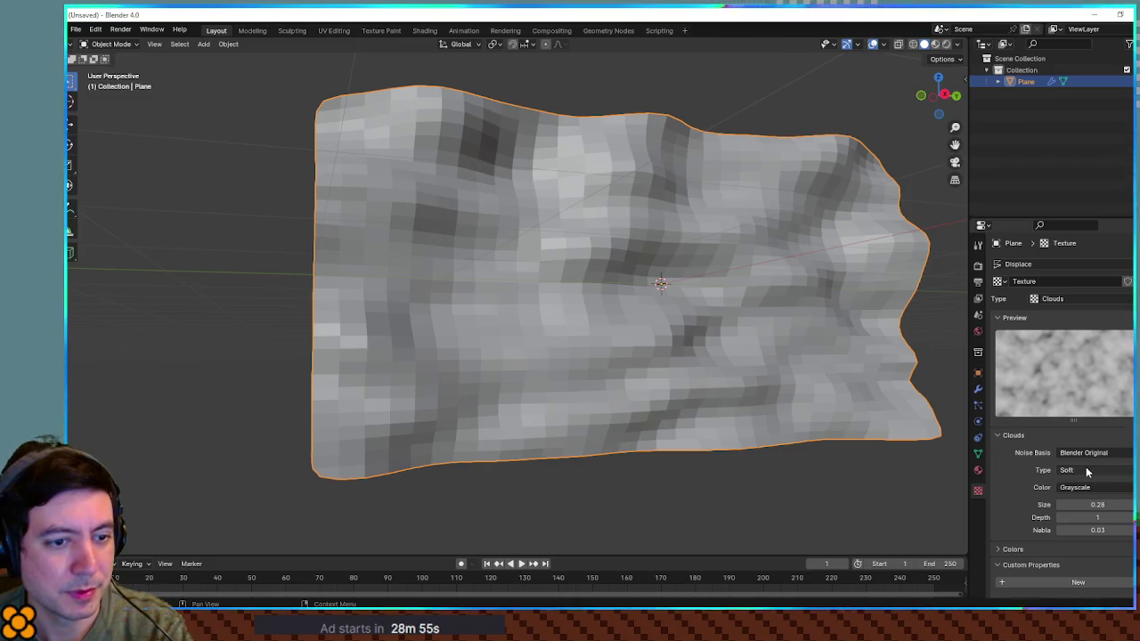
mouse_move(751, 424)
left_mouse_down()
mouse_move(789, 461)
mouse_move(787, 473)
mouse_move(723, 428)
left_mouse_up()
scroll(732, 338, "down", 3)
mouse_move(731, 338)
left_mouse_down()
mouse_move(825, 374)
mouse_move(735, 337)
mouse_move(743, 412)
mouse_move(710, 436)
mouse_move(687, 306)
left_mouse_up()
scroll(615, 332, "up", 3)
mouse_move(615, 331)
left_mouse_down()
mouse_move(610, 368)
mouse_move(605, 346)
left_mouse_up()
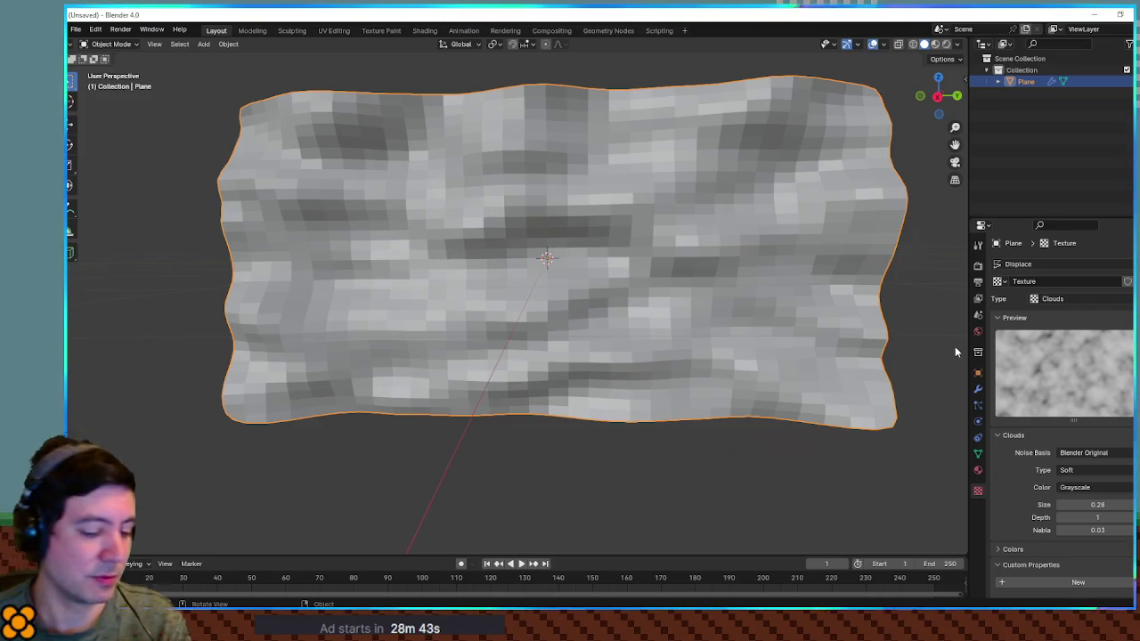
Halve the plane's width with a 0.5 scale on Y.
type("gx.5")
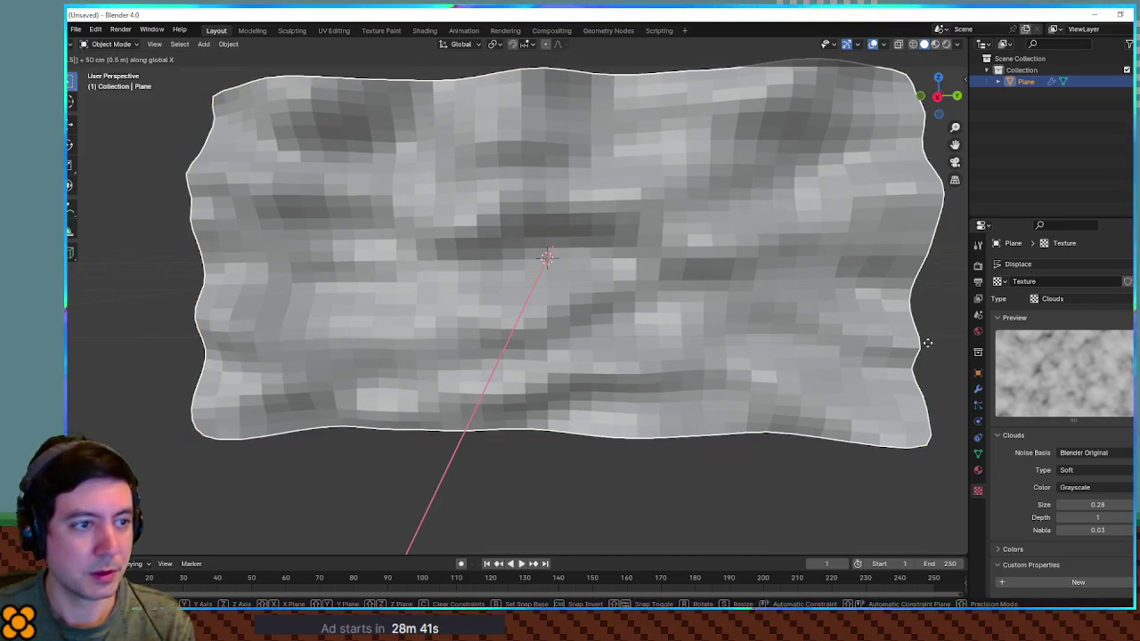
key("Escape")
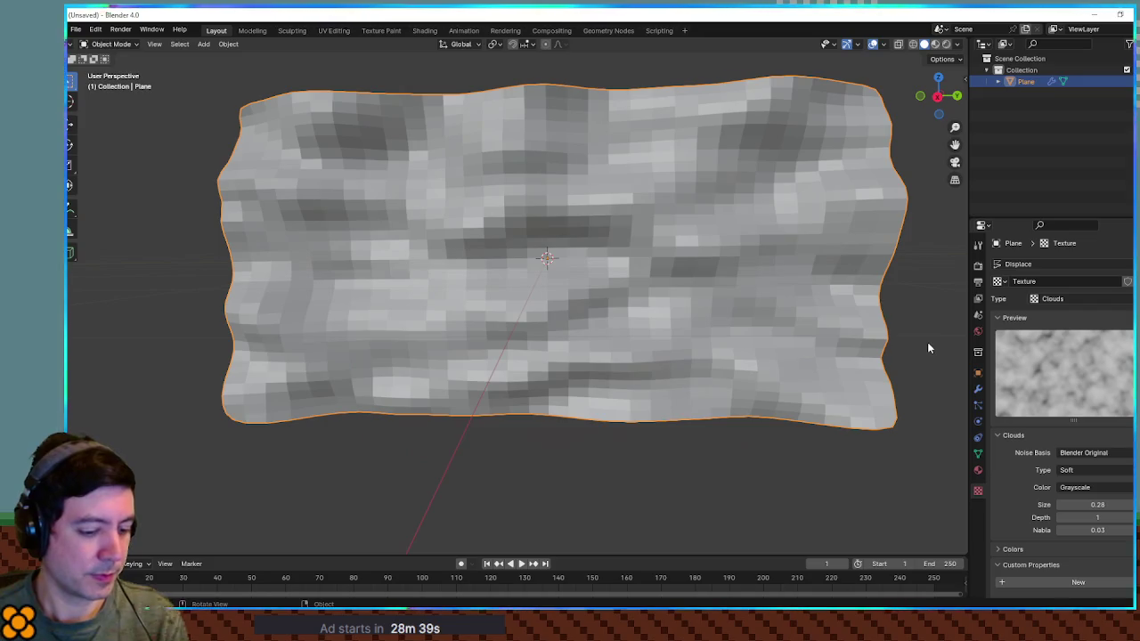
type("sy.5")
key("Return")
mouse_move(928, 342)
left_mouse_down()
mouse_move(690, 324)
mouse_move(745, 338)
mouse_move(707, 324)
left_mouse_up()
scroll(733, 325, "down", 4)
scroll(604, 316, "up", 4)
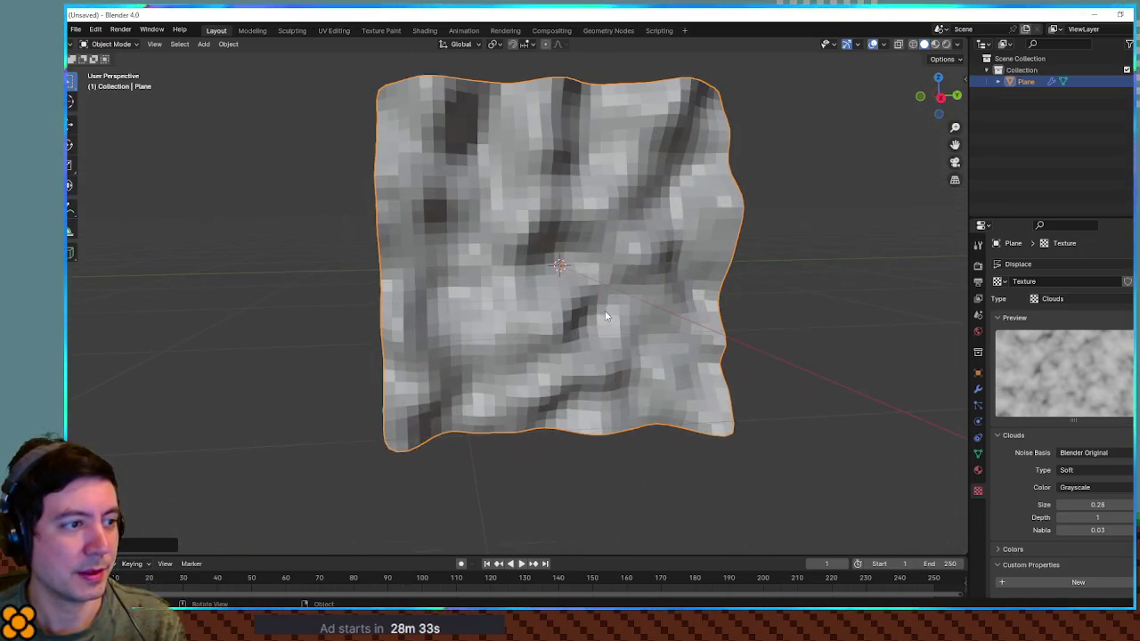
Delete the Subdivision modifier so the wall turns faceted.
left_click(980, 390)
key("ctrl+x")
mouse_move(775, 303)
left_mouse_down()
mouse_move(811, 291)
mouse_move(732, 293)
left_mouse_up()
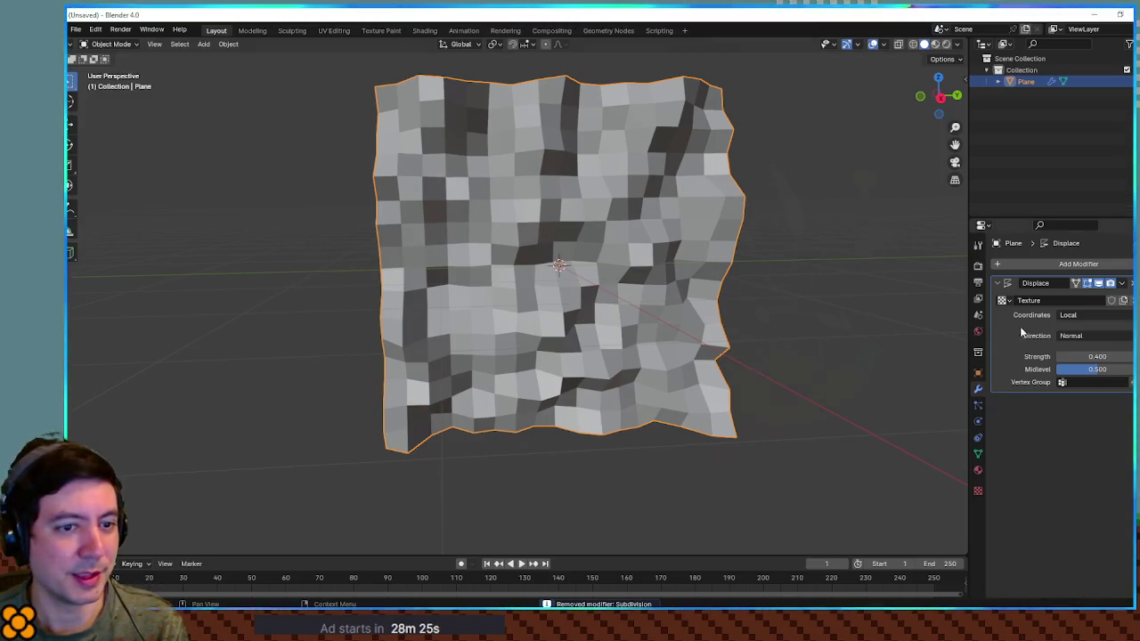
Set Displace strength to 0.200, then try Shade Smooth and undo it.
mouse_move(1093, 356)
left_mouse_down()
mouse_move(1069, 356)
mouse_move(1104, 356)
left_mouse_up()
mouse_move(873, 321)
left_mouse_down()
mouse_move(933, 337)
mouse_move(667, 270)
left_mouse_up()
right_click(668, 267)
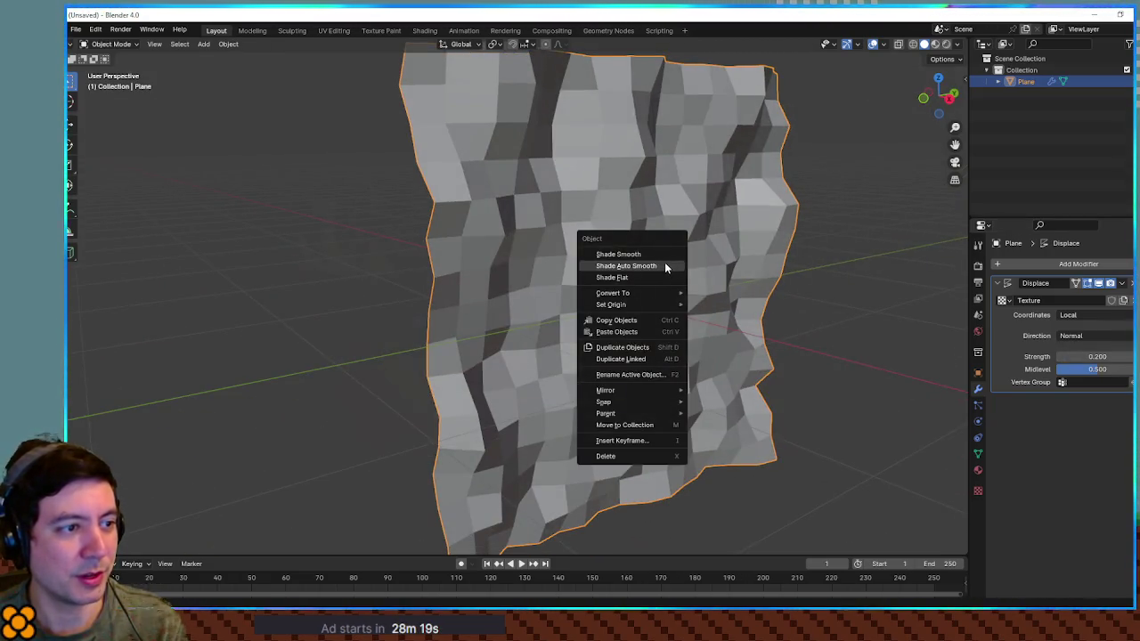
left_click(665, 255)
mouse_move(813, 274)
left_mouse_down()
mouse_move(618, 273)
mouse_move(797, 273)
mouse_move(695, 255)
mouse_move(712, 303)
mouse_move(687, 382)
mouse_move(636, 240)
mouse_move(559, 167)
mouse_move(484, 190)
mouse_move(489, 246)
mouse_move(543, 260)
mouse_move(718, 258)
mouse_move(654, 257)
left_mouse_up()
key("ctrl+z")
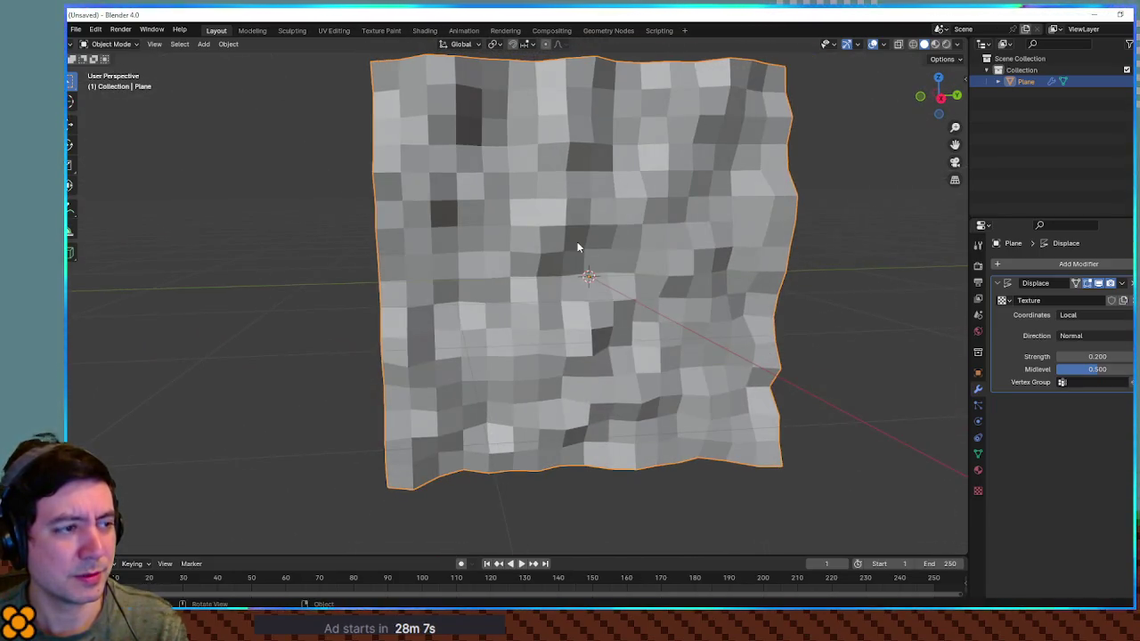
left_click_drag(577, 248, 644, 250)
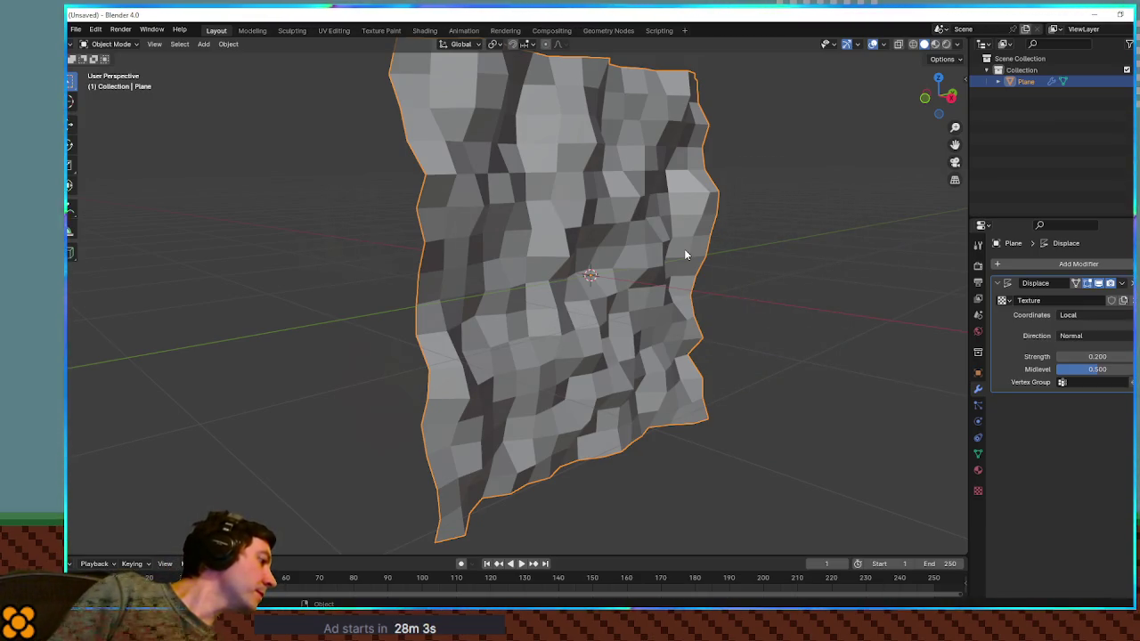
mouse_move(743, 234)
left_mouse_down()
mouse_move(682, 219)
mouse_move(716, 234)
left_mouse_up()
Test different Midlevel values for the displacement, then switch to Krita.
scroll(716, 234, "up", 3)
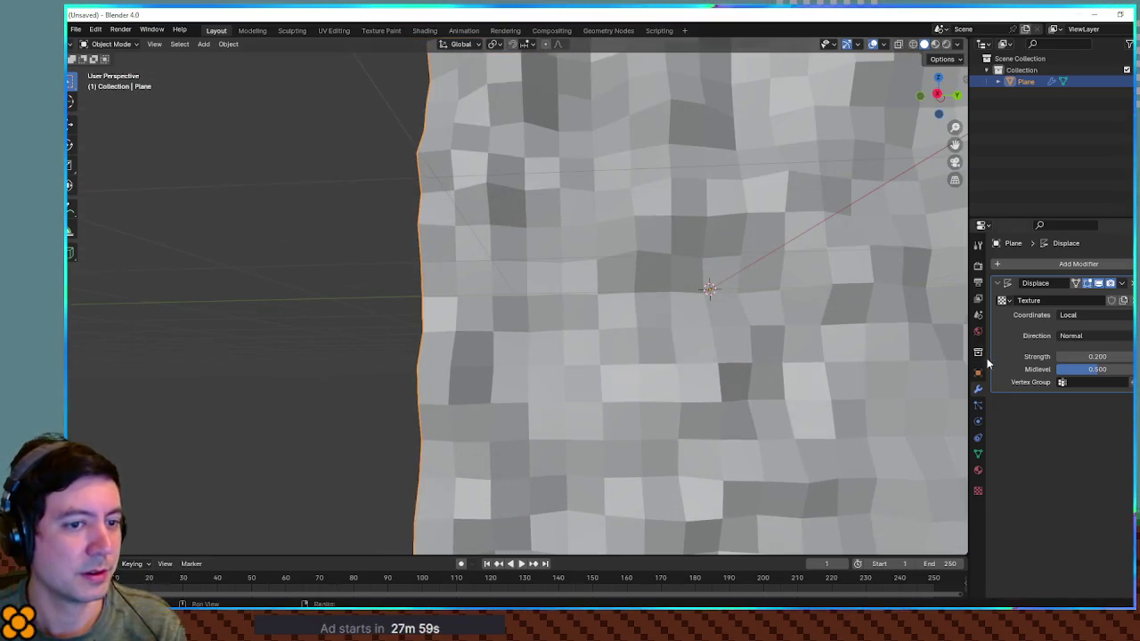
mouse_move(1097, 374)
left_mouse_down()
mouse_move(1124, 374)
mouse_move(1097, 375)
left_mouse_up()
scroll(641, 300, "down", 5)
mouse_move(641, 301)
left_mouse_down()
mouse_move(718, 321)
mouse_move(668, 321)
mouse_move(736, 316)
mouse_move(511, 308)
mouse_move(797, 311)
mouse_move(740, 317)
left_mouse_up()
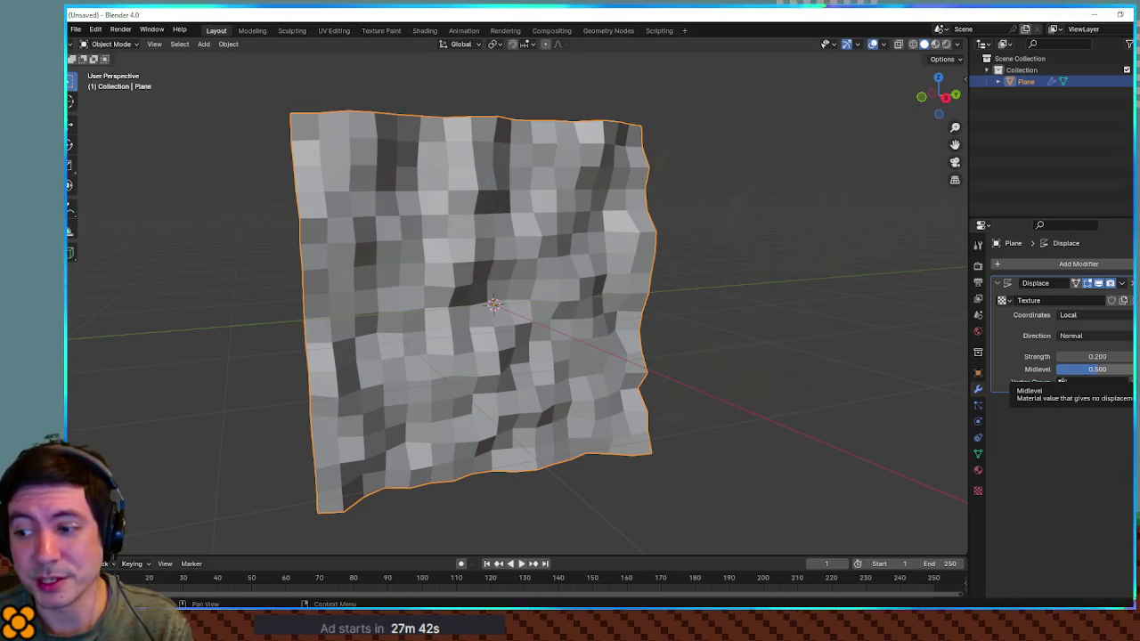
key("alt+Tab")
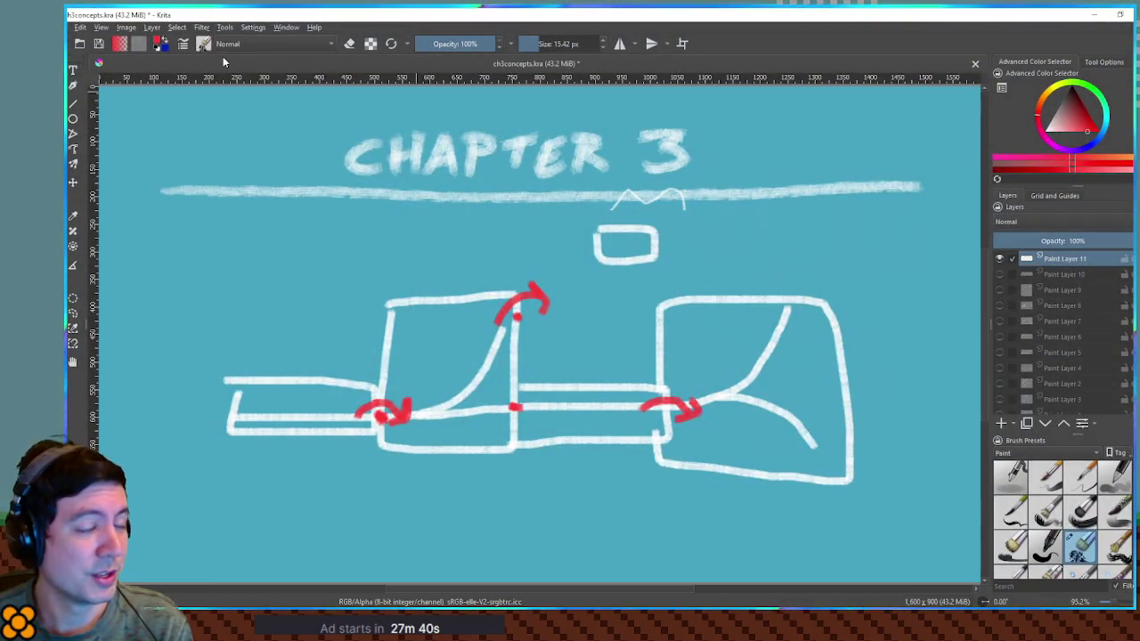
Create a new Krita document 400 px wide and 400 px high.
left_click(71, 27)
key("Escape")
key("ctrl+n")
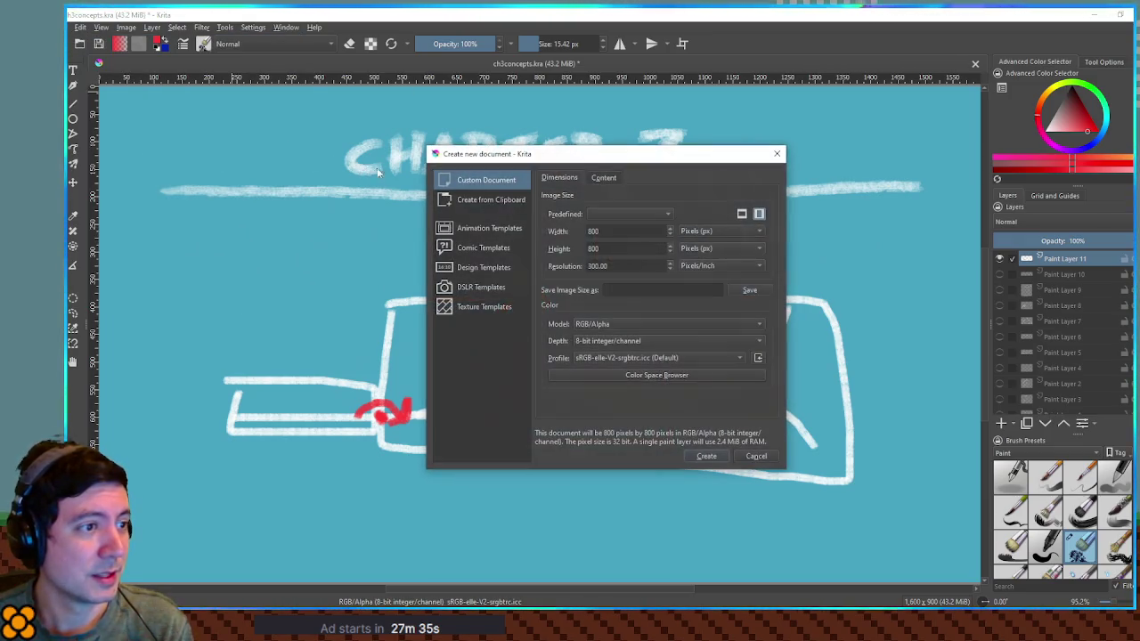
left_click_drag(614, 233, 561, 230)
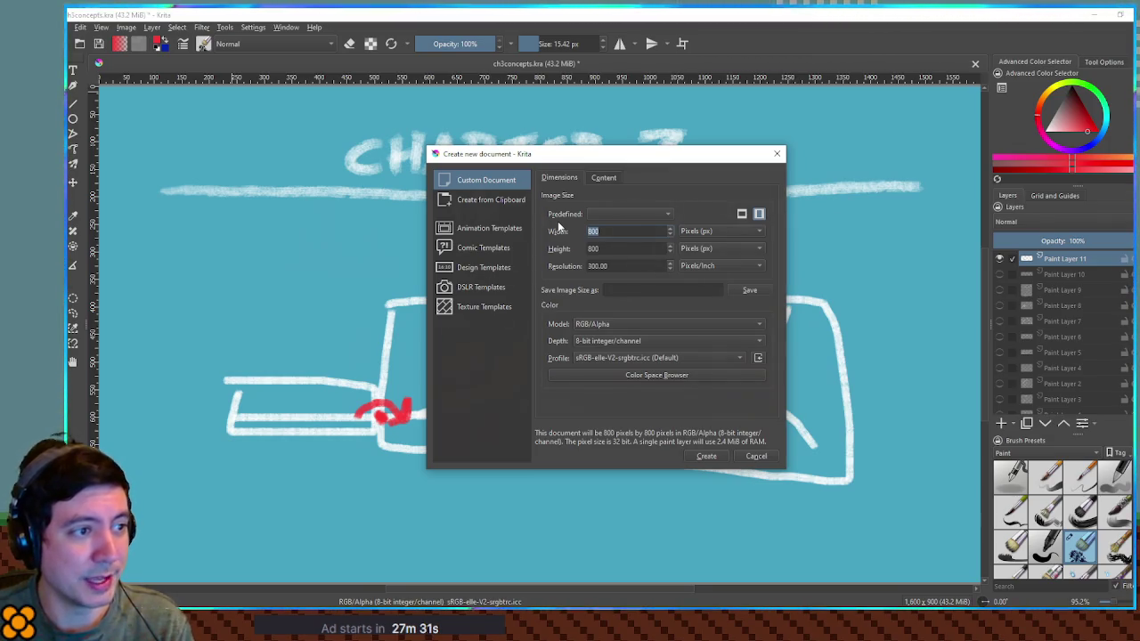
type("400")
key("Tab")
type("400")
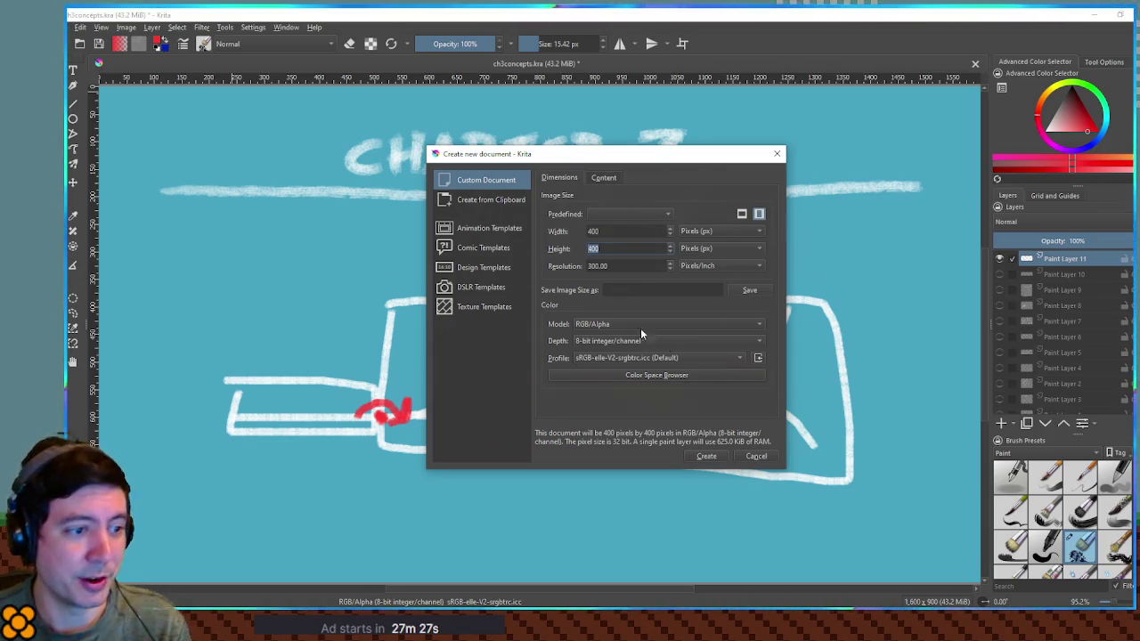
left_click(716, 456)
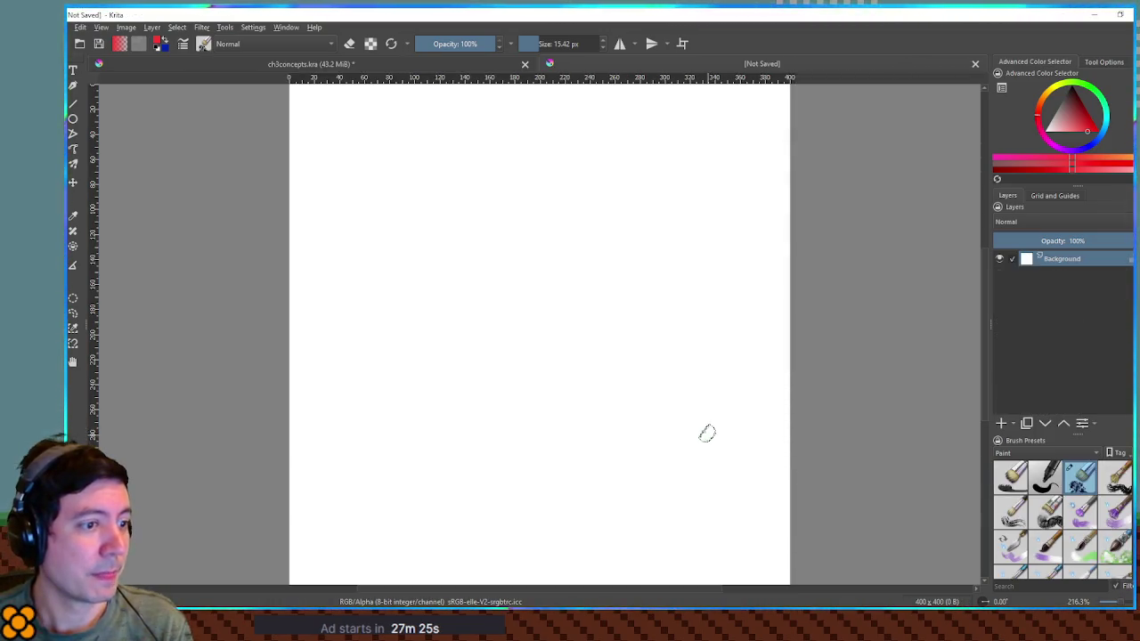
Pick a light blue-grey and bucket-fill the whole canvas with it.
scroll(601, 352, "down", 1)
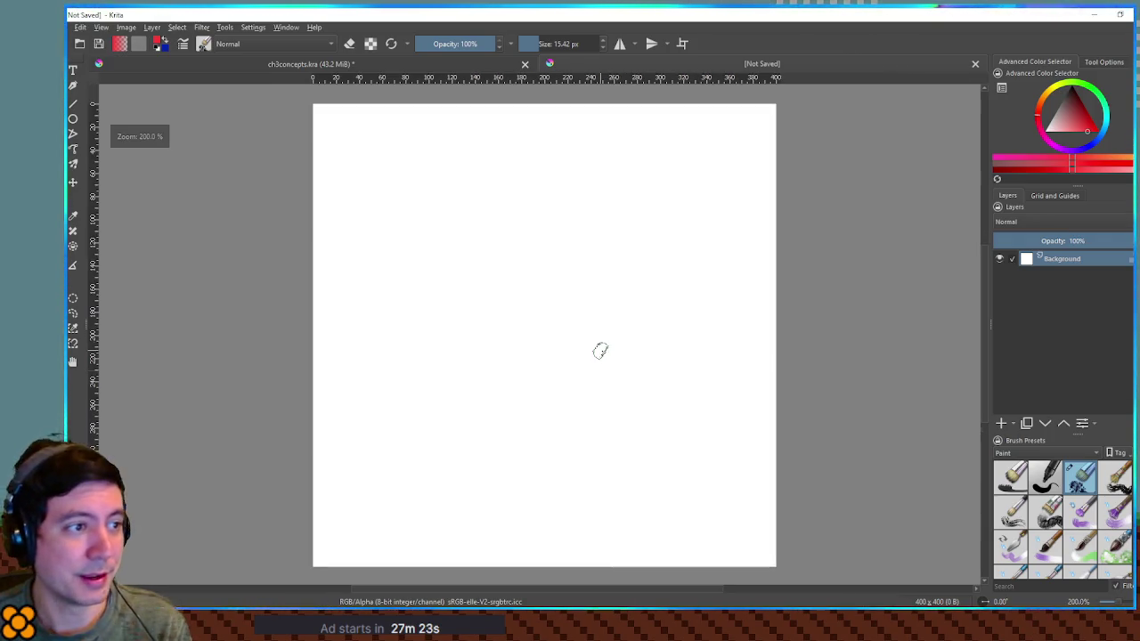
mouse_move(1084, 125)
left_mouse_down()
mouse_move(1059, 112)
mouse_move(1104, 121)
mouse_move(1101, 140)
left_mouse_up()
left_click_drag(575, 296, 532, 300)
key("f")
left_click(526, 294)
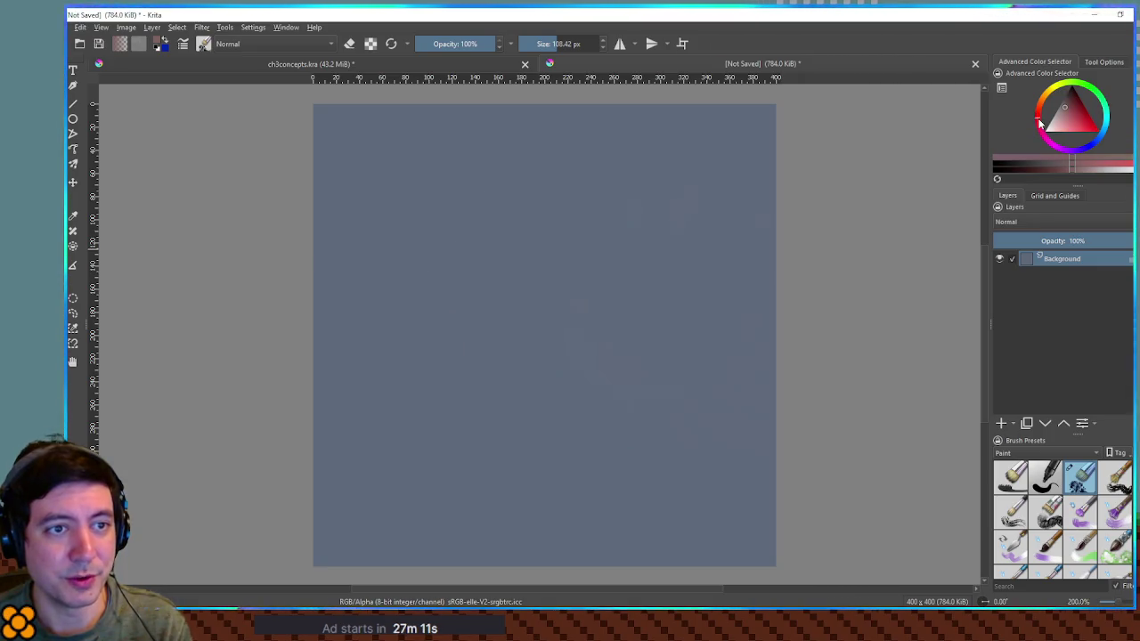
Choose a saturated red as the painting colour, undoing an accidental red canvas fill.
left_click(1083, 119)
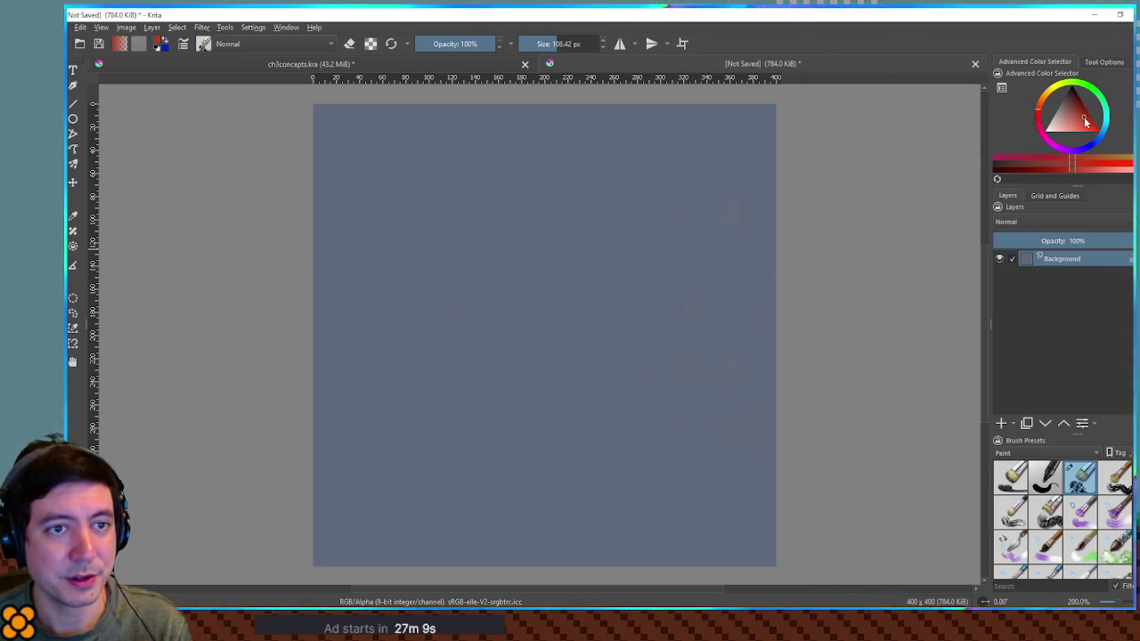
left_click_drag(1080, 117, 1074, 106)
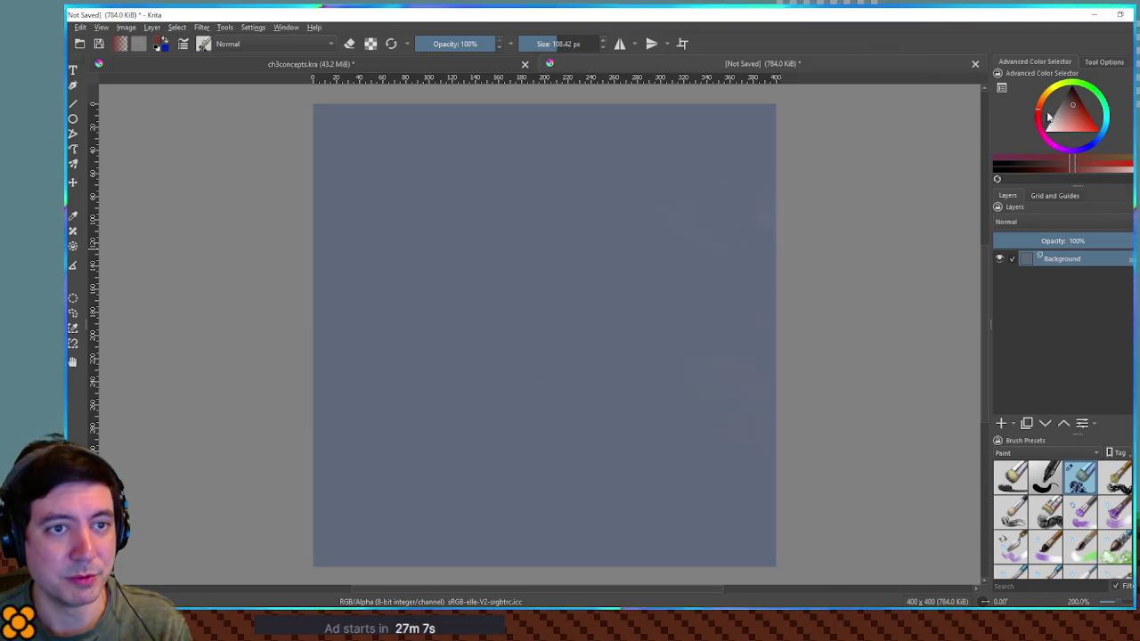
key("BackSpace")
key("ctrl+z")
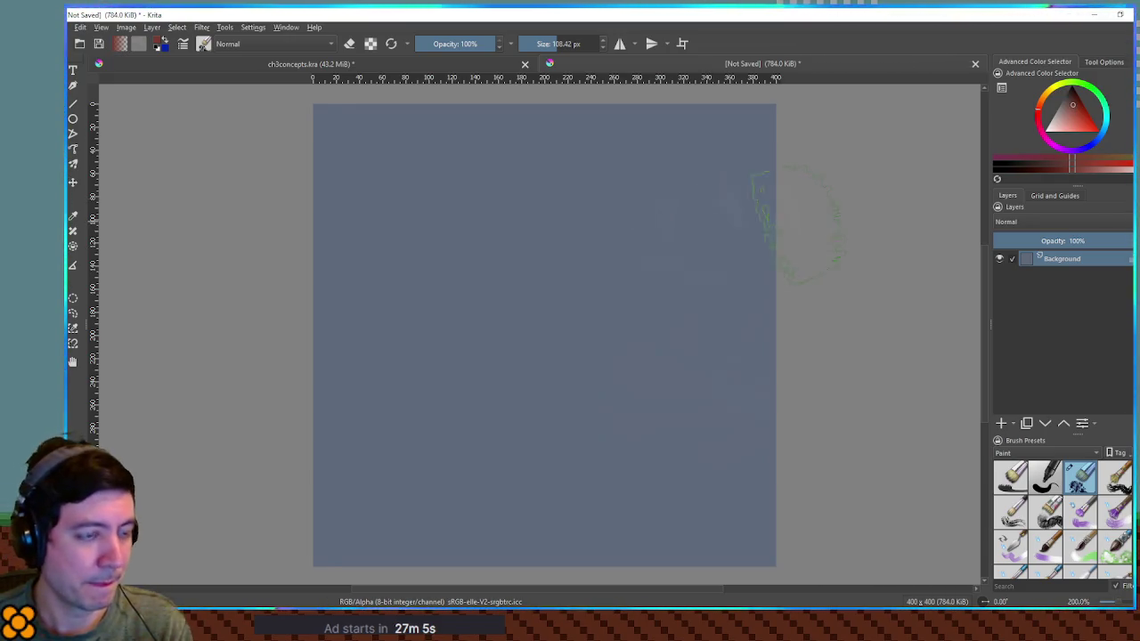
Paint several red scribbled blobs around the canvas.
mouse_move(637, 301)
left_mouse_down()
mouse_move(620, 334)
mouse_move(632, 349)
left_mouse_up()
left_click_drag(508, 300, 514, 303)
mouse_move(615, 205)
left_mouse_down()
mouse_move(603, 216)
mouse_move(615, 209)
left_mouse_up()
left_click_drag(743, 204, 744, 303)
mouse_move(731, 133)
left_mouse_down()
mouse_move(708, 142)
mouse_move(717, 147)
left_mouse_up()
left_click_drag(522, 125, 553, 133)
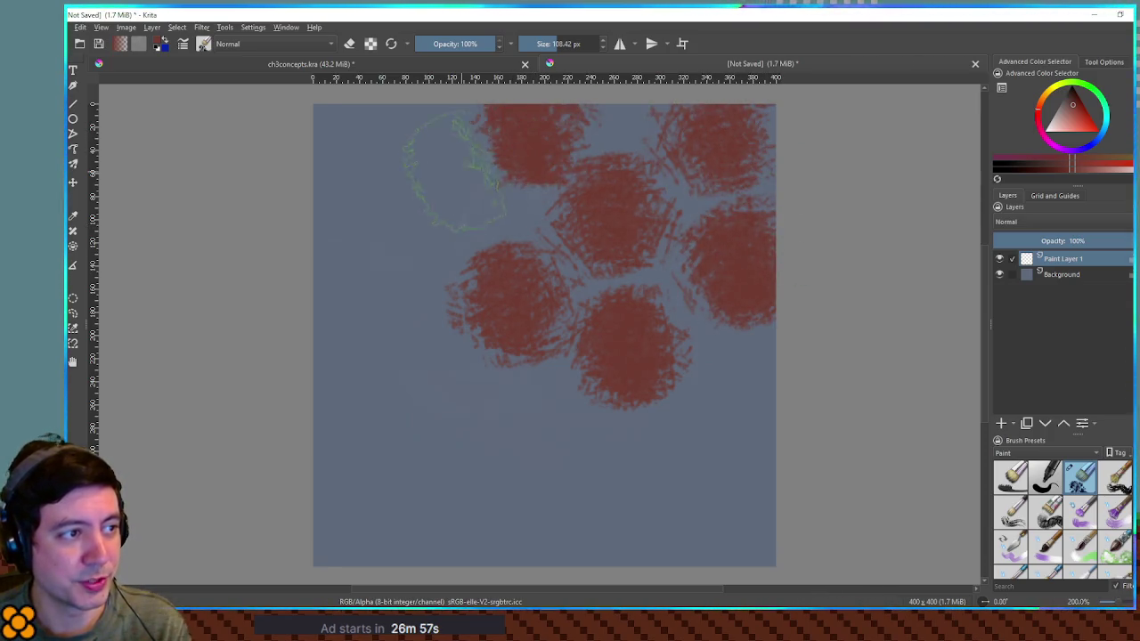
left_click_drag(457, 174, 437, 205)
Undo all the red blobs and turn on wrap-around mode to view the canvas tiled.
key("ctrl+z")
key("ctrl+z")
key("ctrl+z")
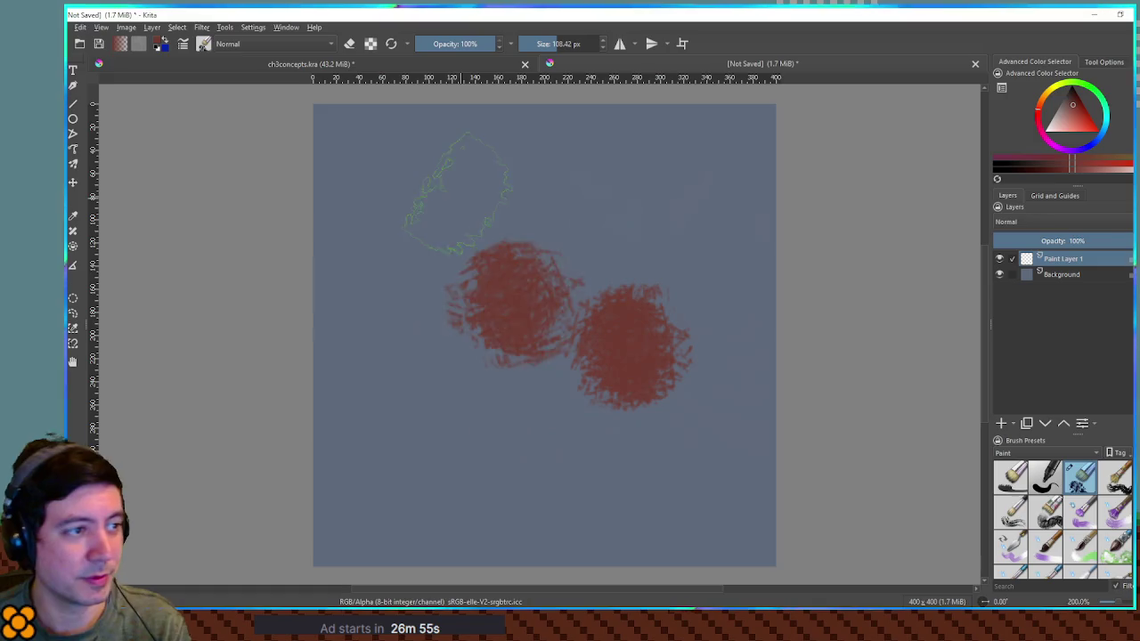
key("ctrl+z")
key("ctrl+z")
key("w")
key("1")
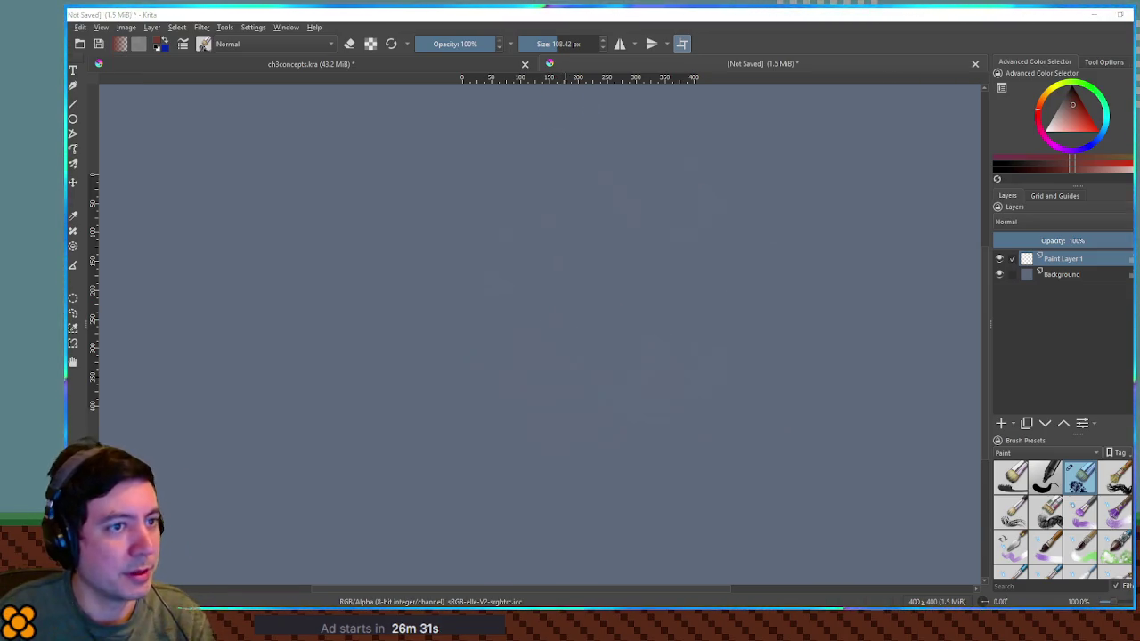
Paint red stone strokes across the middle row, undoing the darker strokes.
key("ctrl+shift+z")
key("ctrl+z")
mouse_move(487, 278)
left_mouse_down()
mouse_move(517, 268)
mouse_move(615, 278)
left_mouse_up()
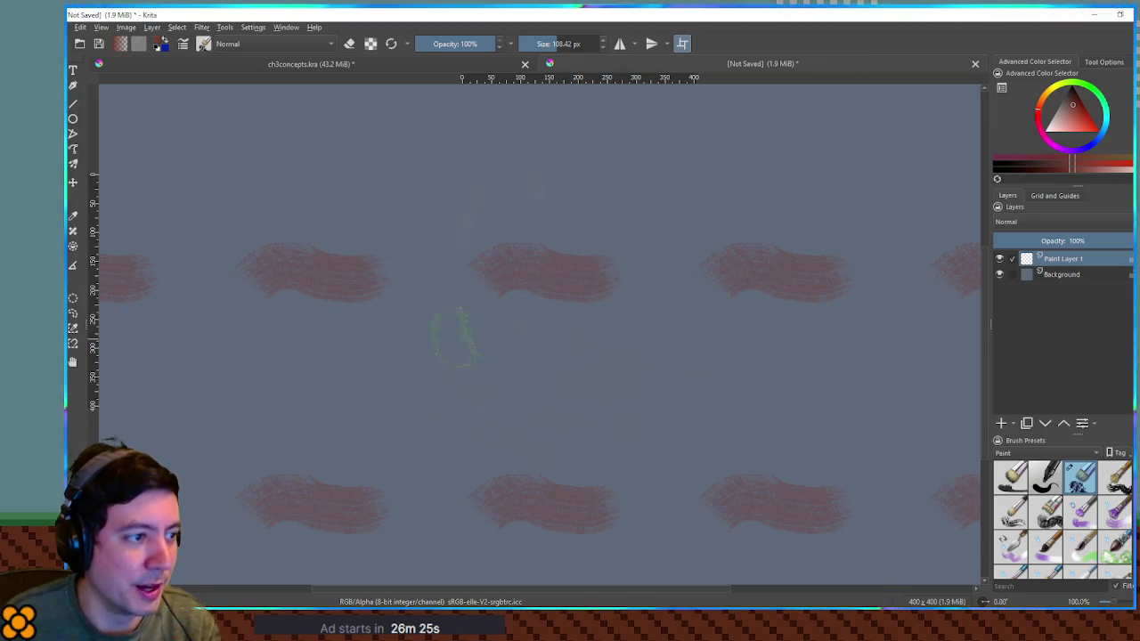
mouse_move(397, 343)
left_mouse_down()
mouse_move(438, 329)
mouse_move(535, 334)
mouse_move(419, 326)
left_mouse_up()
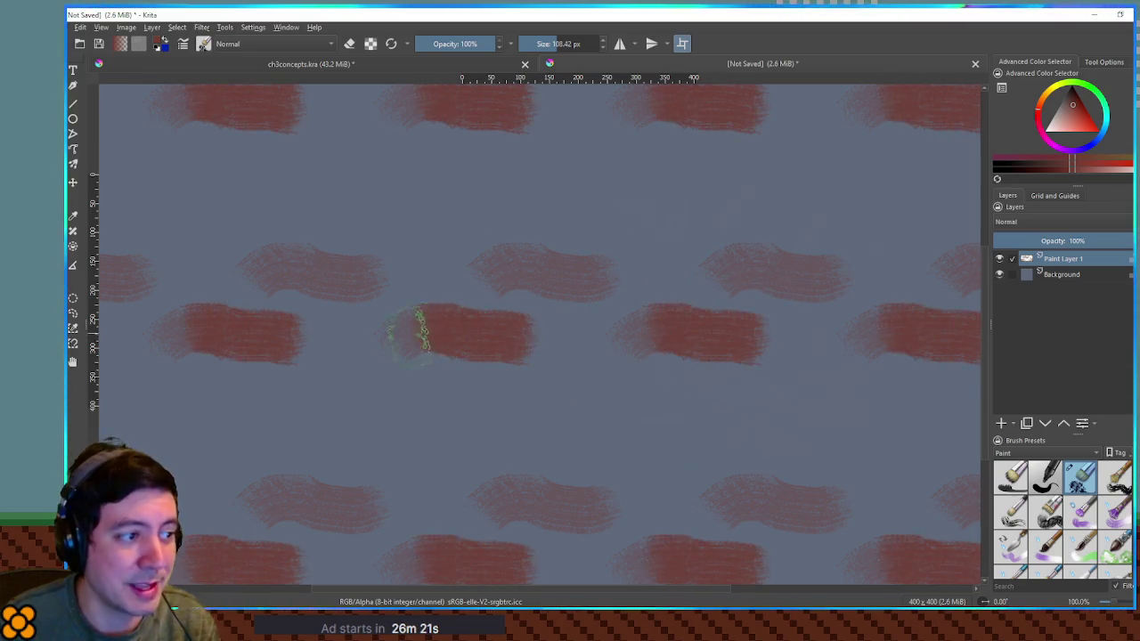
key("ctrl+z")
mouse_move(492, 261)
left_mouse_down()
mouse_move(606, 259)
mouse_move(505, 259)
left_mouse_up()
key("ctrl+z")
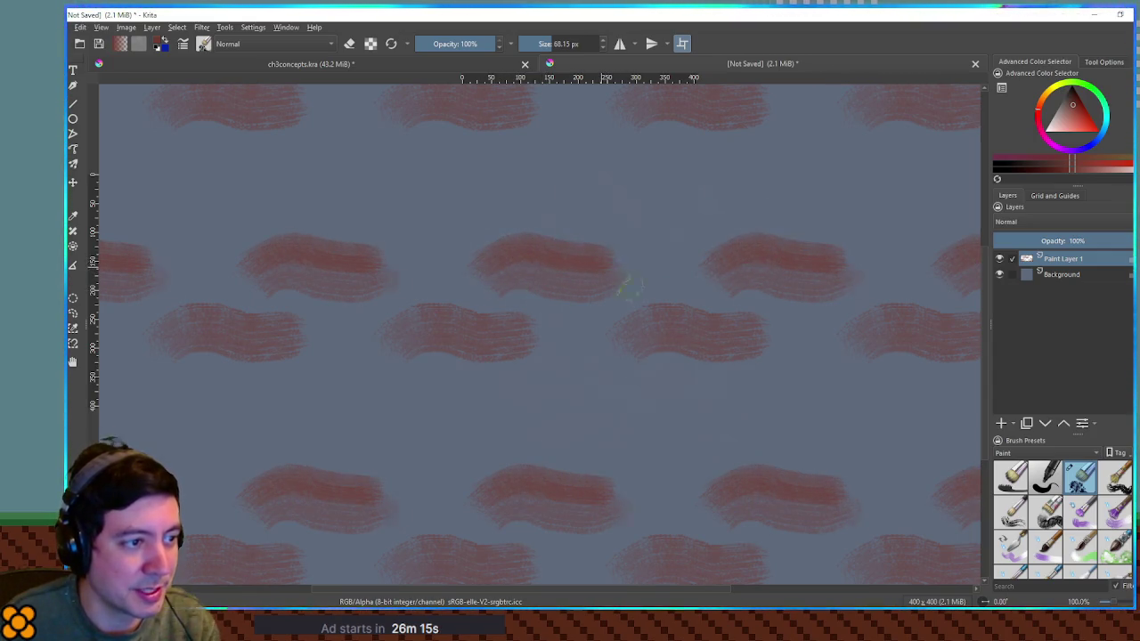
Link upper and lower rows, darken the top blobs, and add Paint Layer 2.
left_click_drag(608, 276, 638, 318)
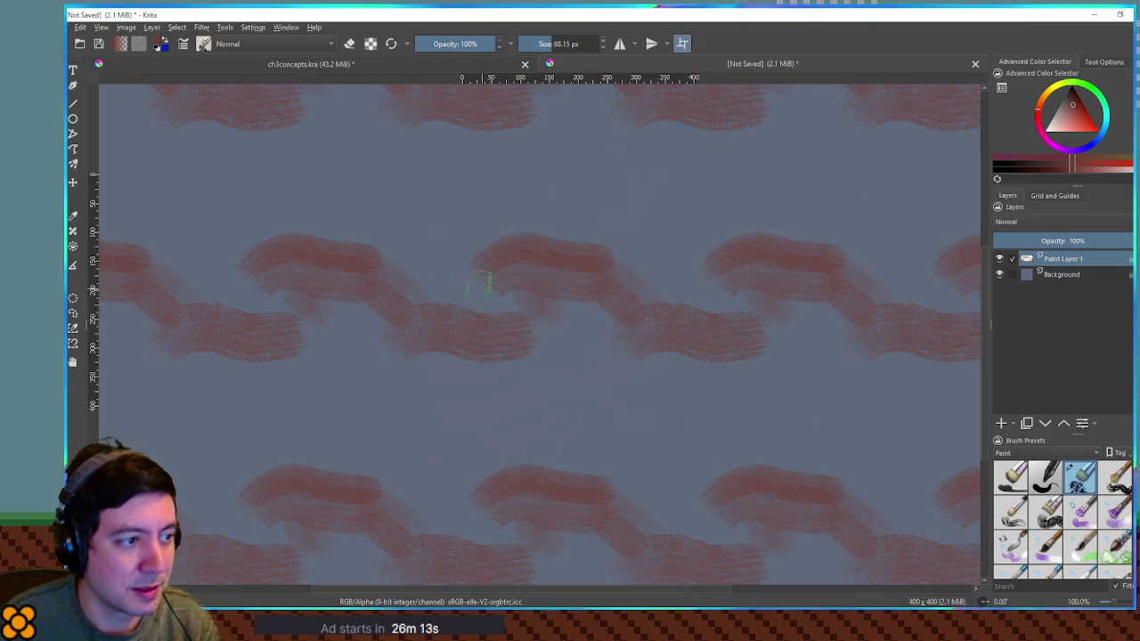
mouse_move(512, 309)
left_mouse_down()
mouse_move(564, 326)
mouse_move(618, 318)
mouse_move(536, 302)
mouse_move(537, 288)
mouse_move(509, 272)
mouse_move(619, 300)
left_mouse_up()
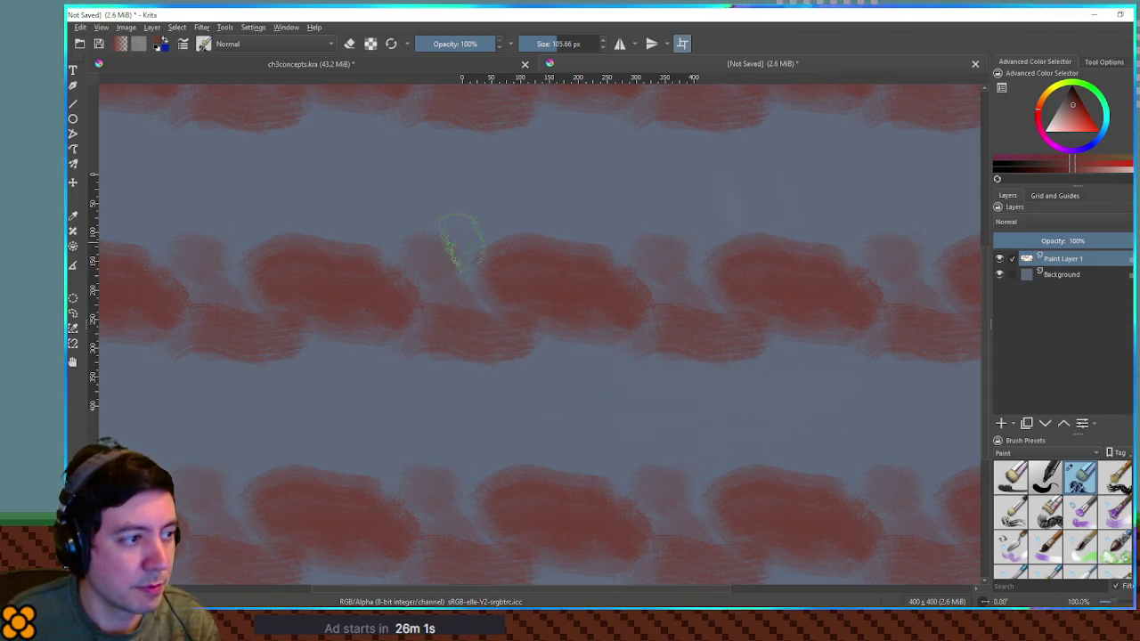
mouse_move(502, 198)
left_mouse_down()
mouse_move(443, 203)
mouse_move(531, 200)
mouse_move(609, 215)
mouse_move(583, 193)
left_mouse_up()
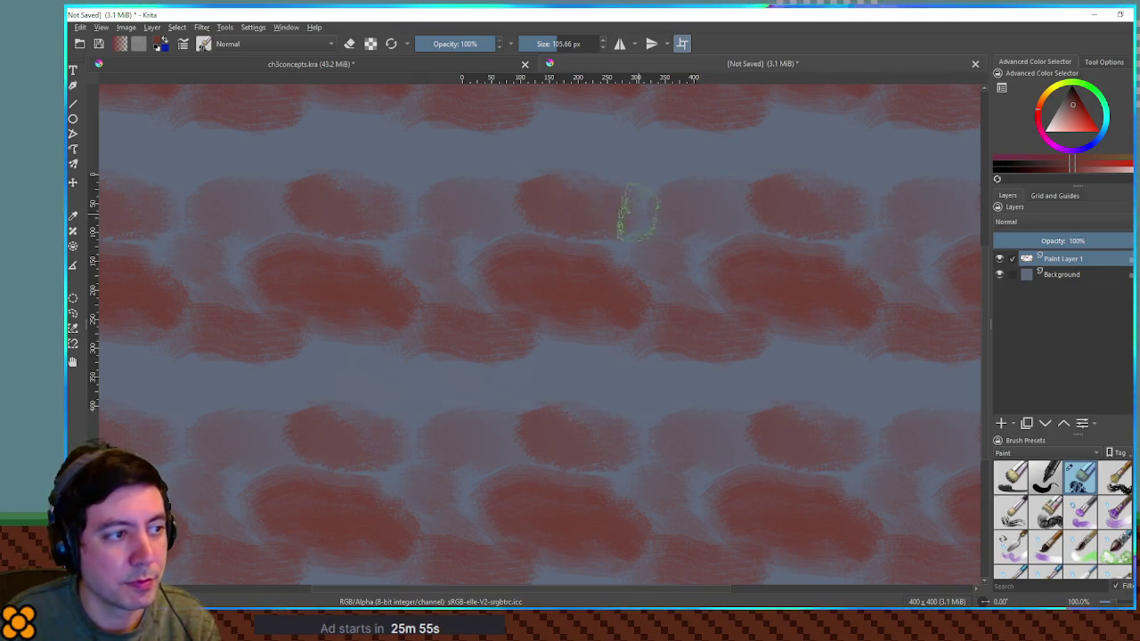
mouse_move(595, 129)
left_mouse_down()
mouse_move(560, 122)
mouse_move(634, 158)
mouse_move(576, 142)
mouse_move(687, 169)
mouse_move(721, 148)
mouse_move(701, 164)
mouse_move(683, 158)
mouse_move(682, 258)
mouse_move(641, 223)
mouse_move(713, 210)
left_mouse_up()
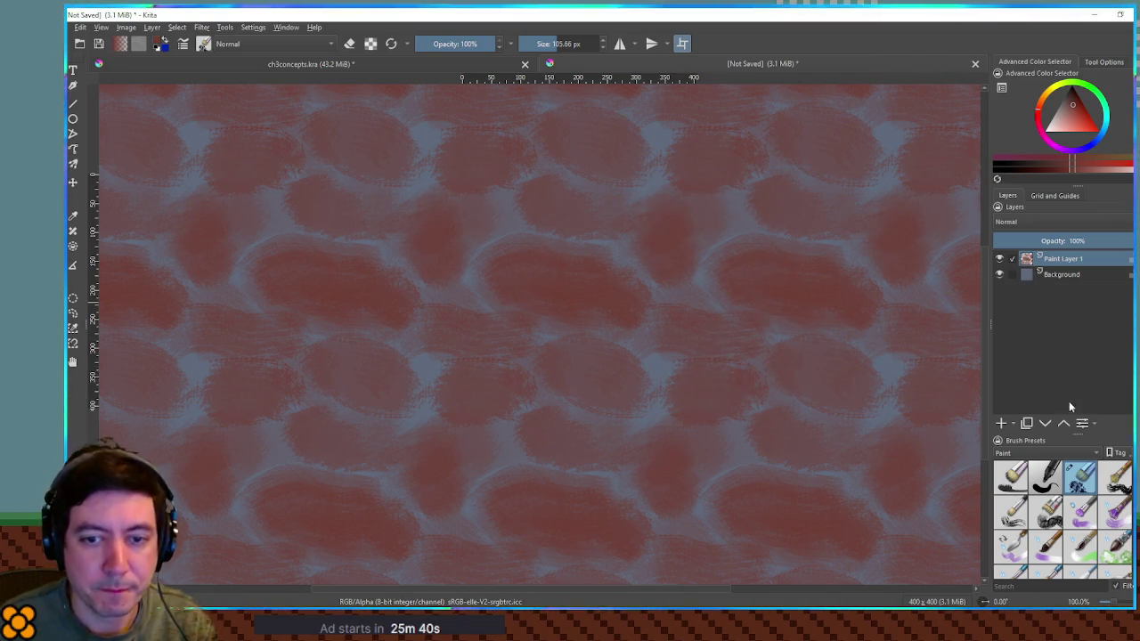
left_click(1001, 424)
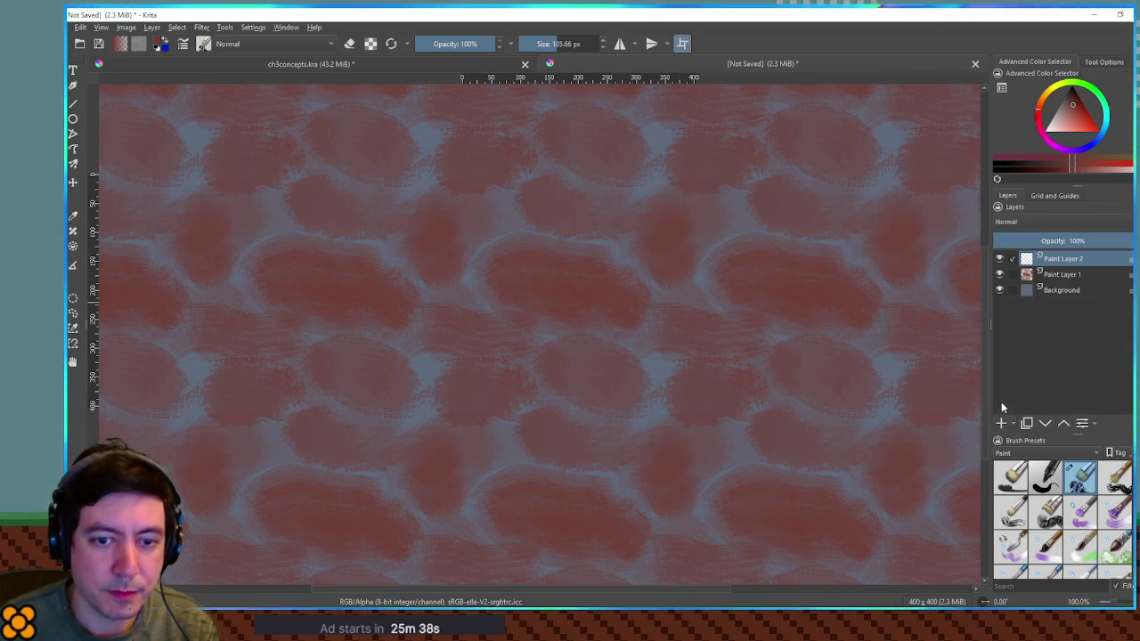
Brush a light translucent near-white wash over the stones with a 185 px brush.
left_click_drag(1071, 125, 1068, 104)
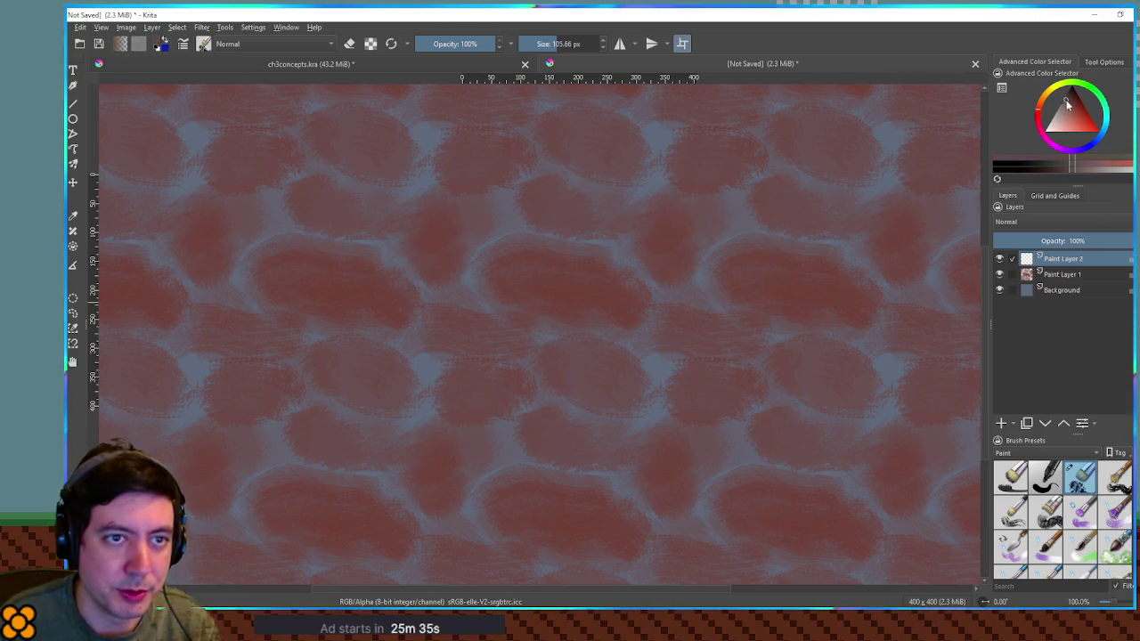
key("bracketright")
key("bracketright")
key("bracketright")
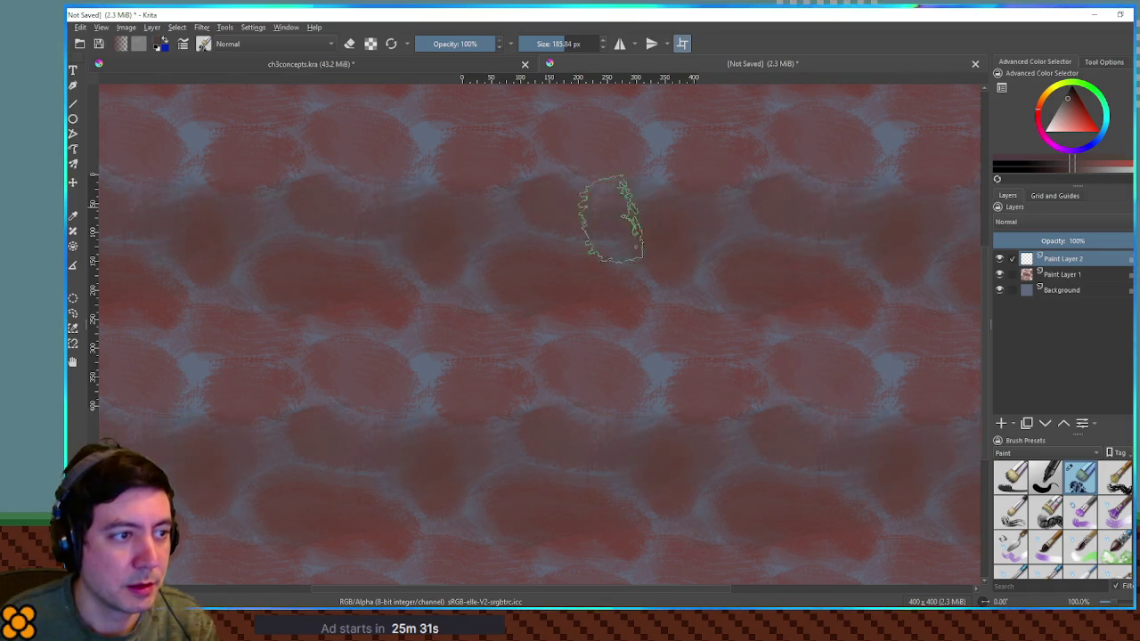
left_click_drag(820, 237, 757, 303)
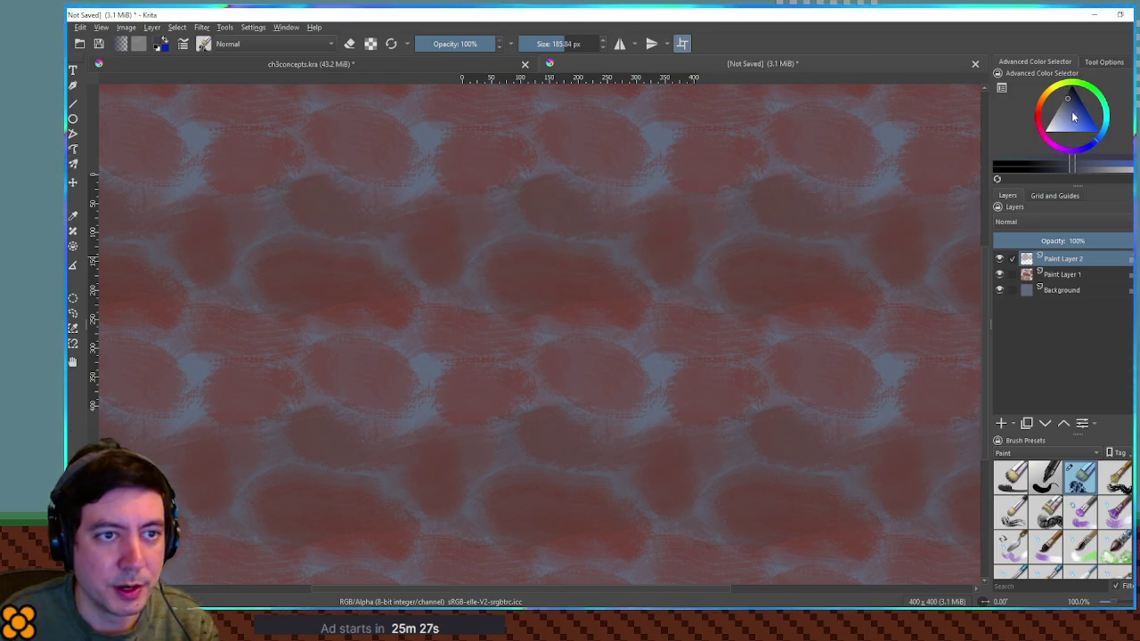
key("bracketleft")
key("bracketleft")
key("bracketleft")
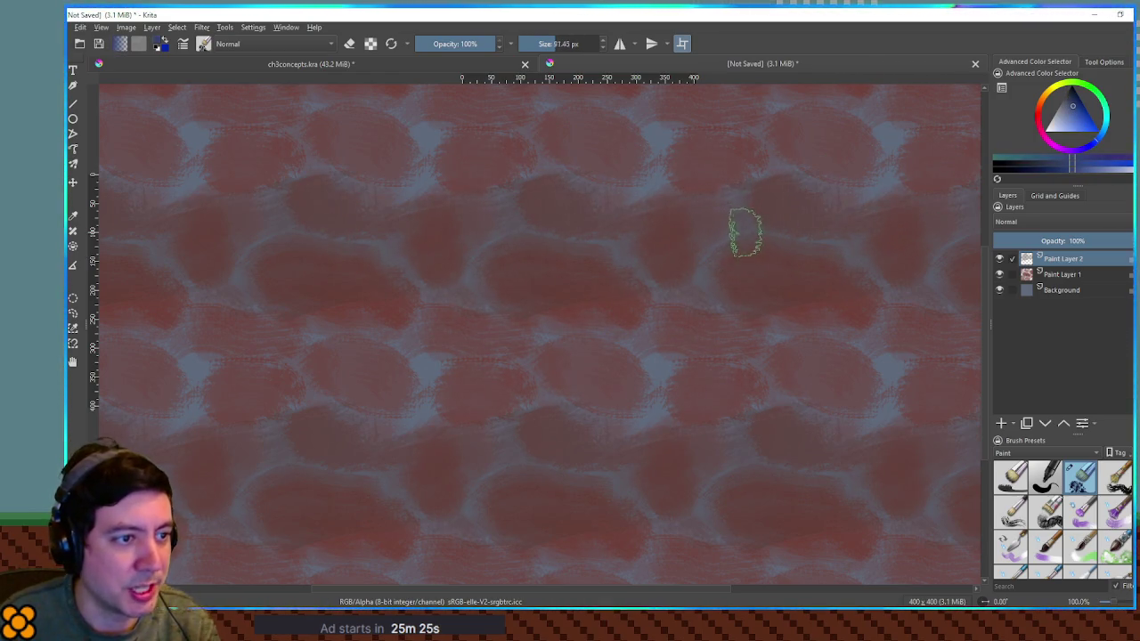
key("bracketright")
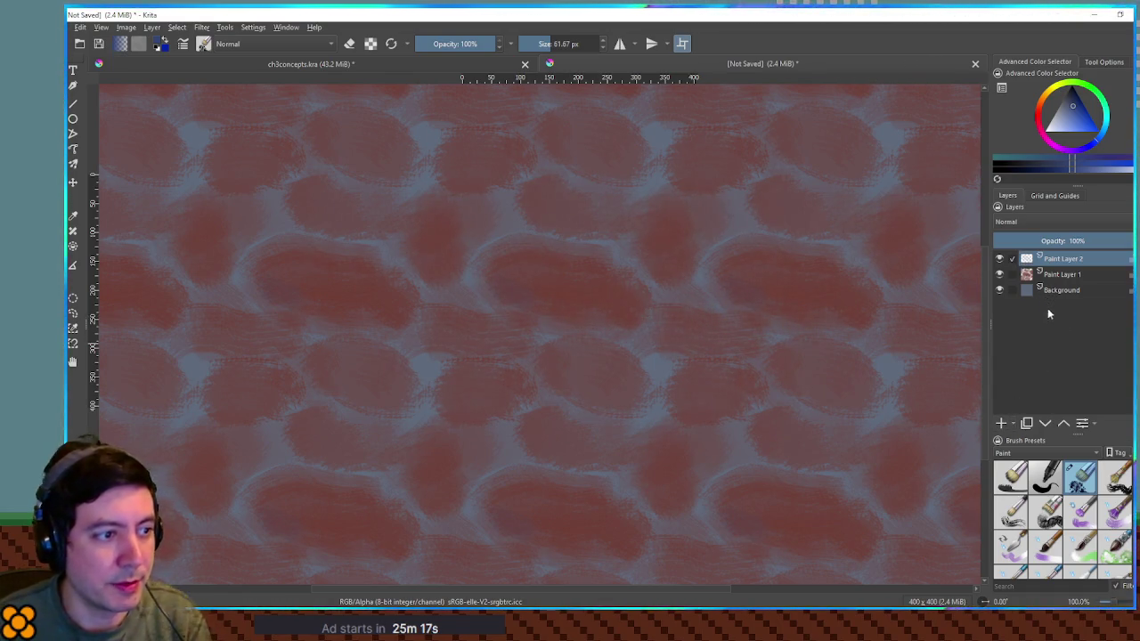
Add Paint Layer 3, hide Paint Layer 2, and set the brush to about 50 px.
key("Insert")
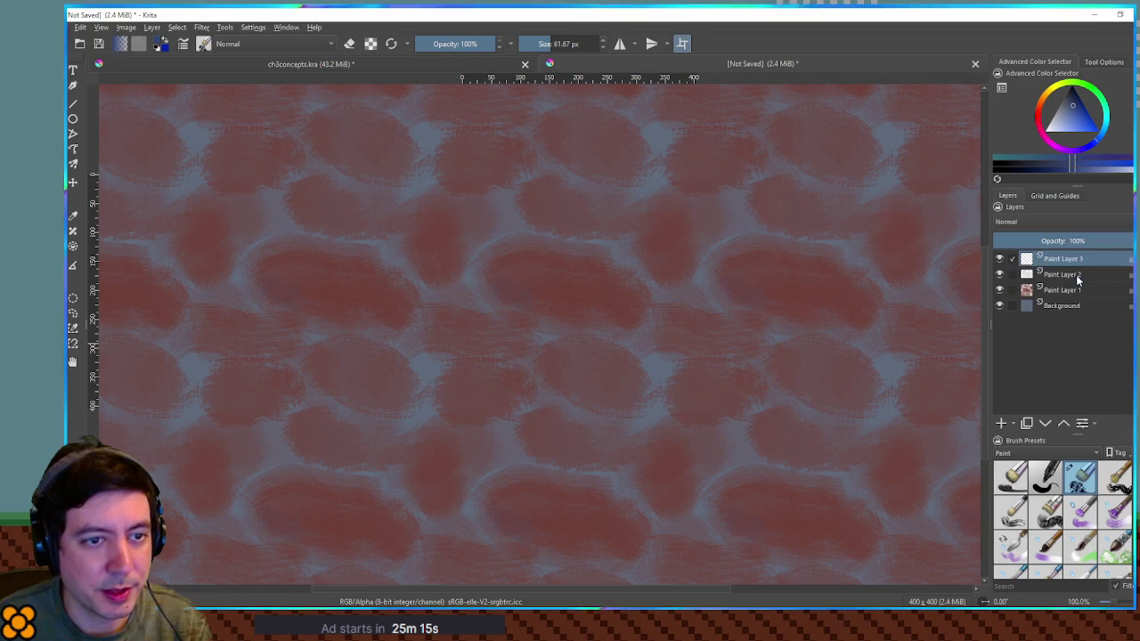
left_click(1076, 275)
left_click(999, 276)
left_click(1051, 259)
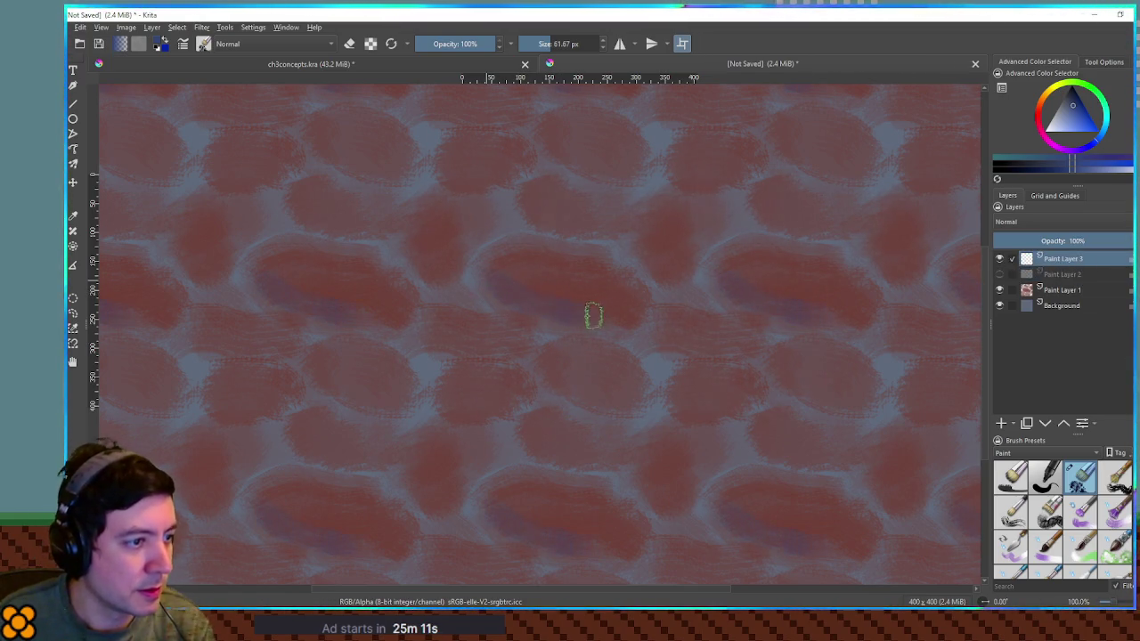
key("bracketleft")
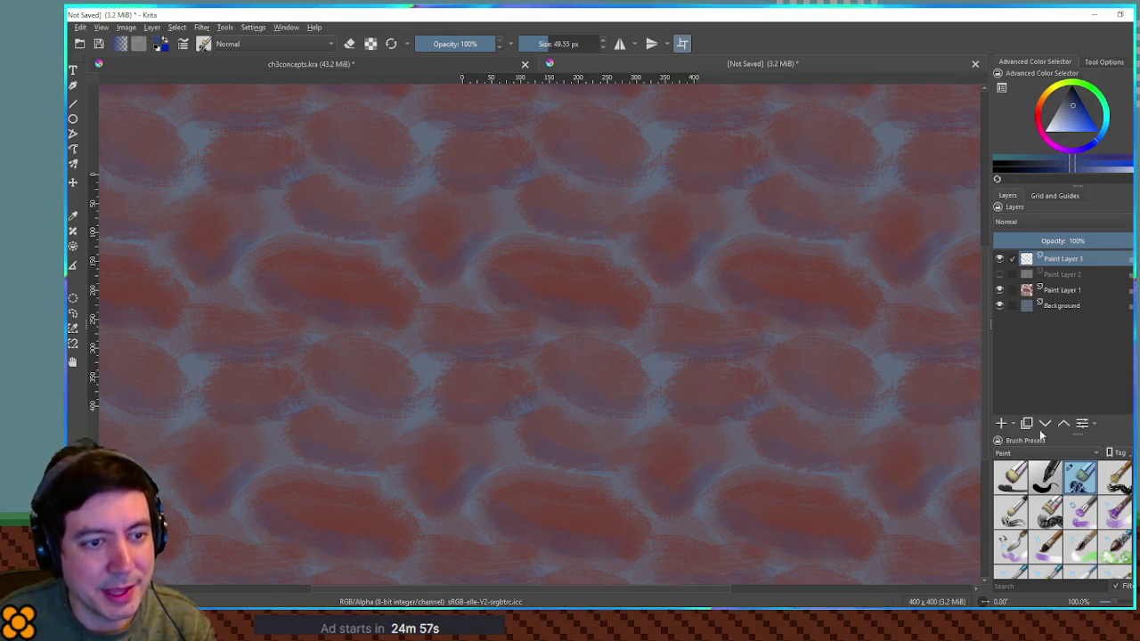
Add Paint Layer 4 and choose an orange colour, discarding a test stroke.
left_click(1002, 423)
left_click(1055, 90)
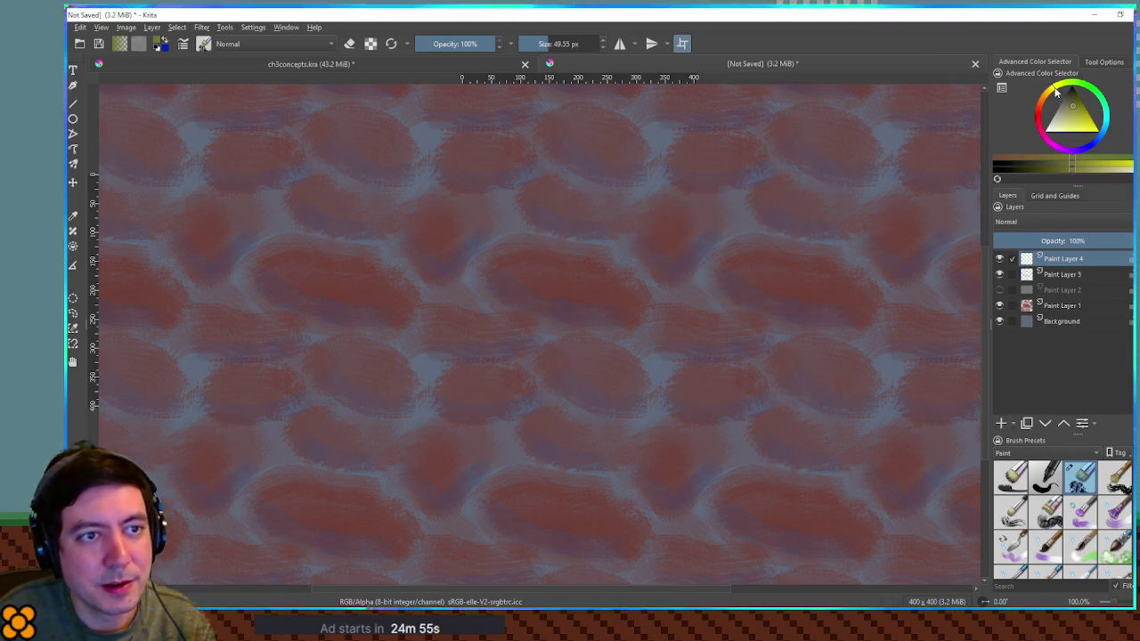
left_click(1073, 134)
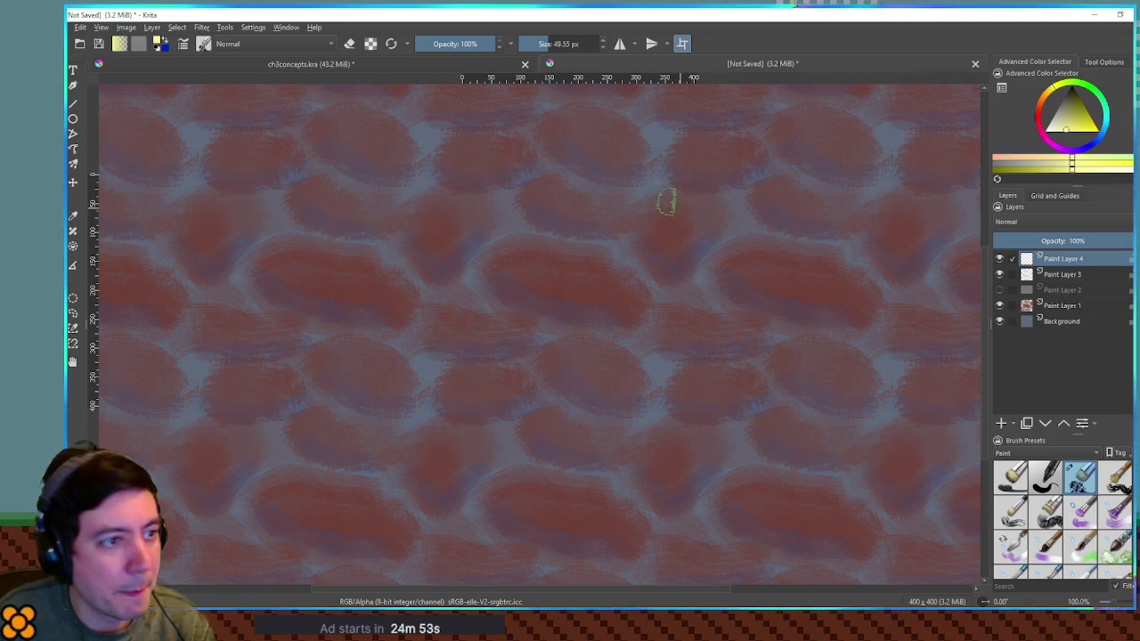
left_click(1045, 105)
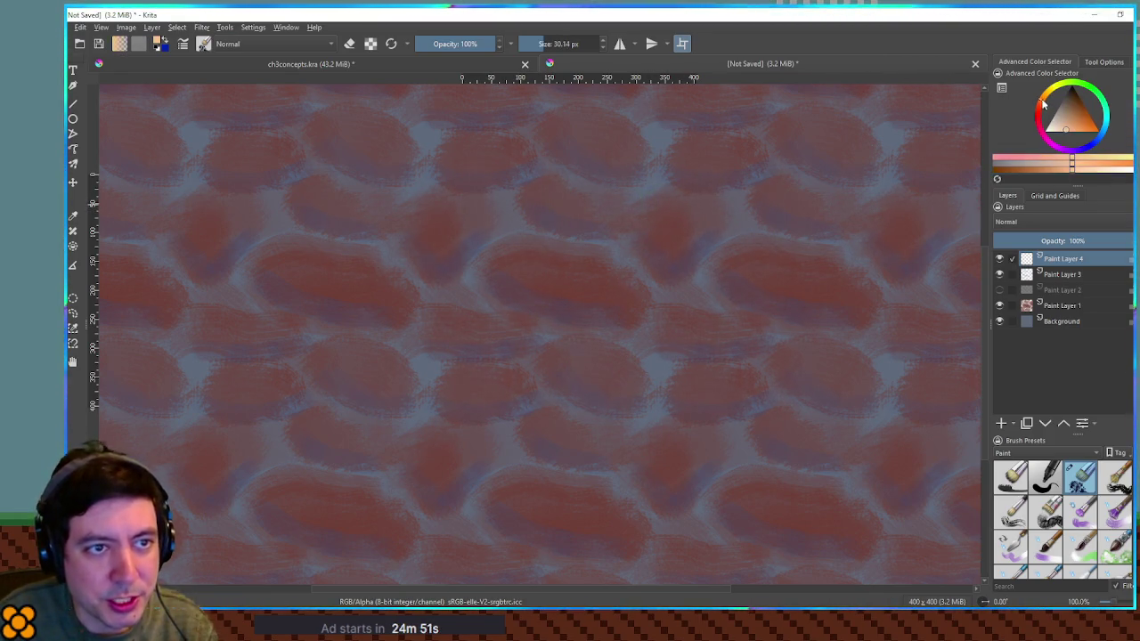
left_click_drag(746, 261, 721, 250)
key("ctrl+z")
Lower Paint Layer 4's opacity to 29% and brush faint orange tints over the stones.
left_click(1033, 240)
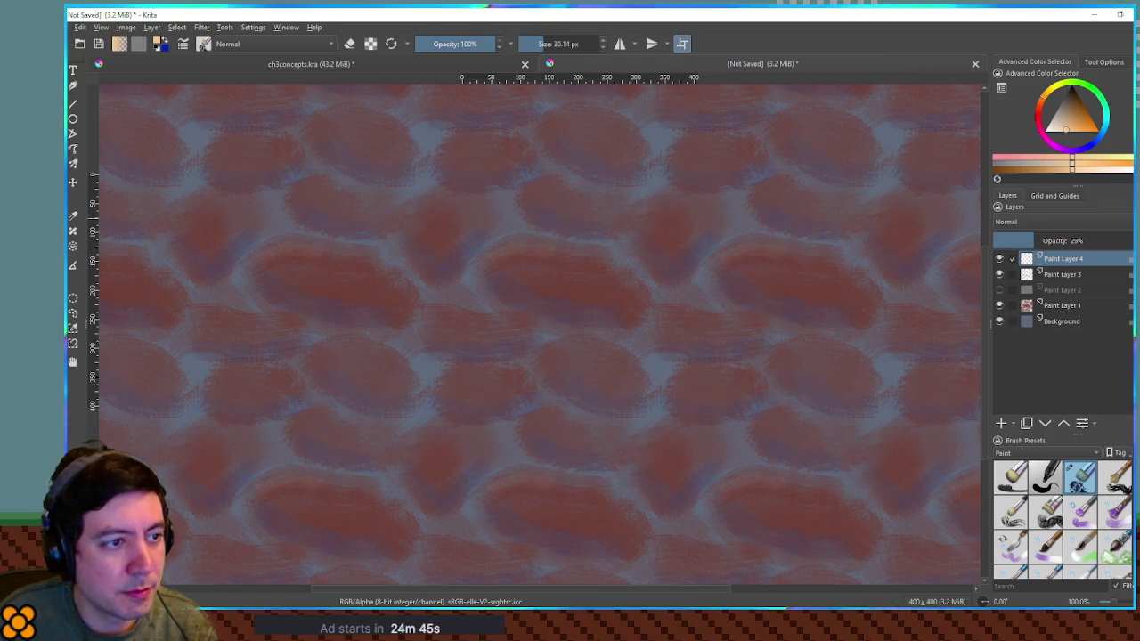
left_click_drag(666, 206, 641, 216)
left_click_drag(698, 149, 709, 134)
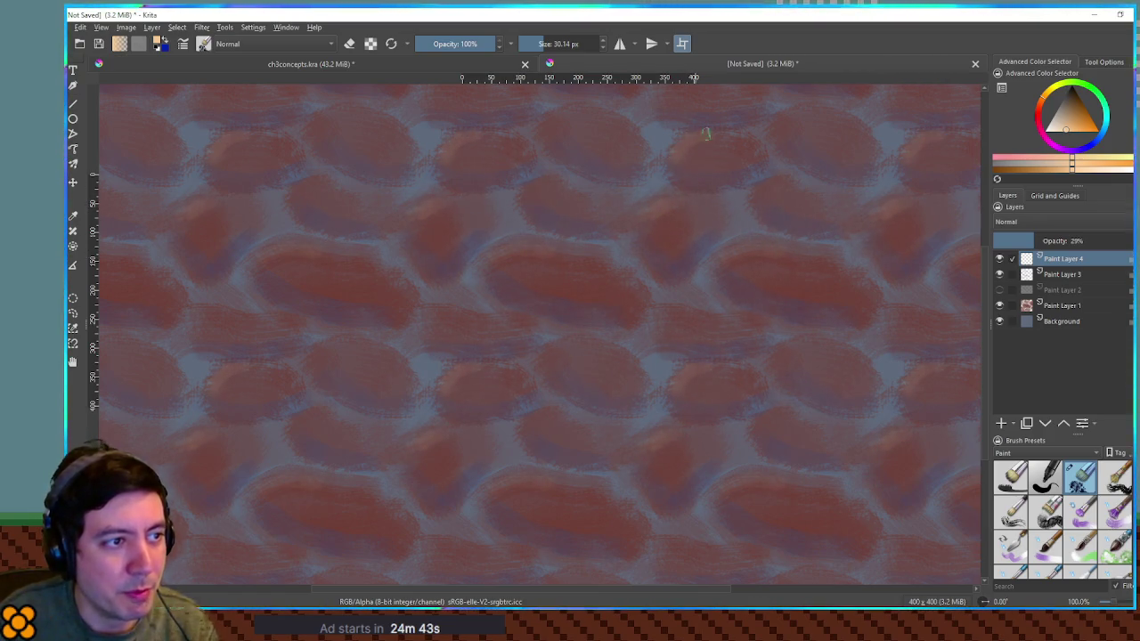
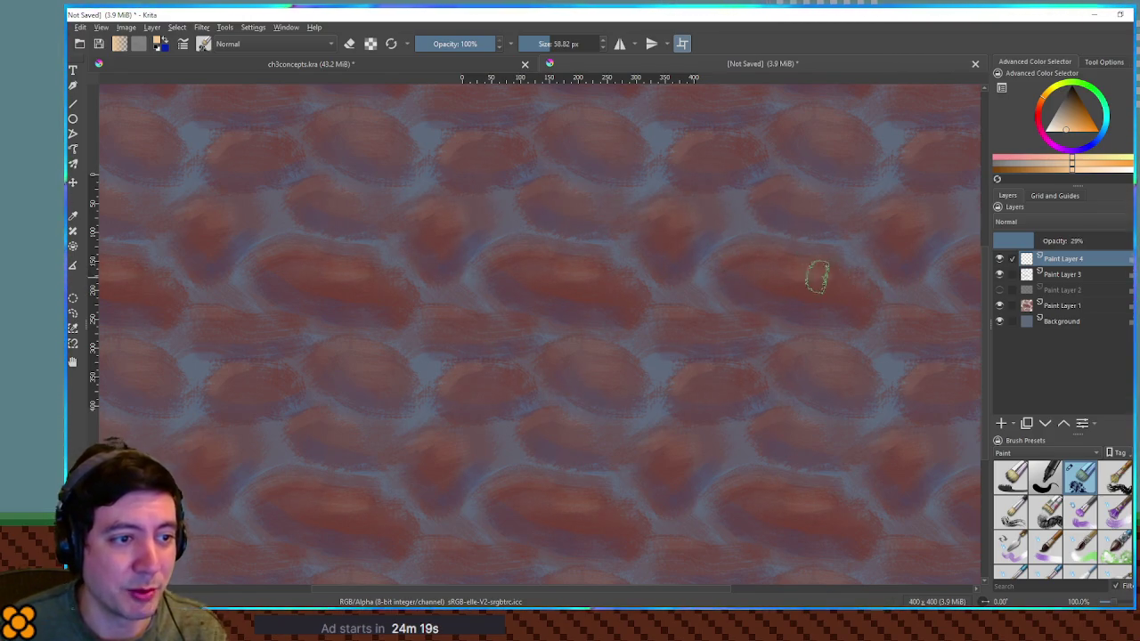
Add Paint Layer 5 above Background, then reselect Background and pick a darker paint colour.
left_click(1060, 321)
left_click(1002, 423)
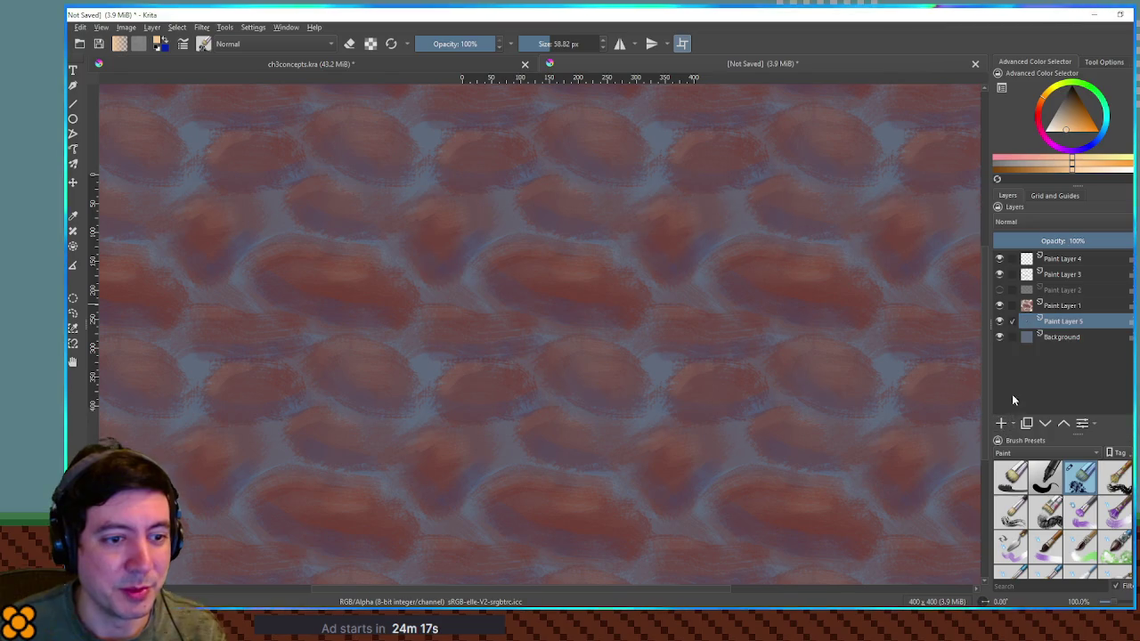
left_click(1053, 306)
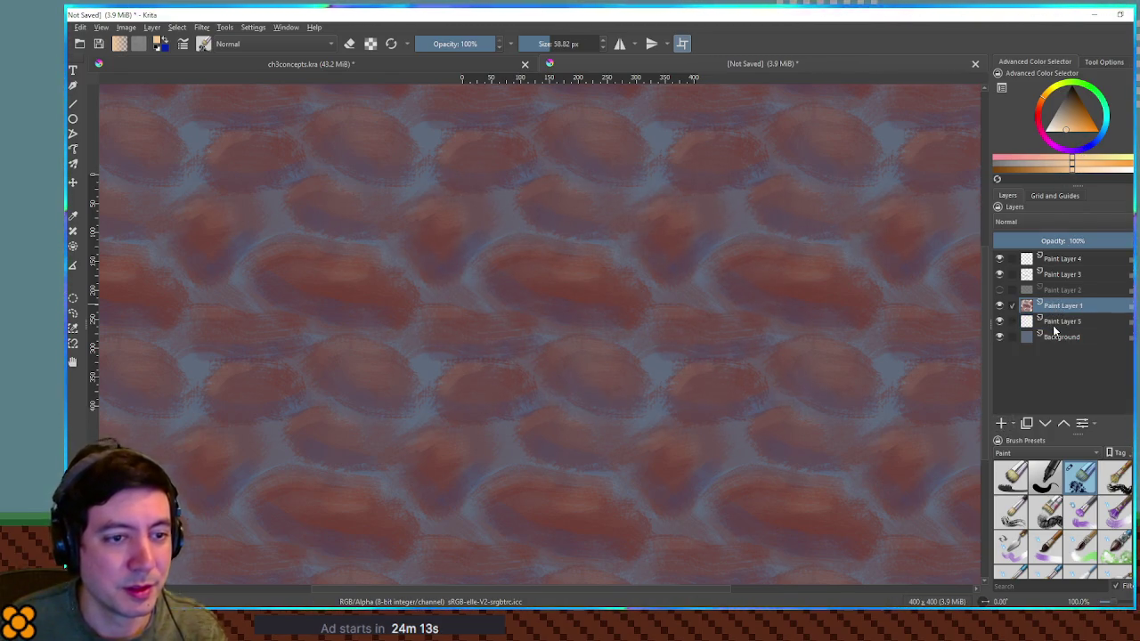
left_click(1052, 339)
left_click(1071, 119)
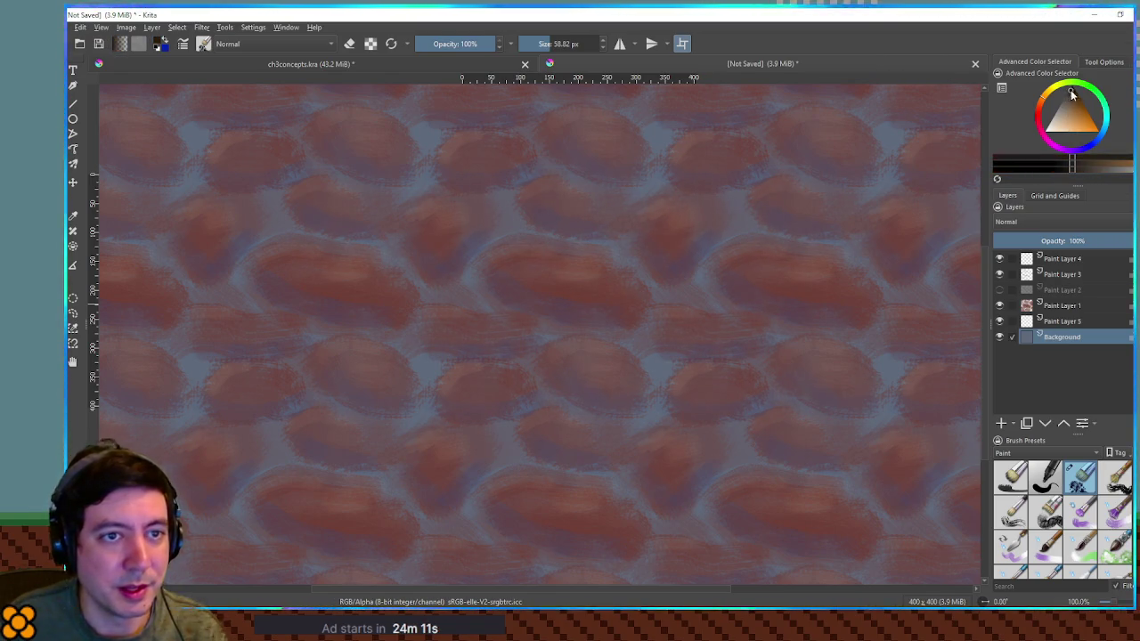
Set the brush to about 186 px at 37% opacity and wash on faint pink strokes.
left_click_drag(727, 272, 838, 278, "shift")
left_click(448, 43)
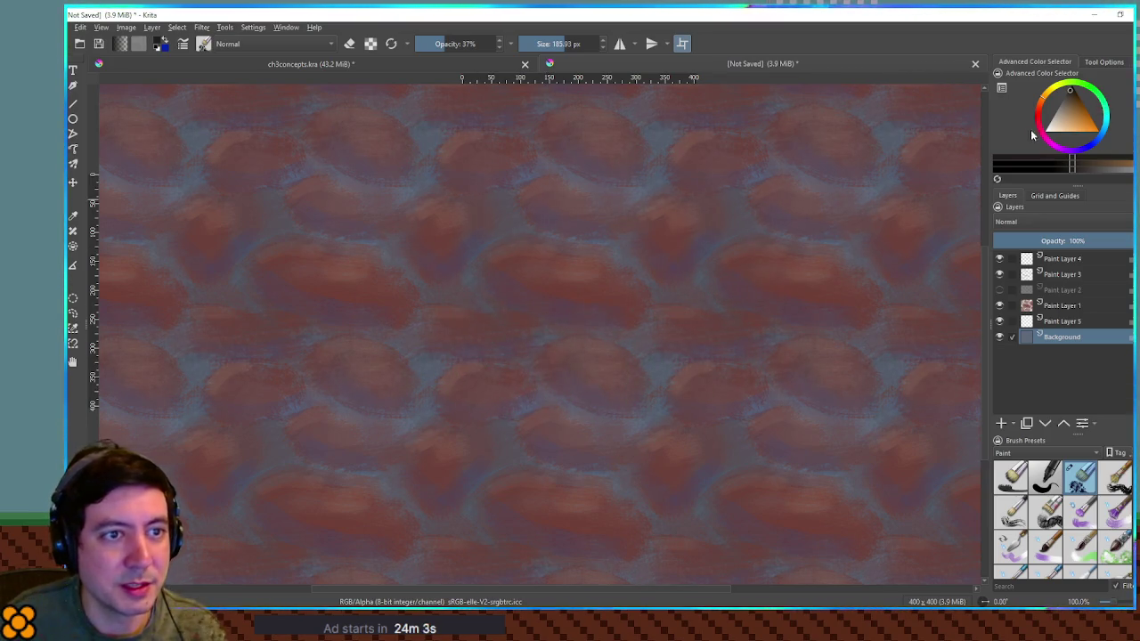
left_click(1069, 149)
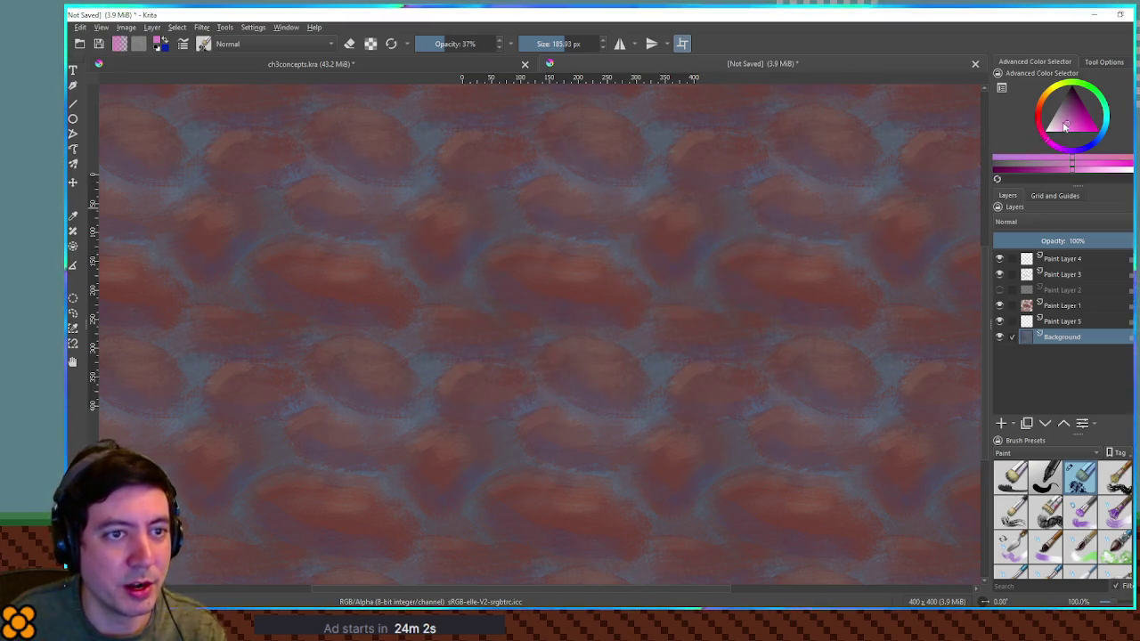
left_click(1067, 129)
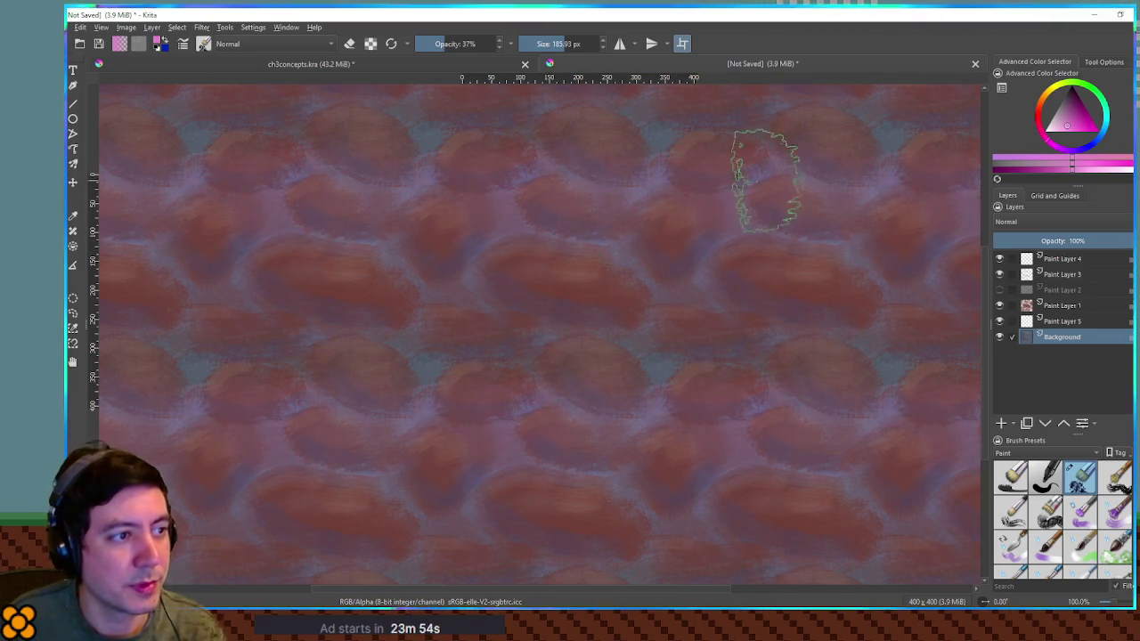
Add faint green and dark blue strokes, enlarging the brush to about 286 px.
left_click(1105, 104)
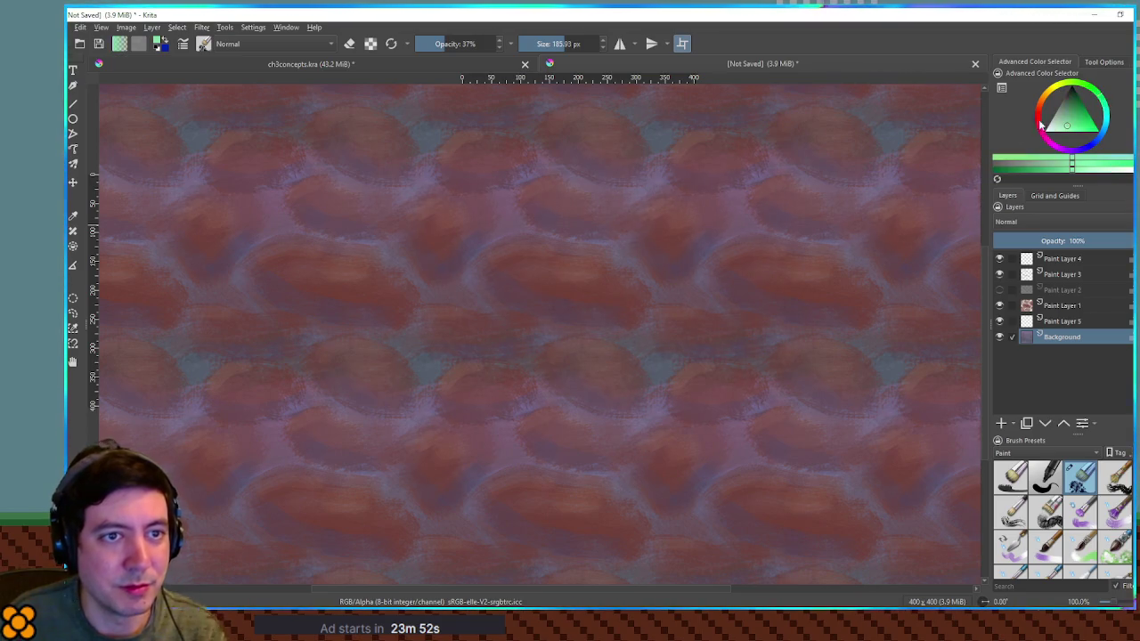
left_click(1075, 114)
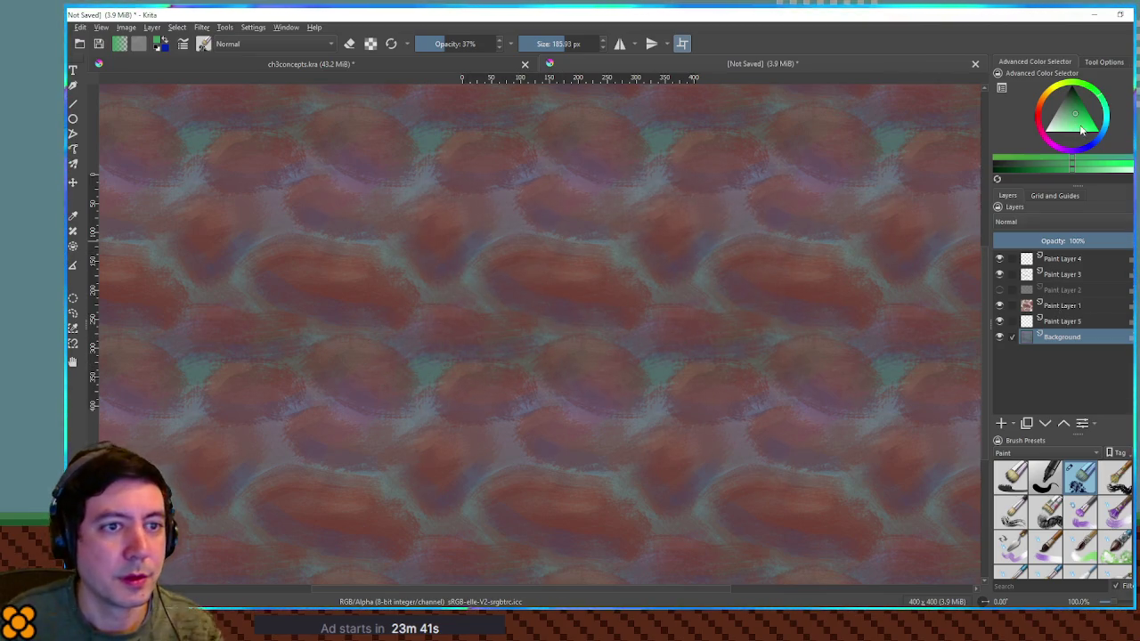
mouse_move(1061, 93)
left_mouse_down()
mouse_move(1102, 129)
mouse_move(1091, 152)
left_mouse_up()
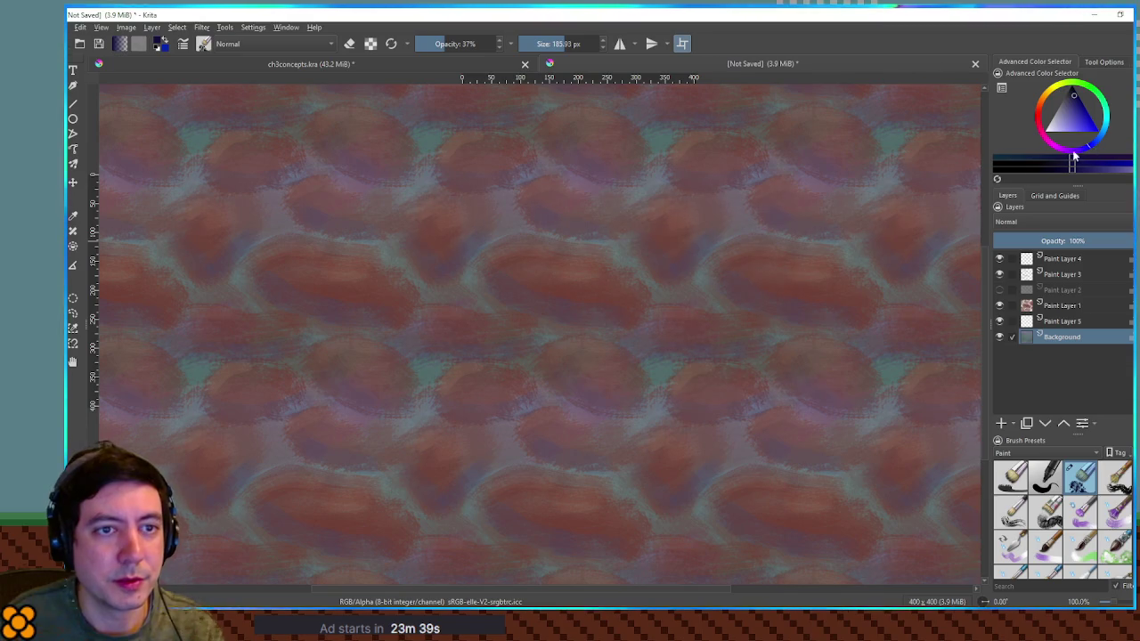
key("bracketright")
key("bracketright")
key("bracketright")
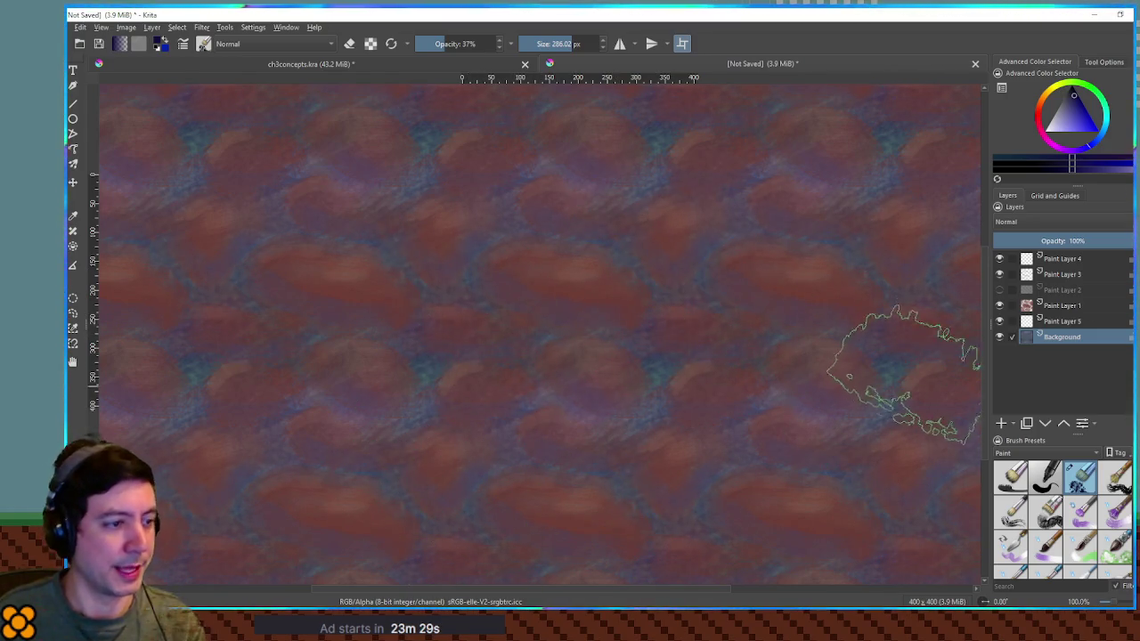
scroll(635, 249, "down", 5)
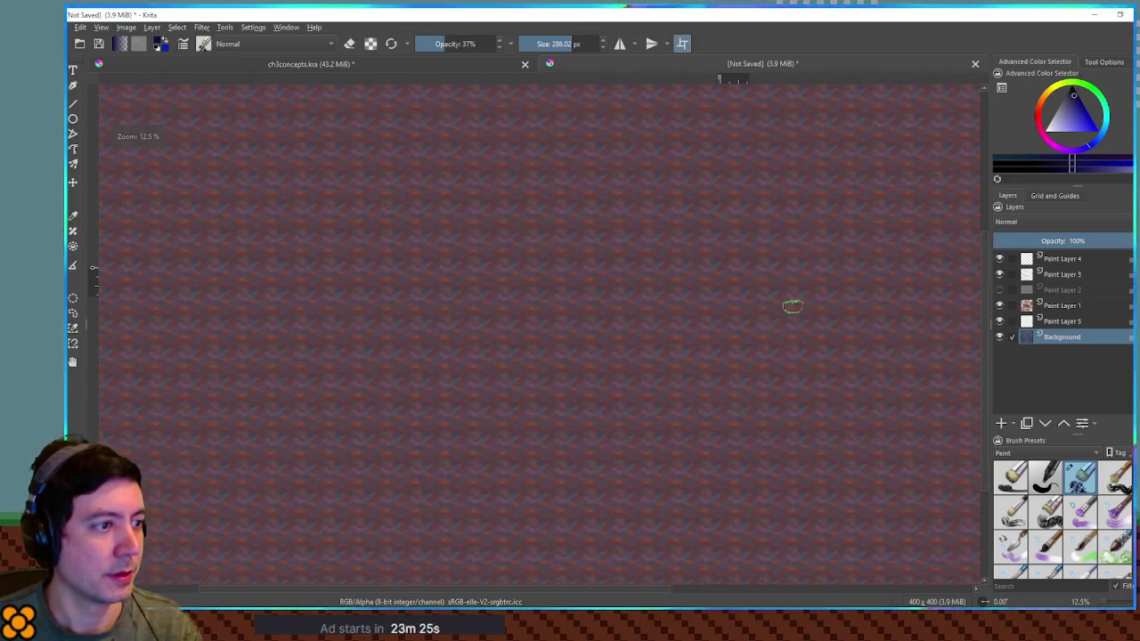
Add Paint Layer 6 above Paint Layer 4 and set Paint Layer 4's opacity to 45%.
scroll(793, 303, "up", 8)
scroll(753, 463, "down", 3)
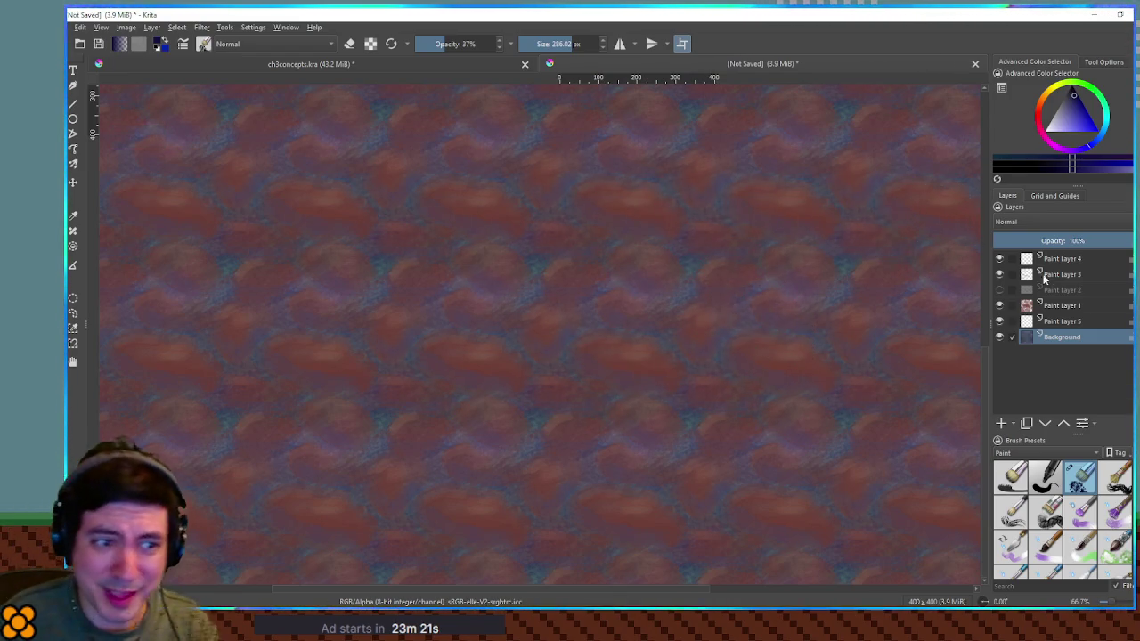
left_click(1065, 259)
left_click(1004, 426)
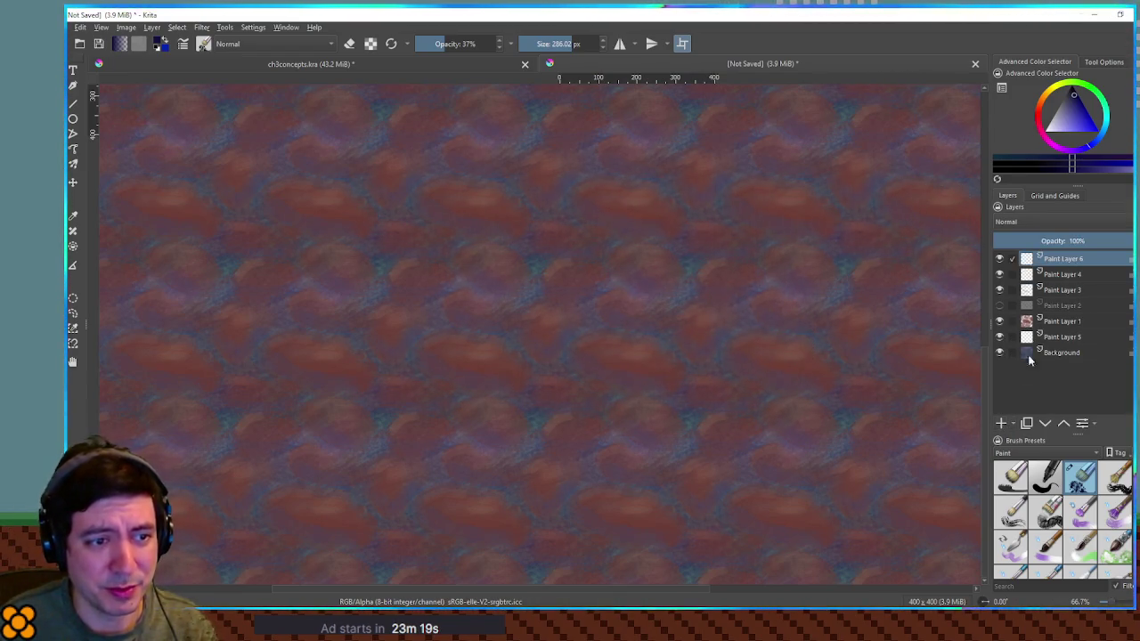
left_click(1058, 274)
left_click(1059, 241)
mouse_move(1061, 238)
left_mouse_down()
mouse_move(1079, 237)
mouse_move(1057, 240)
left_mouse_up()
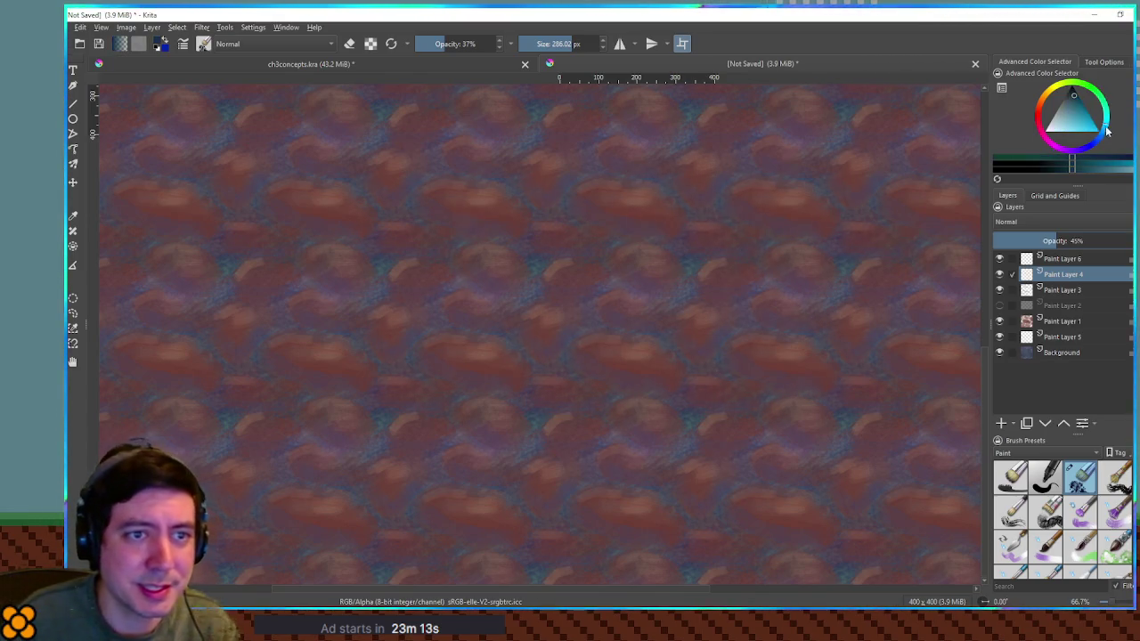
On Paint Layer 6, dab light cyan flecks with a ~21 px brush, then shrink it to 14 px.
left_click(1050, 259)
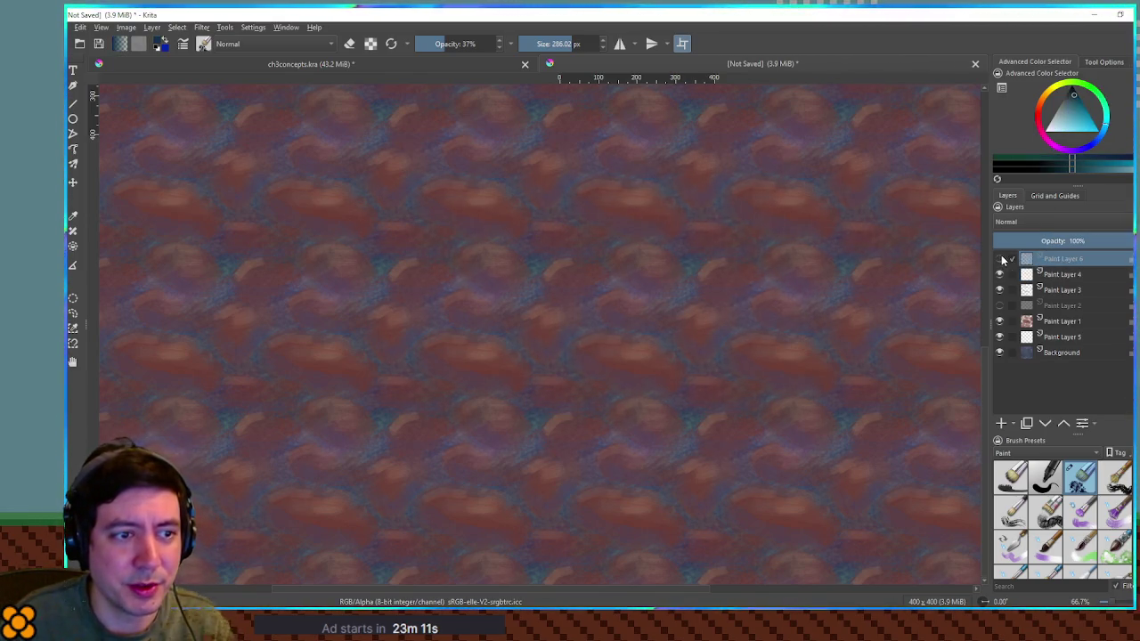
left_click_drag(1064, 112, 1076, 129)
left_click_drag(756, 234, 479, 252)
left_click_drag(620, 294, 570, 294)
left_click(678, 263)
left_click_drag(678, 261, 708, 263)
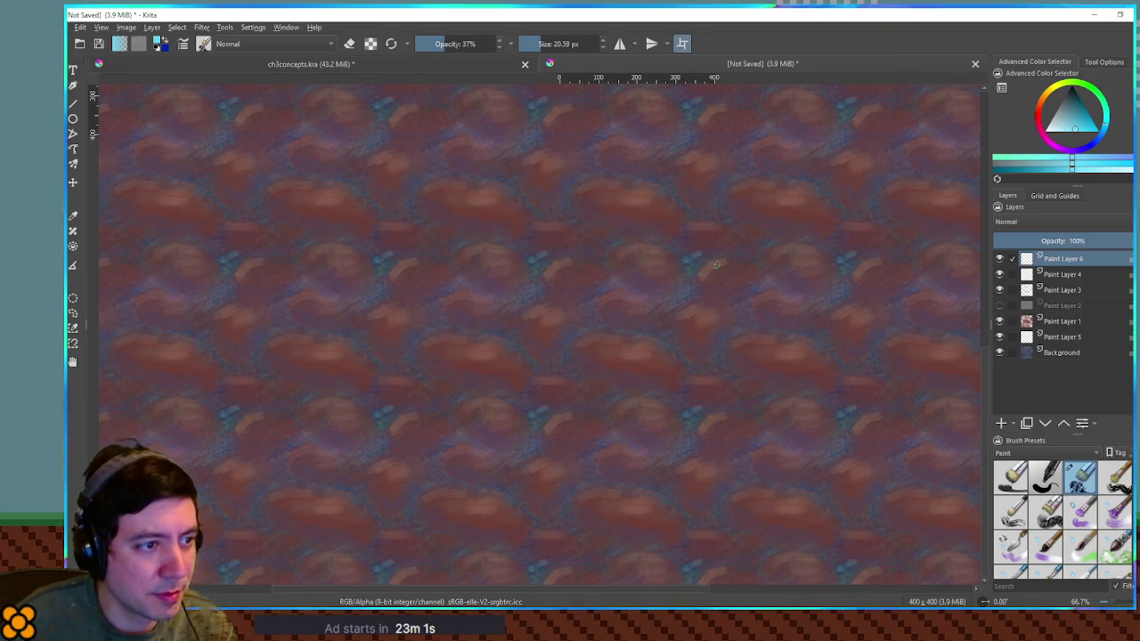
left_click_drag(606, 289, 585, 284)
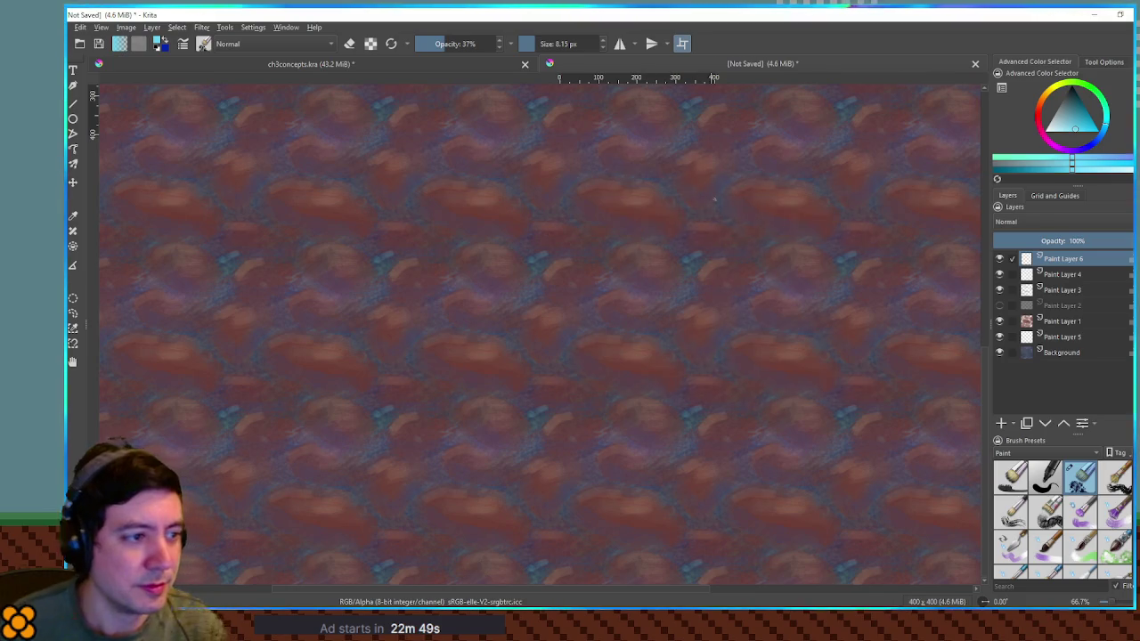
scroll(713, 201, "up", 2)
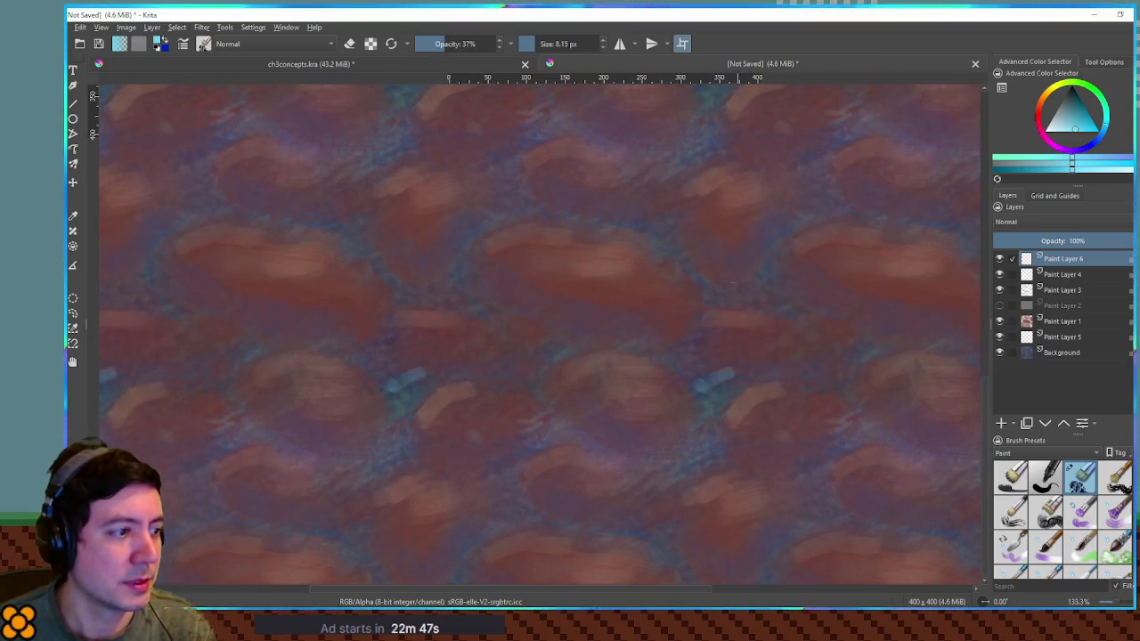
left_click(674, 355)
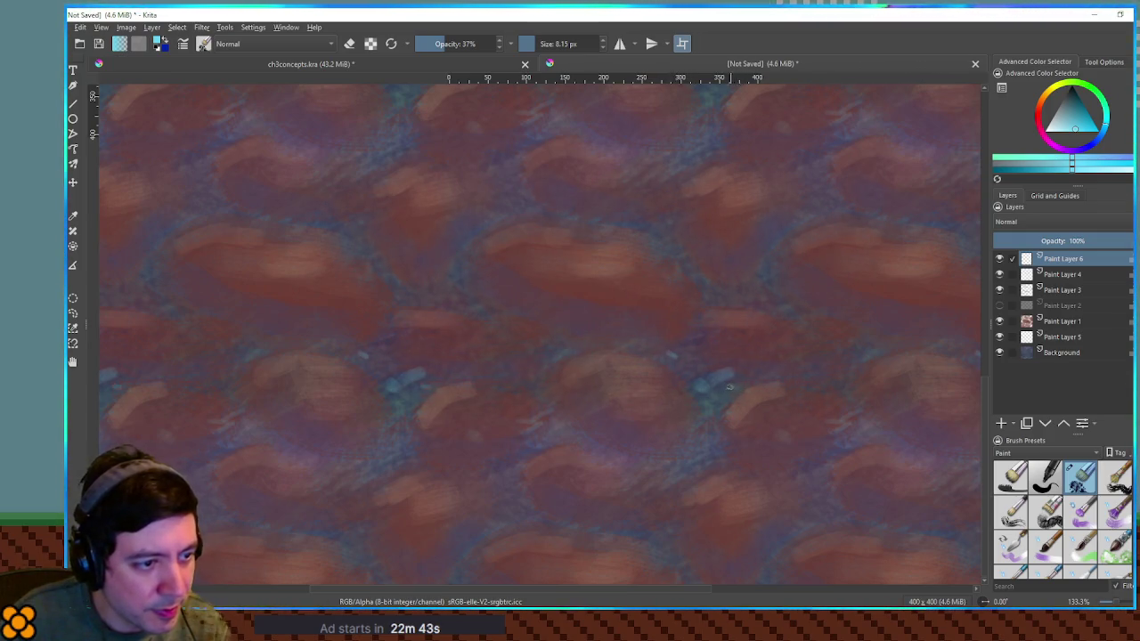
left_click(731, 388)
left_click(690, 457)
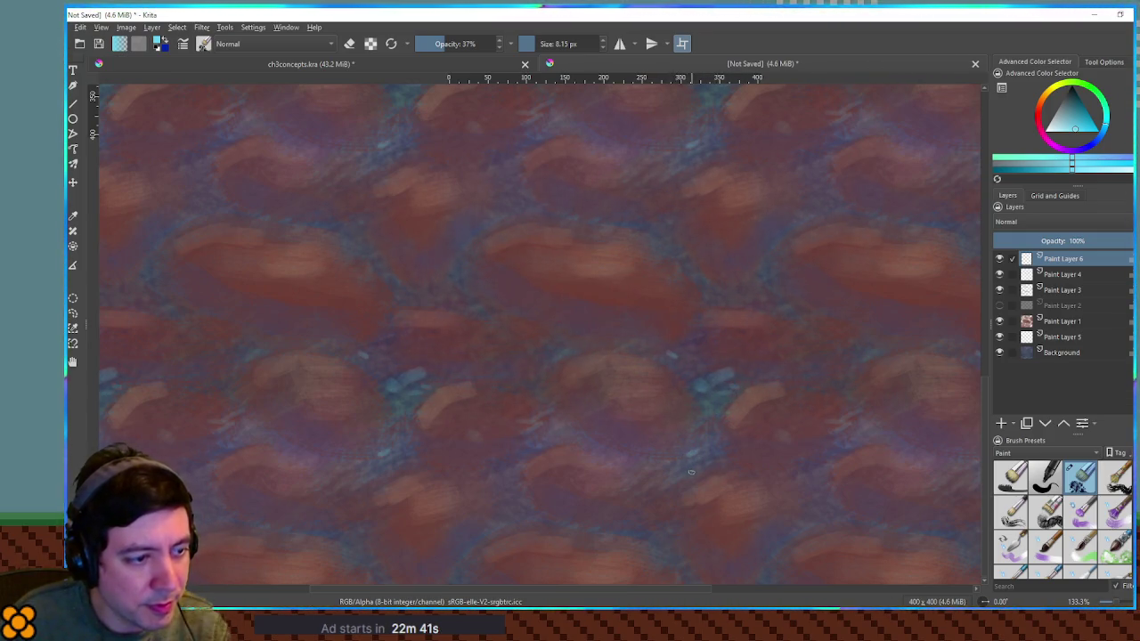
left_click(657, 468)
left_click(563, 437)
left_click(522, 462)
left_click(492, 480)
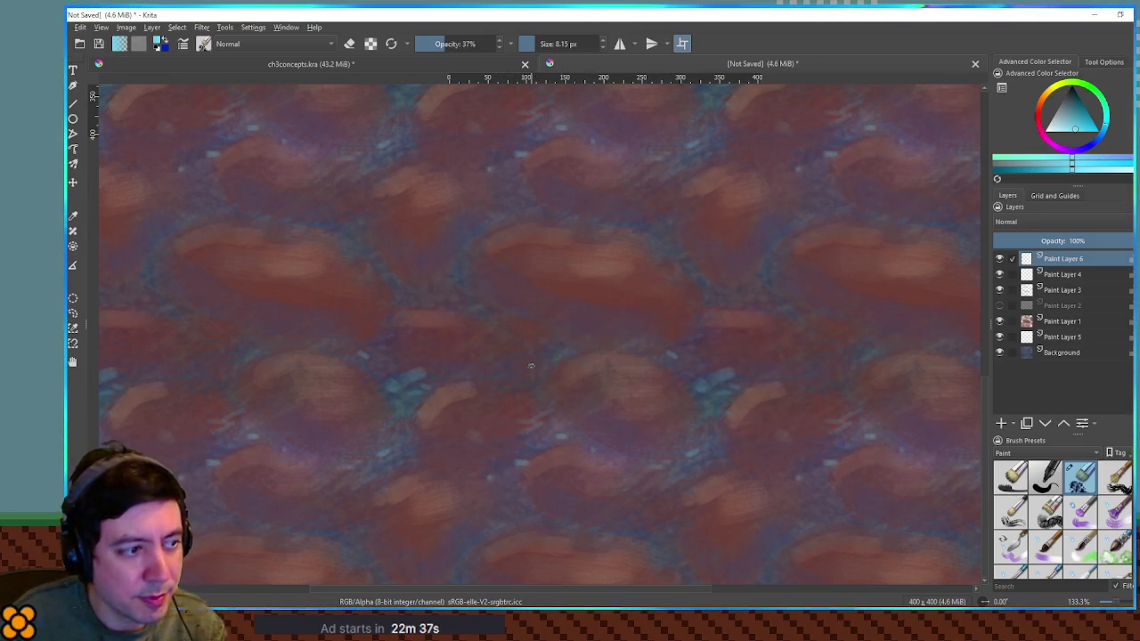
left_click(501, 339)
left_click(465, 305)
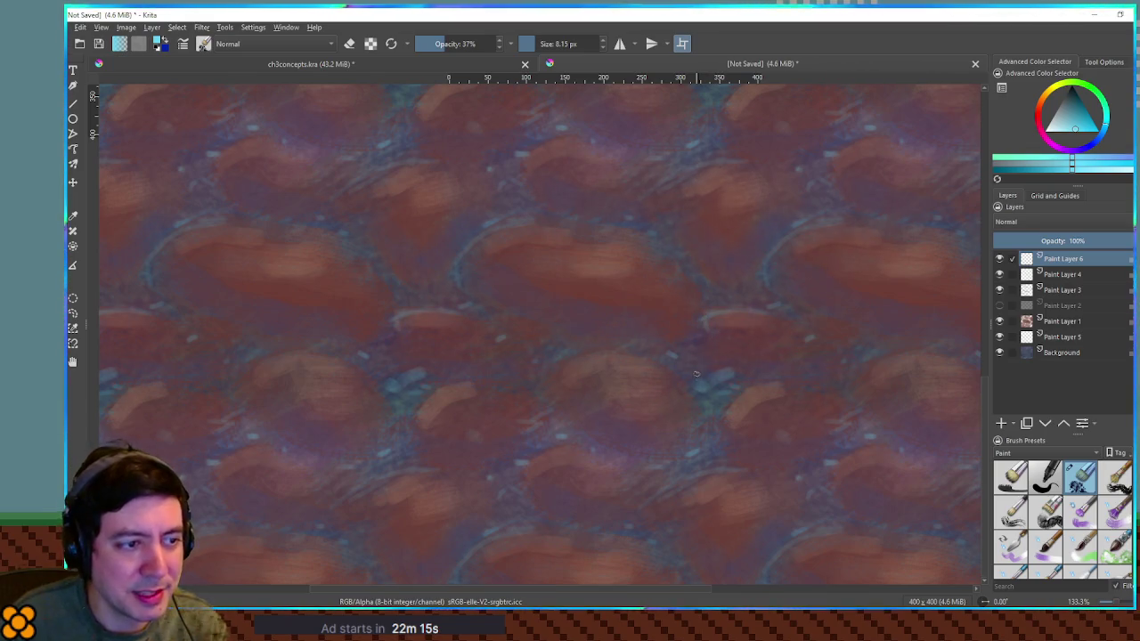
left_click_drag(614, 277, 527, 218)
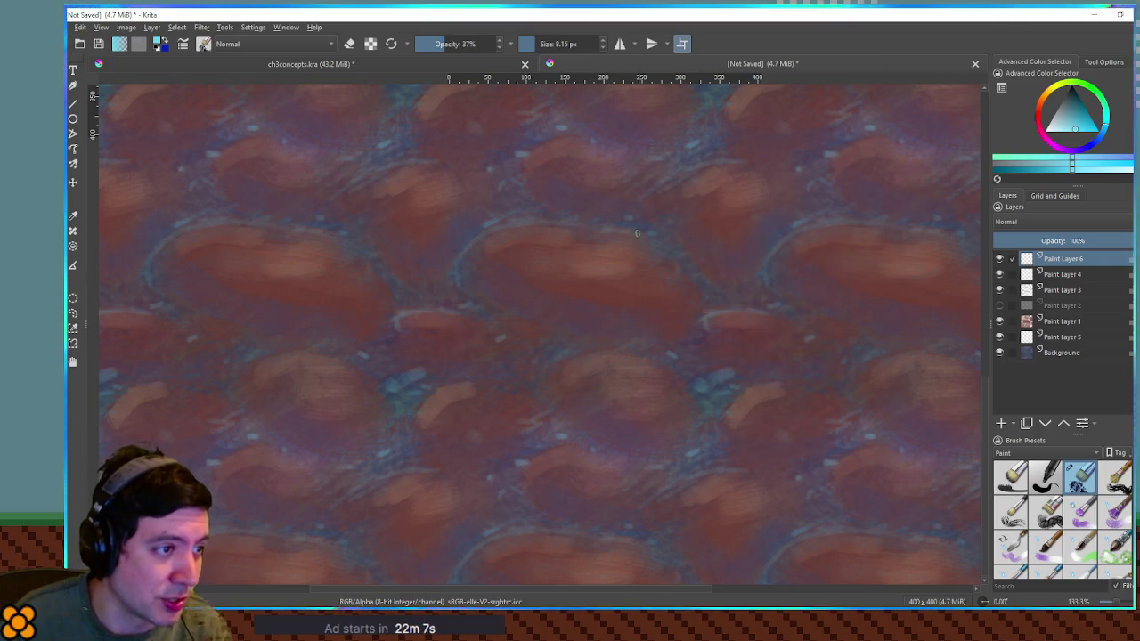
left_click_drag(585, 375, 641, 362)
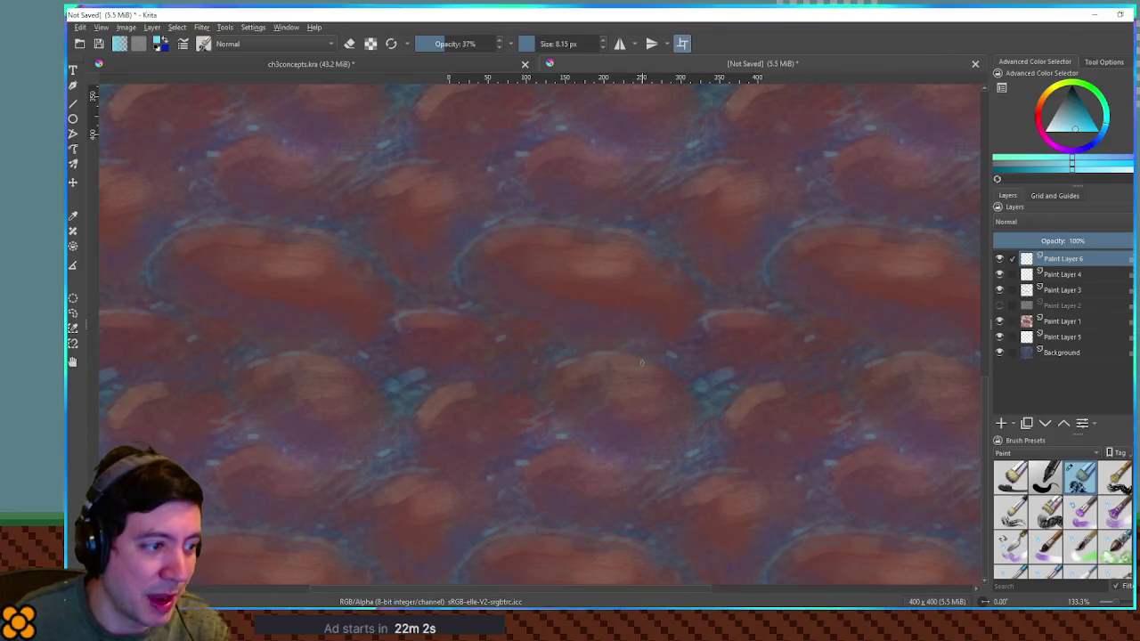
key("ctrl+z")
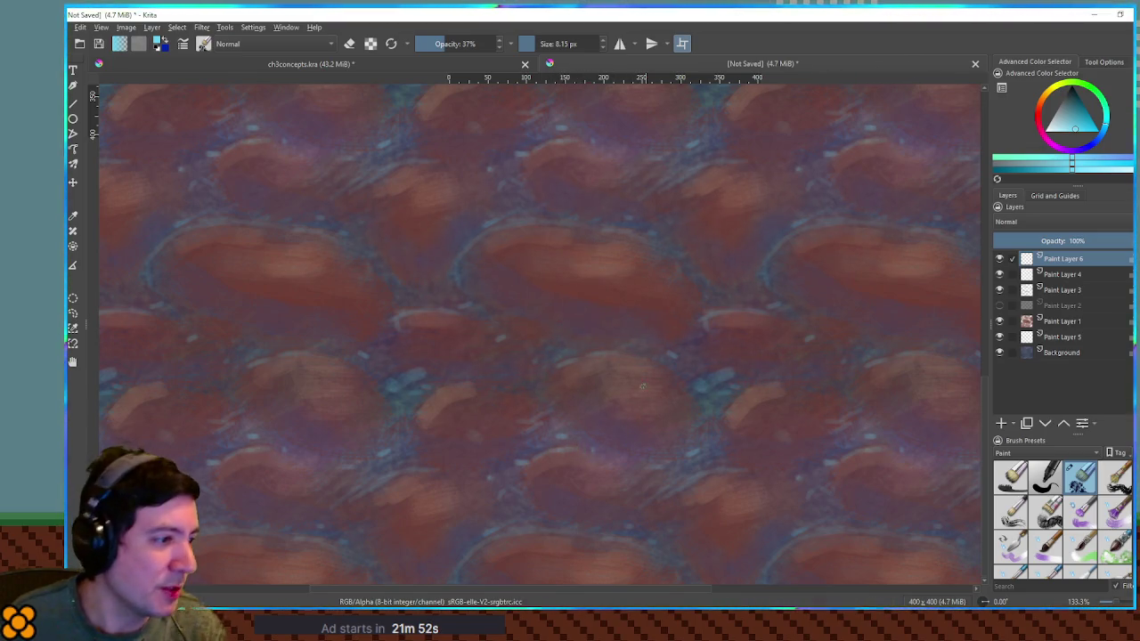
left_click_drag(499, 359, 687, 478)
left_click_drag(751, 387, 483, 229)
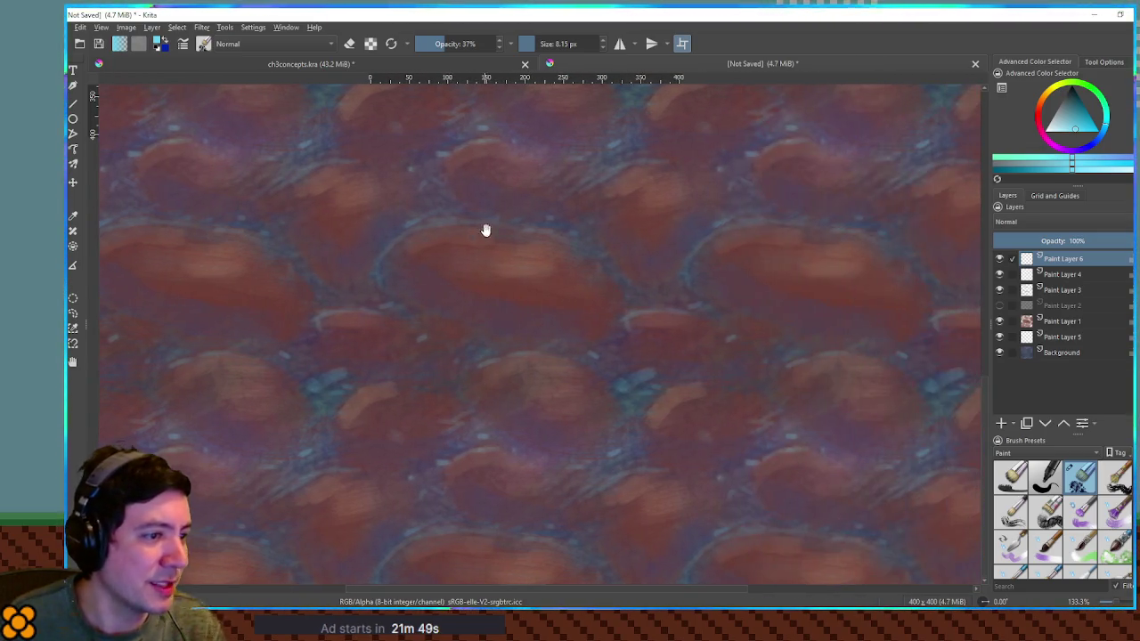
Inspect the tiling, then try a saturated magenta and a darker green paint colour.
left_click_drag(621, 242, 638, 241)
left_click_drag(615, 316, 634, 316)
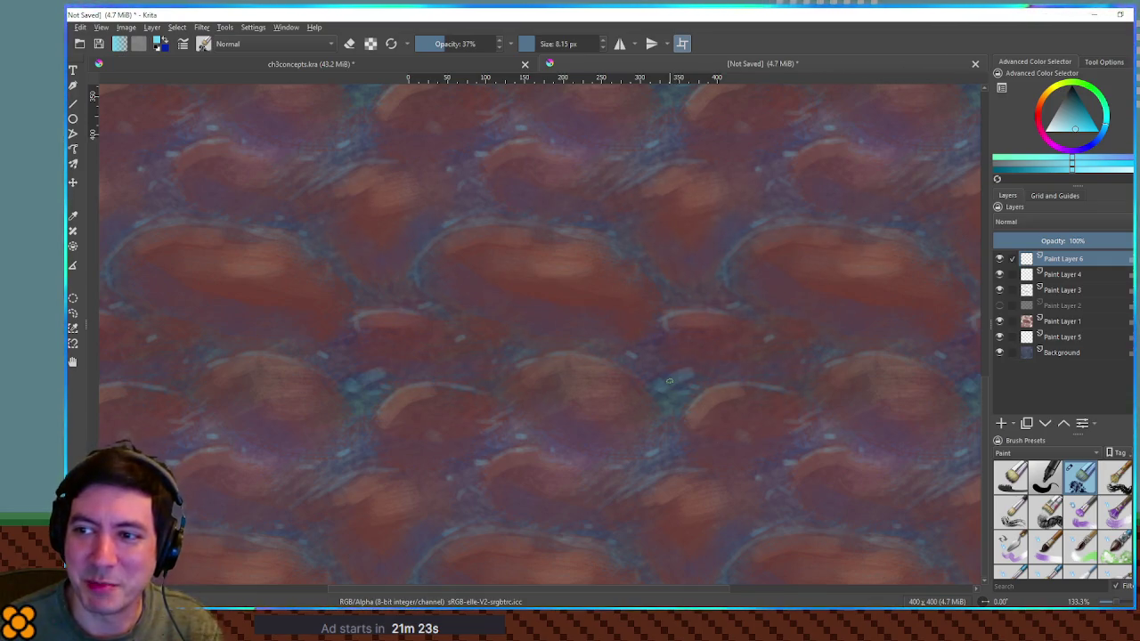
left_click(1052, 145)
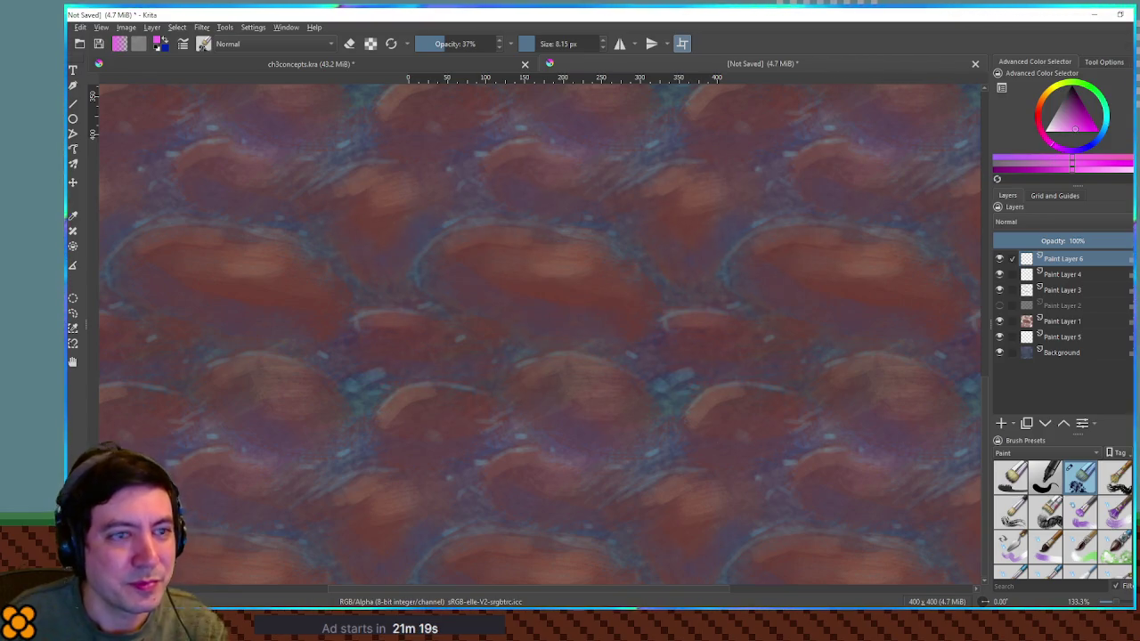
left_click(1085, 126)
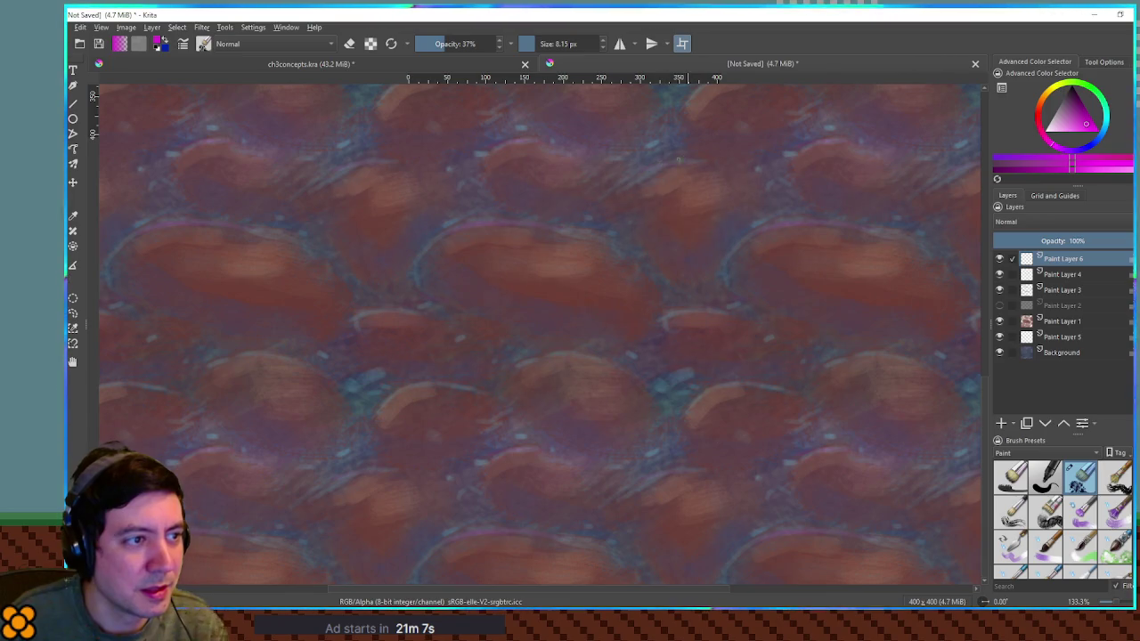
left_click(1072, 116)
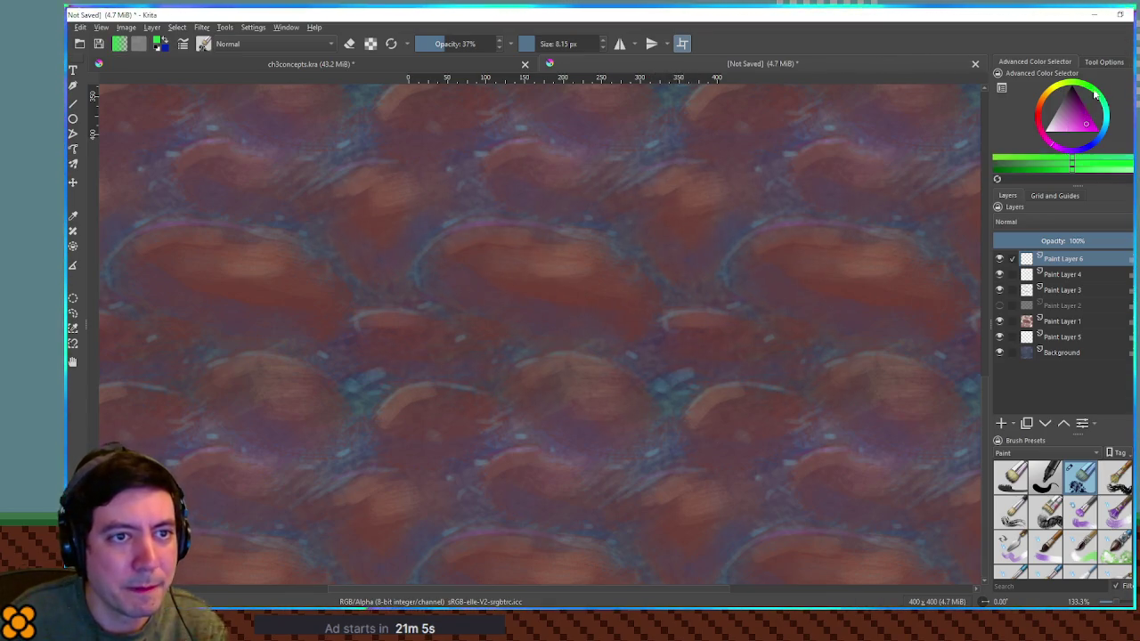
left_click_drag(1071, 117, 1067, 114)
left_click(1073, 105)
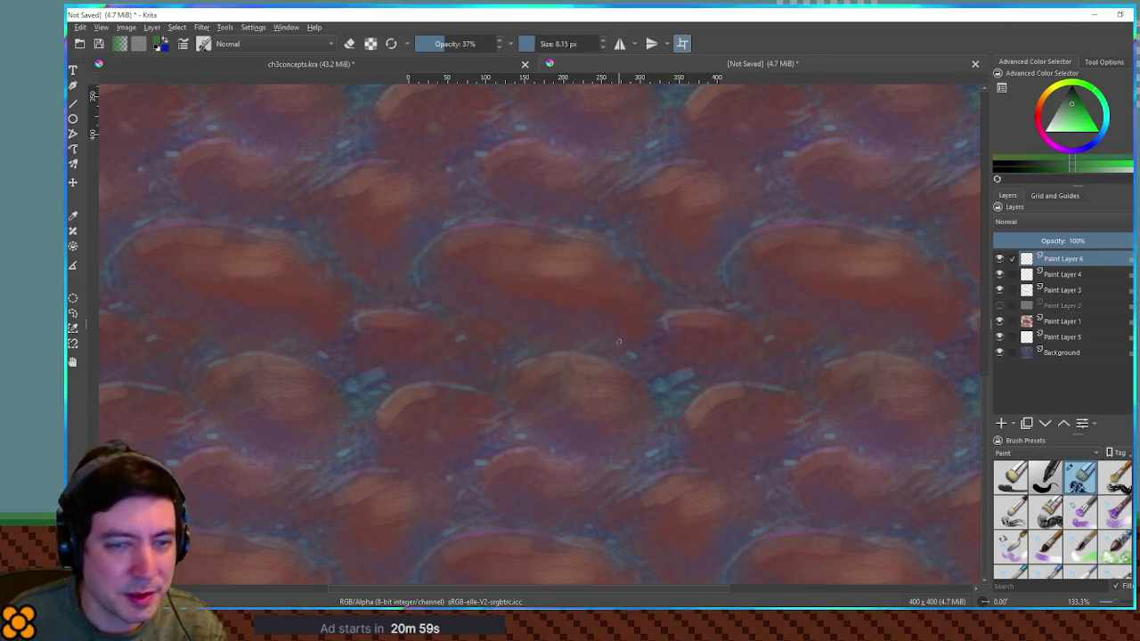
Shrink the brush to about 4.84 px and sample a pinkish purple, boosting it to strong magenta.
key("bracketright")
key("bracketright")
key("bracketright")
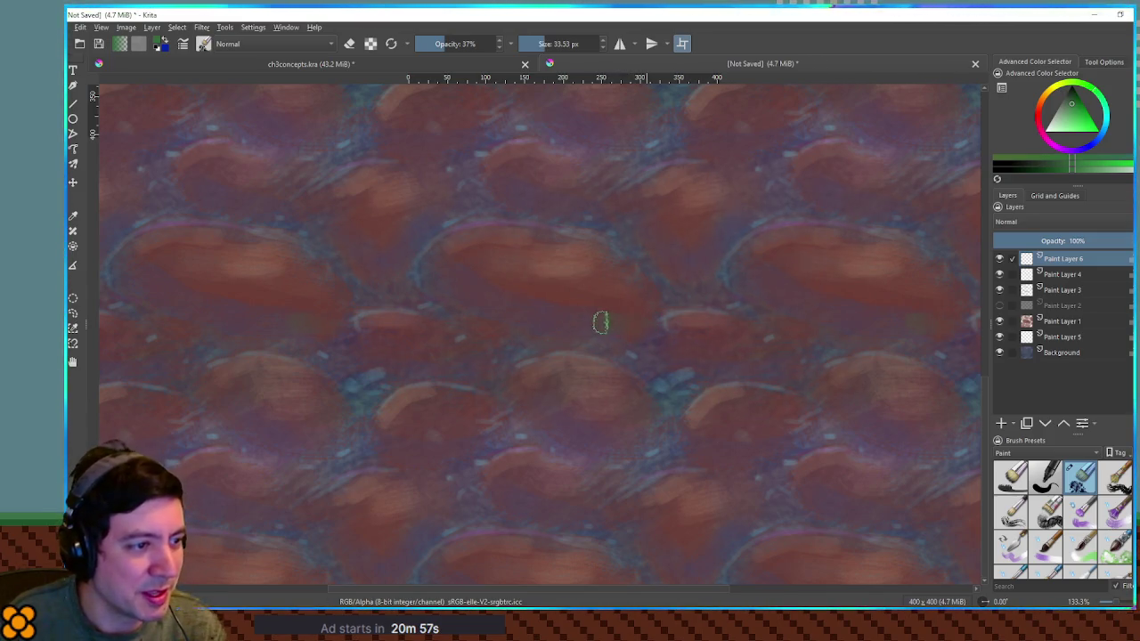
key("bracketright")
key("bracketright")
key("bracketright")
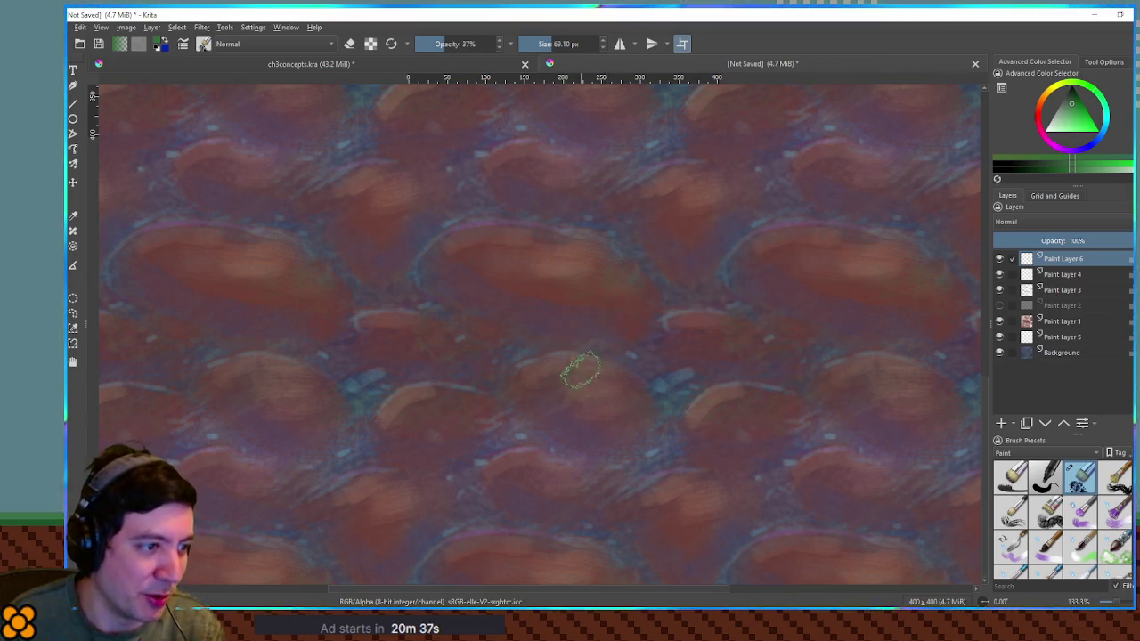
key("bracketleft")
key("bracketleft")
key("bracketleft")
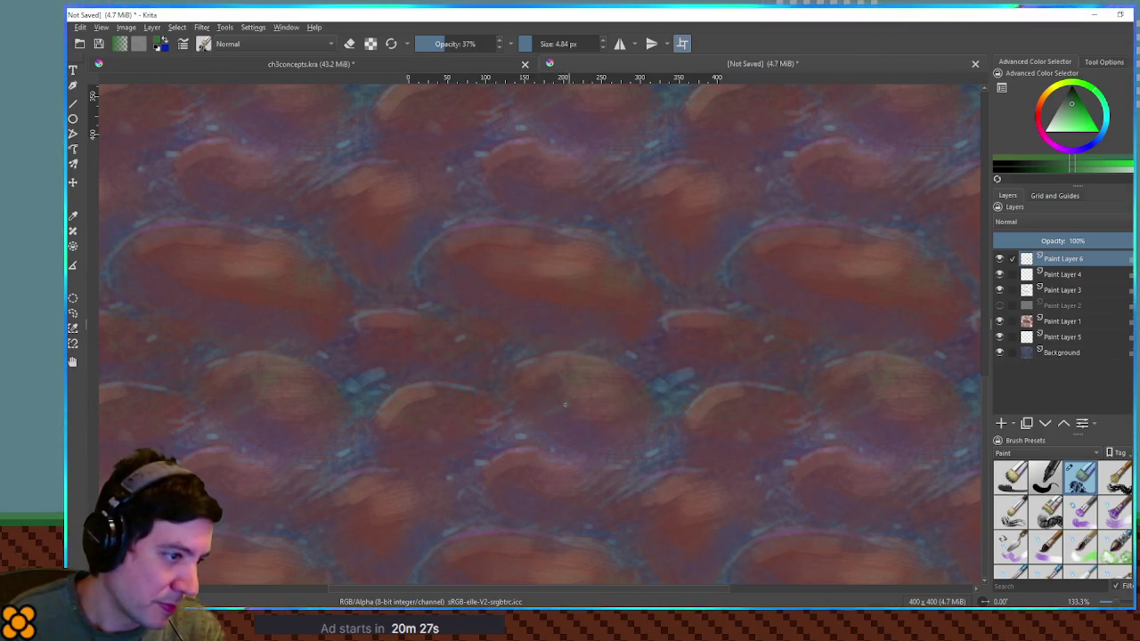
left_click(579, 432, "ctrl")
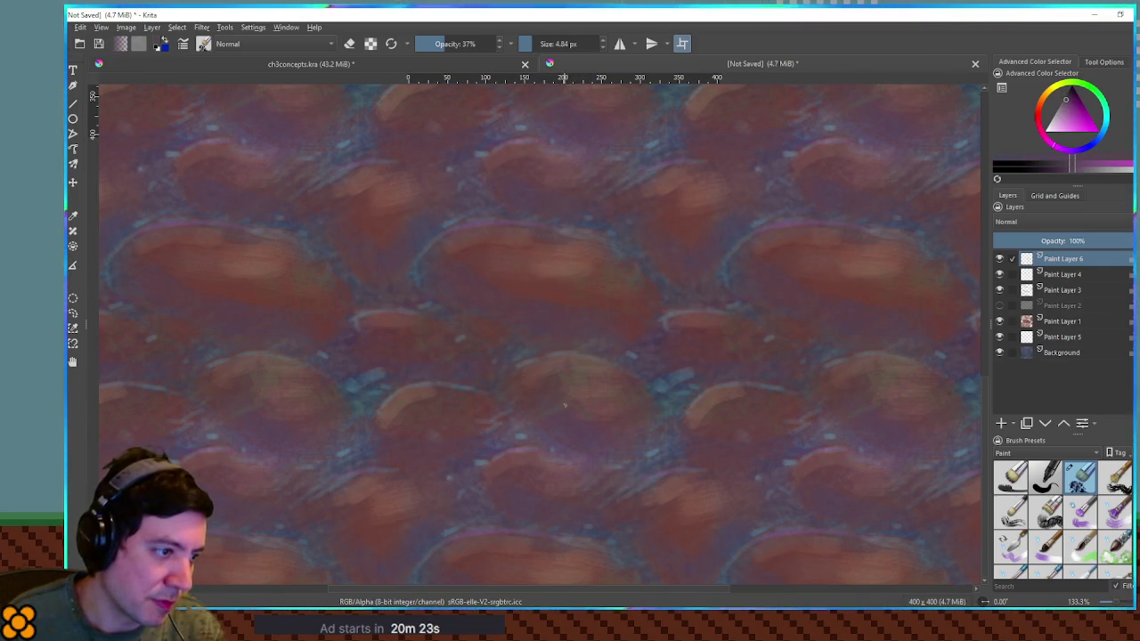
left_click(1071, 98)
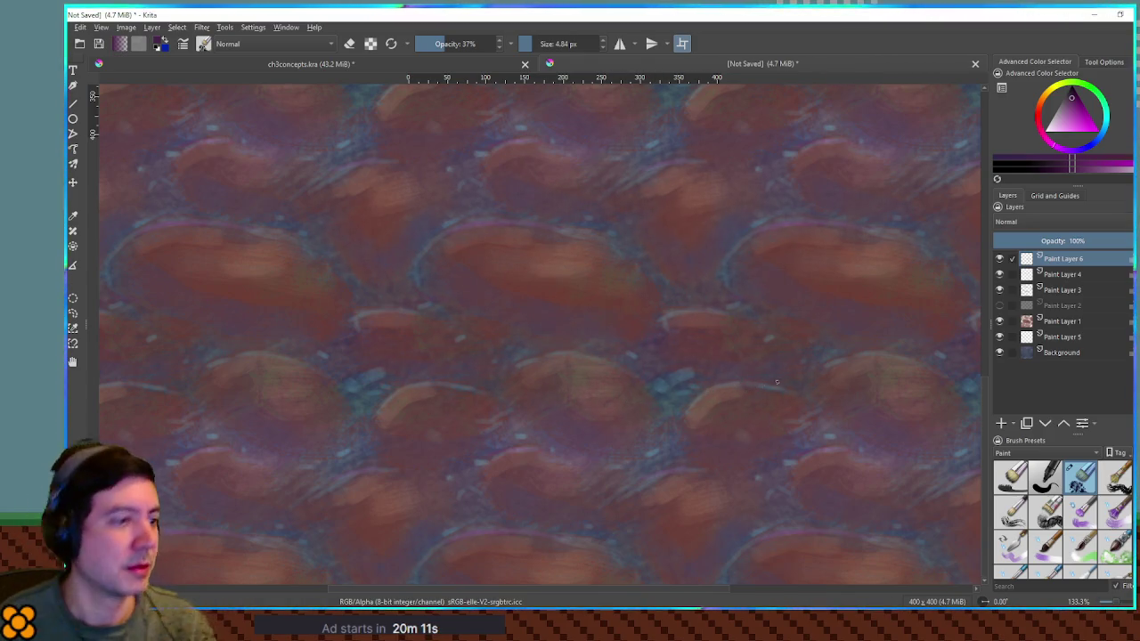
scroll(820, 335, "down", 6)
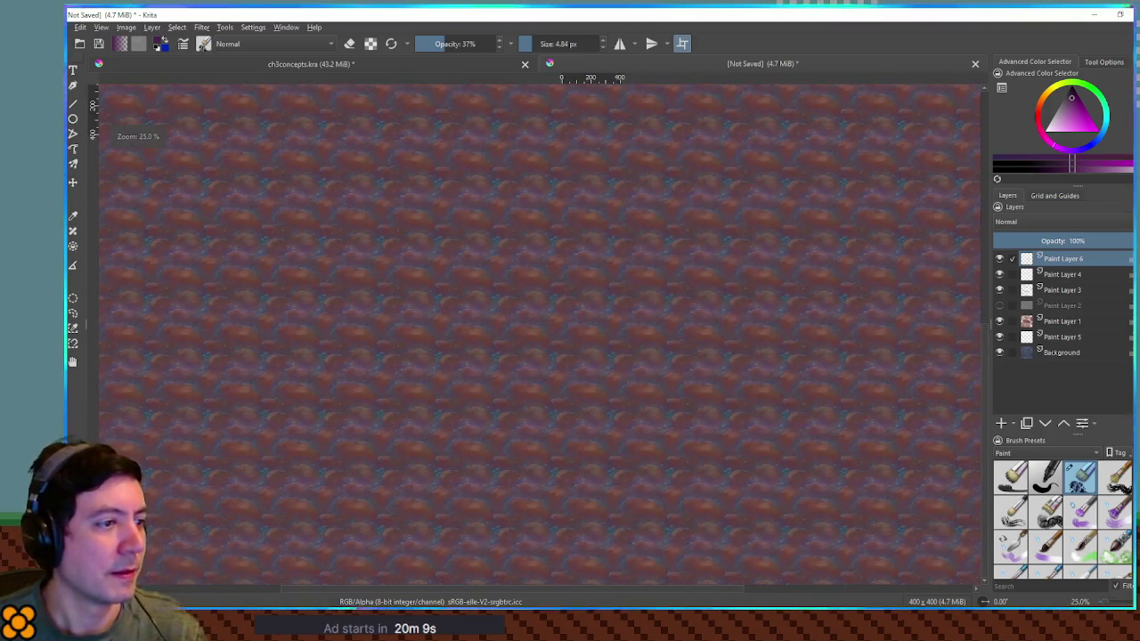
Zoom out to check the seamless tiling, then close Blender without saving.
scroll(599, 162, "up", 4)
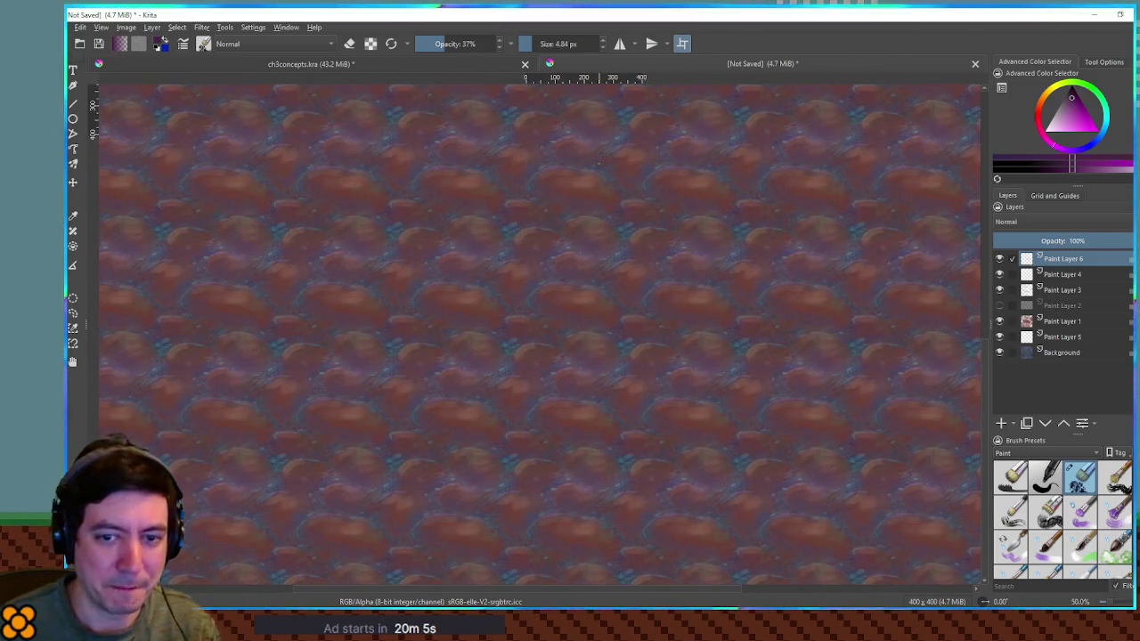
key("alt+Tab")
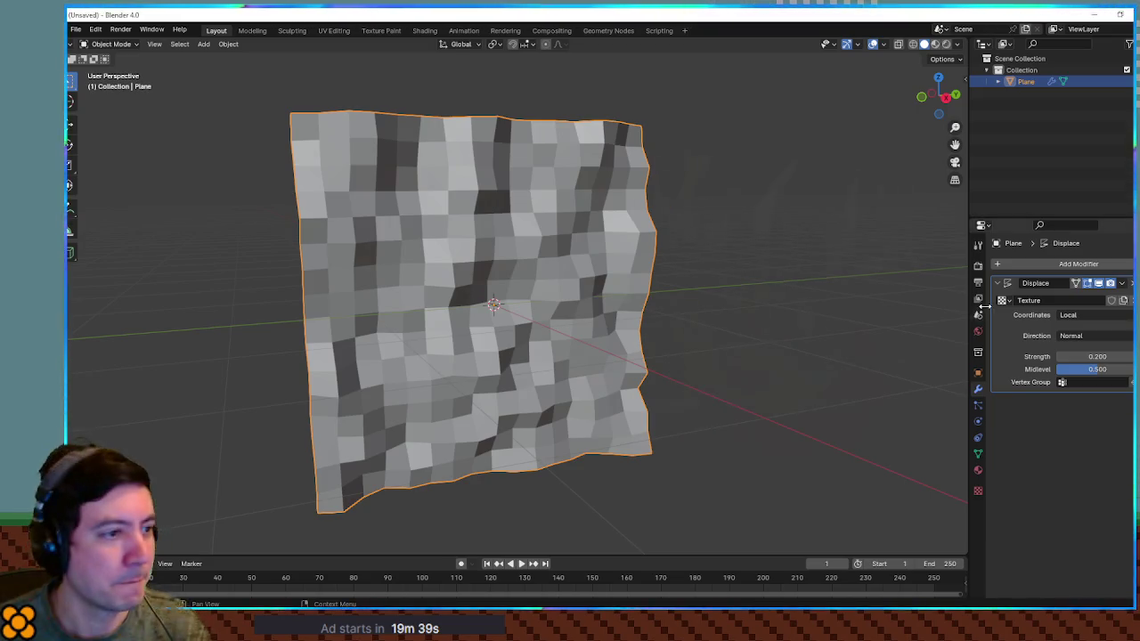
left_click(1122, 12)
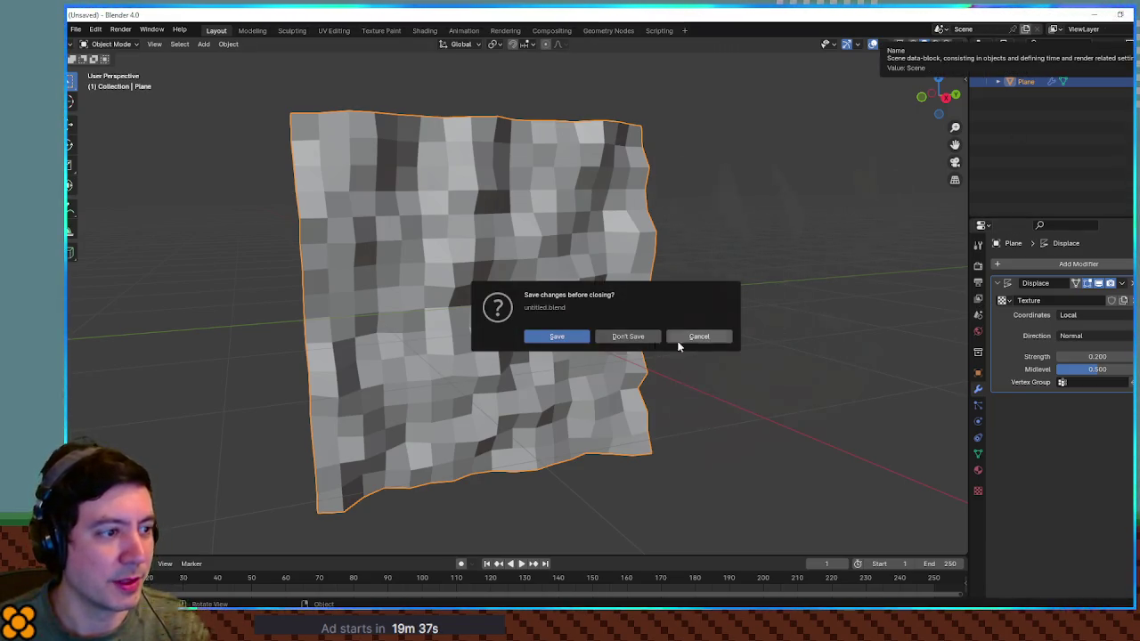
left_click(703, 341)
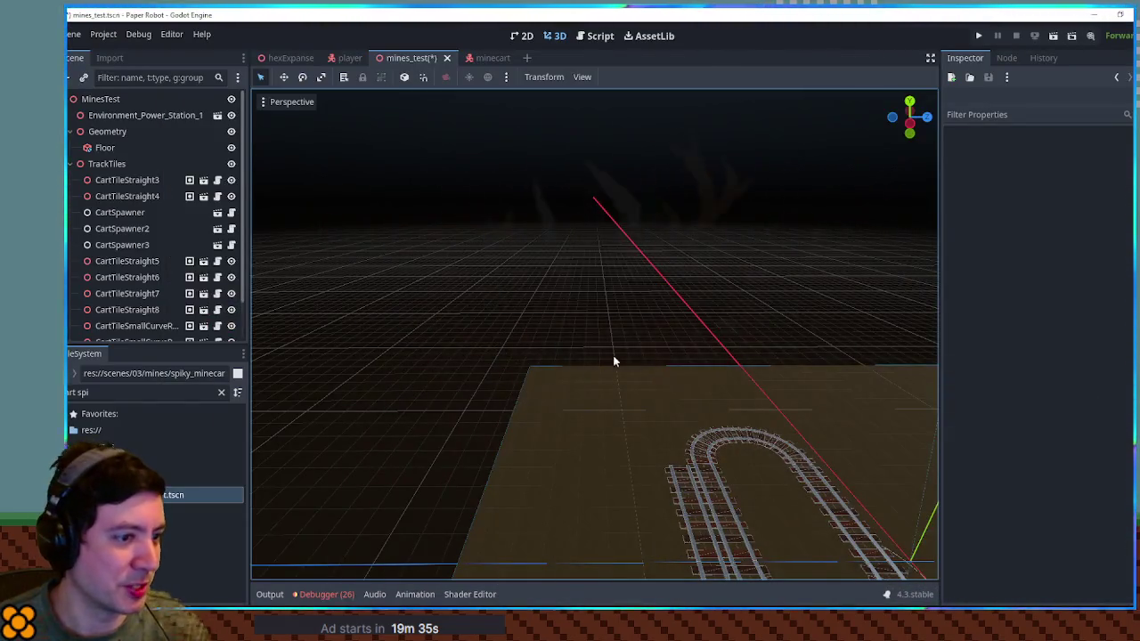
Duplicate the Floor box as Floor2 and resize it into a 26×9×4 m wall.
left_click(105, 148)
scroll(564, 270, "up", 3)
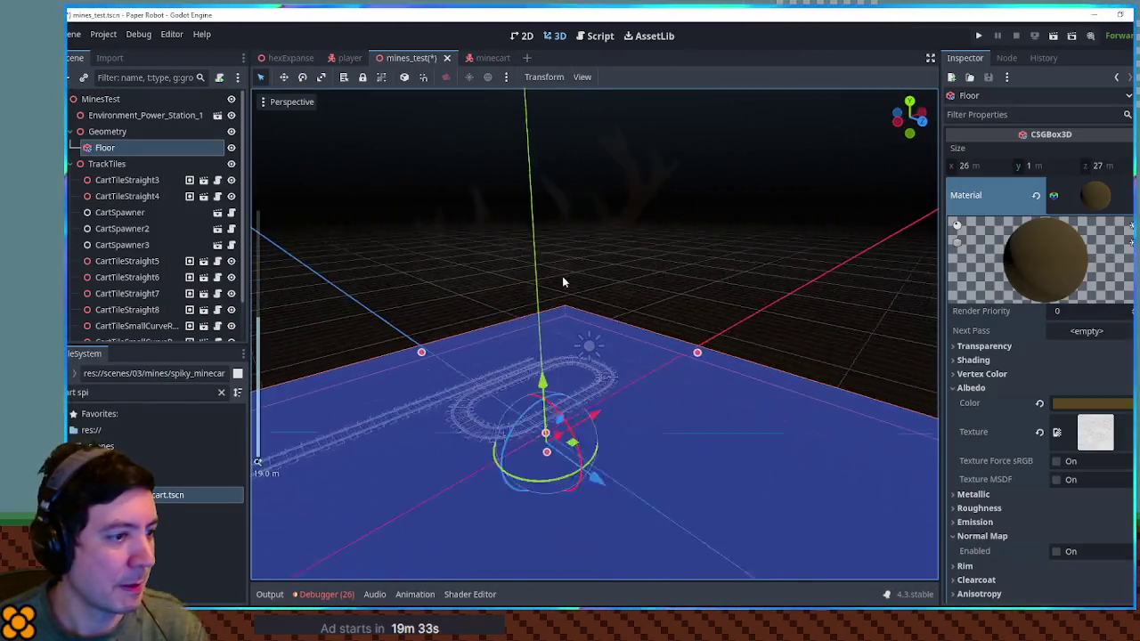
key("ctrl+d")
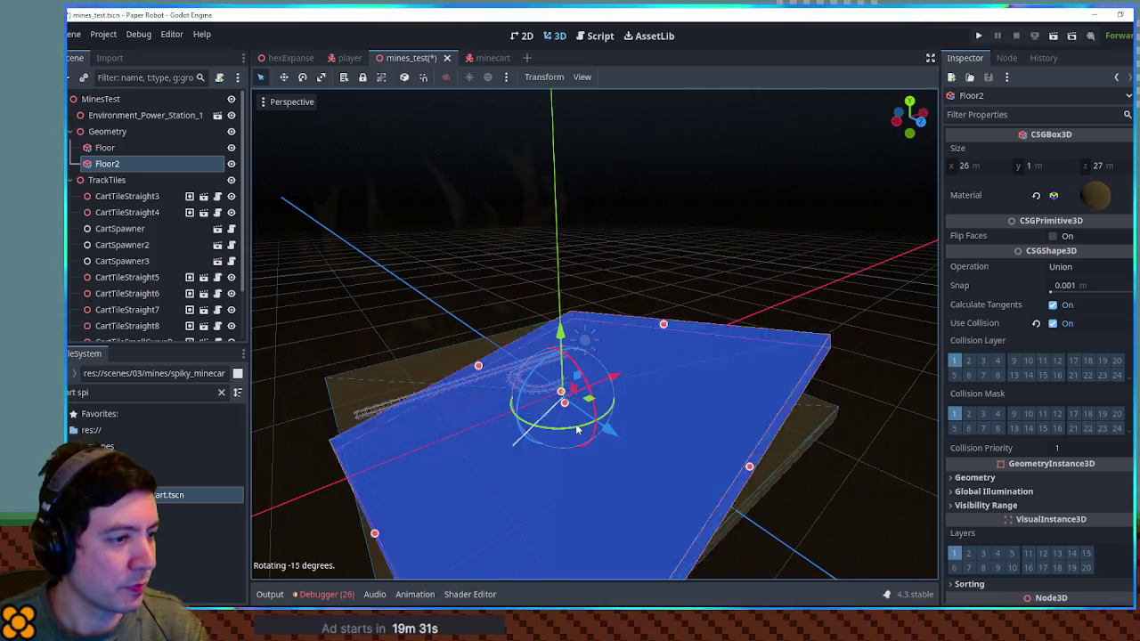
mouse_move(352, 486)
left_mouse_down()
mouse_move(407, 383)
mouse_move(522, 339)
left_mouse_up()
key("ctrl+z")
mouse_move(715, 503)
left_mouse_down()
mouse_move(535, 385)
mouse_move(507, 340)
left_mouse_up()
left_click(743, 294)
left_click(567, 285)
left_click_drag(428, 303, 423, 301)
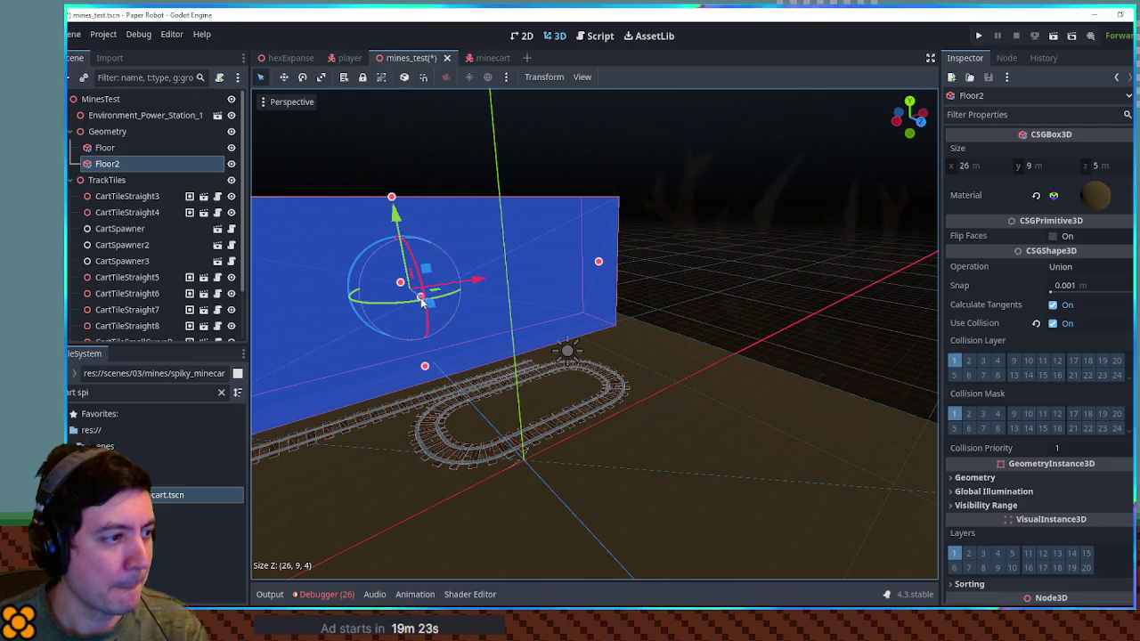
Clear Floor2's copied material and empty the FileSystem search filter.
left_click(1078, 196)
left_click(1086, 192)
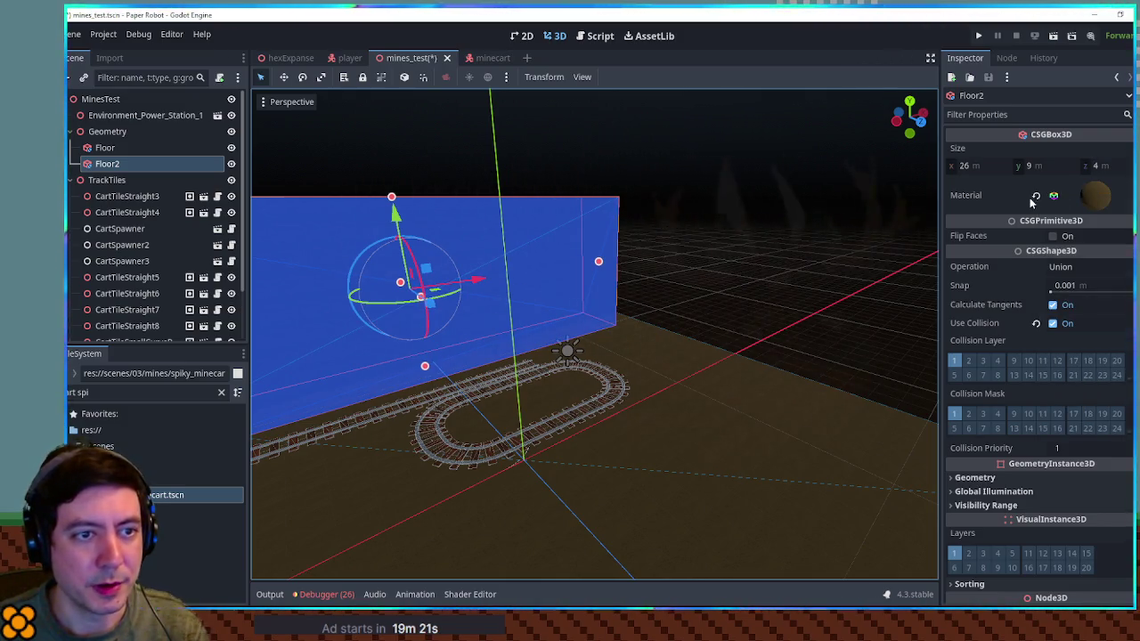
left_click(1035, 197)
left_click(119, 390)
key("ctrl+a")
key("BackSpace")
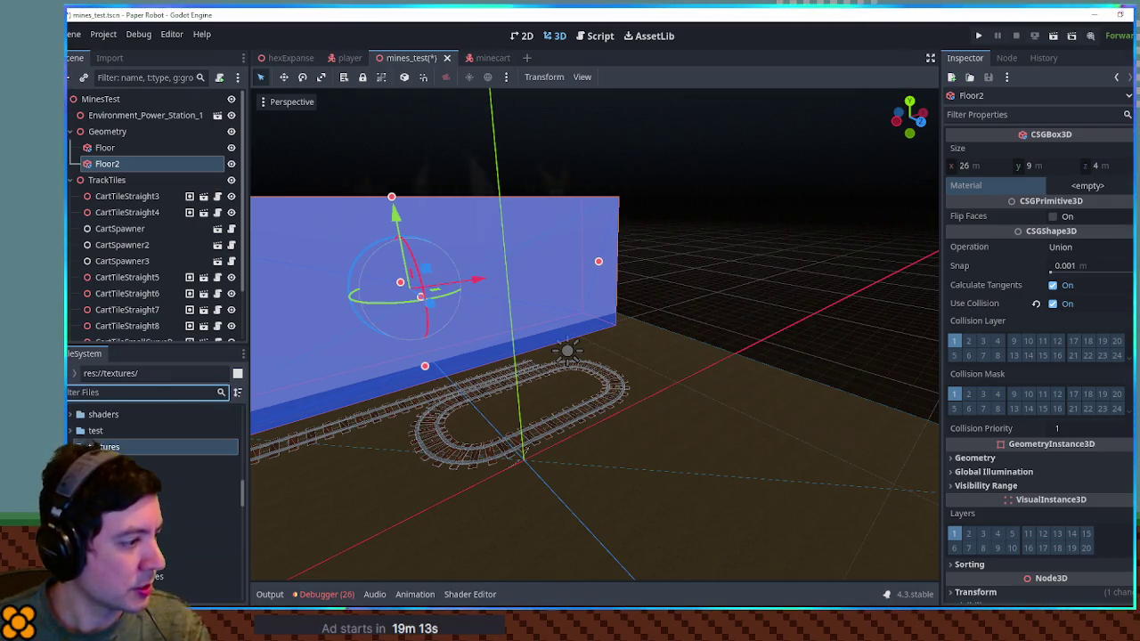
Drag rockWall.png from res://textures/pngs/ onto the Floor2 wall.
left_click(200, 495)
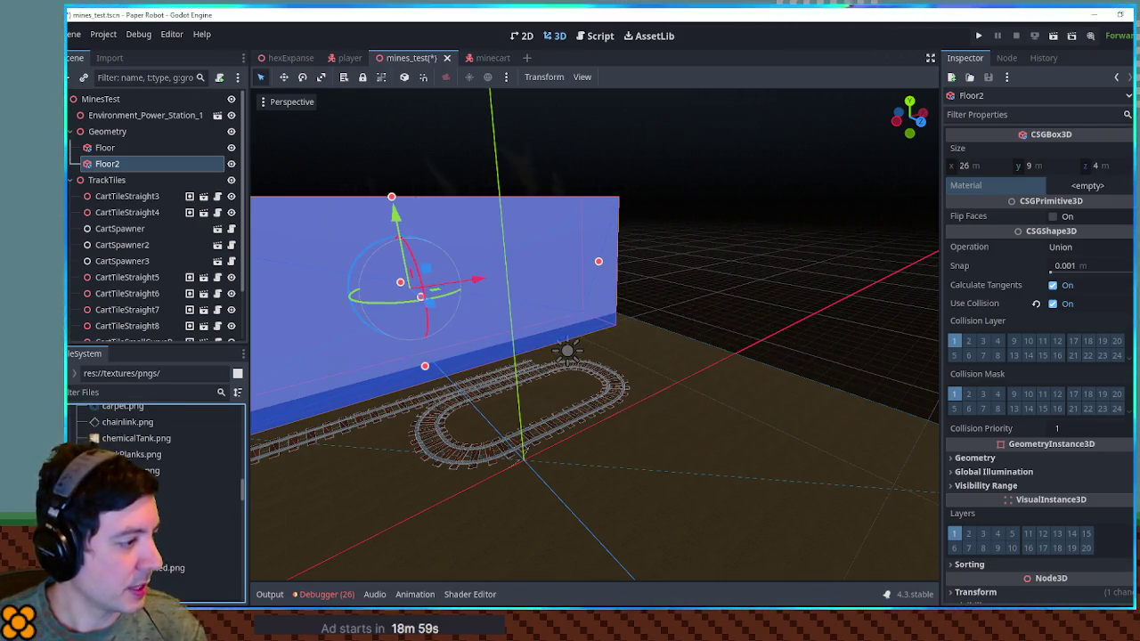
mouse_move(196, 552)
left_mouse_down()
mouse_move(932, 346)
mouse_move(1093, 189)
left_mouse_up()
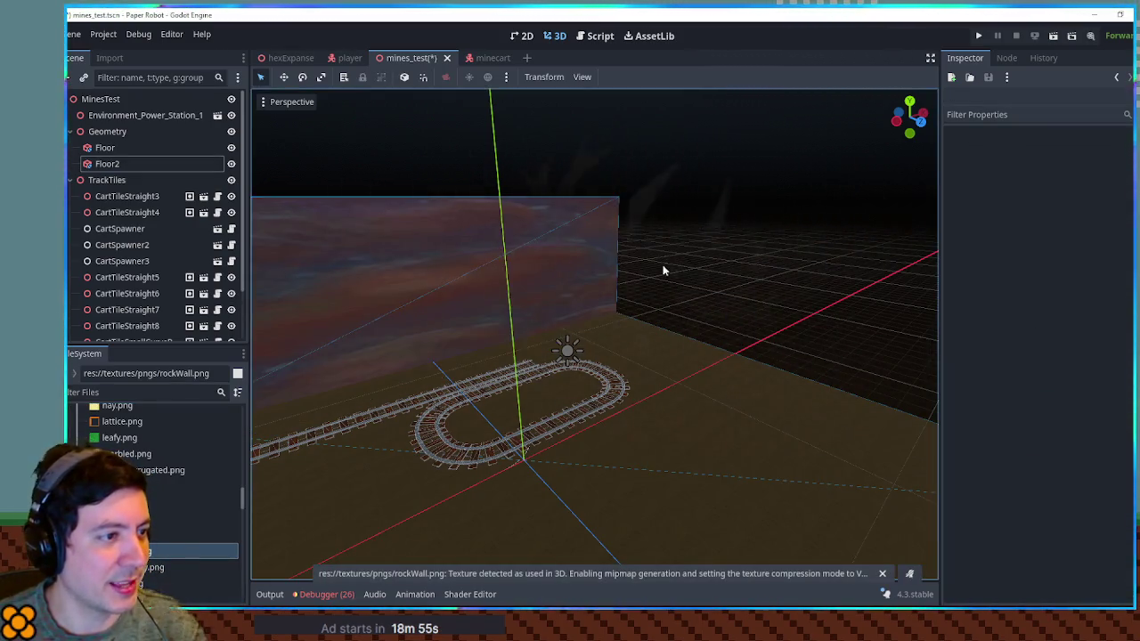
Enable triplanar mapping on the Floor2 material and set its UV1 scale to 0.5.
scroll(619, 259, "up", 3)
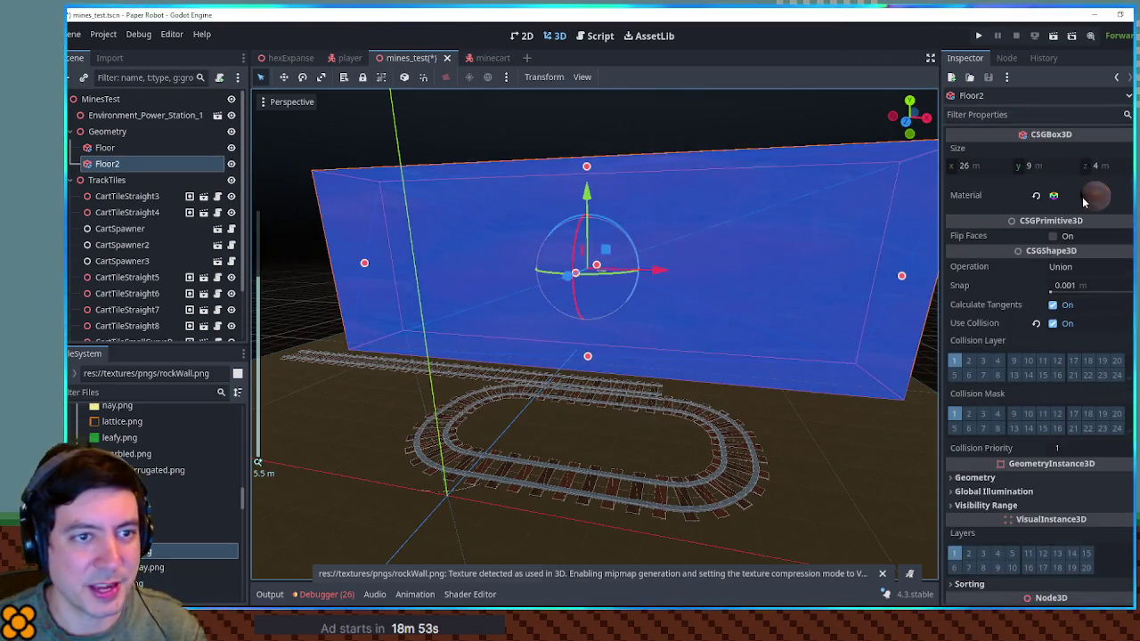
left_click(1090, 201)
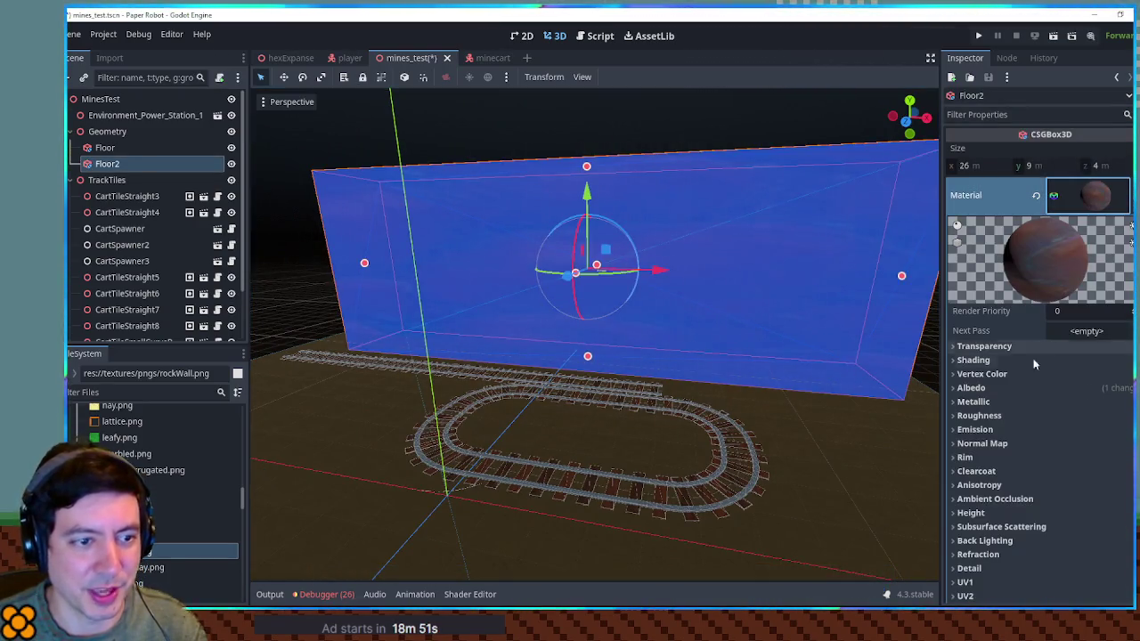
scroll(1011, 497, "down", 5)
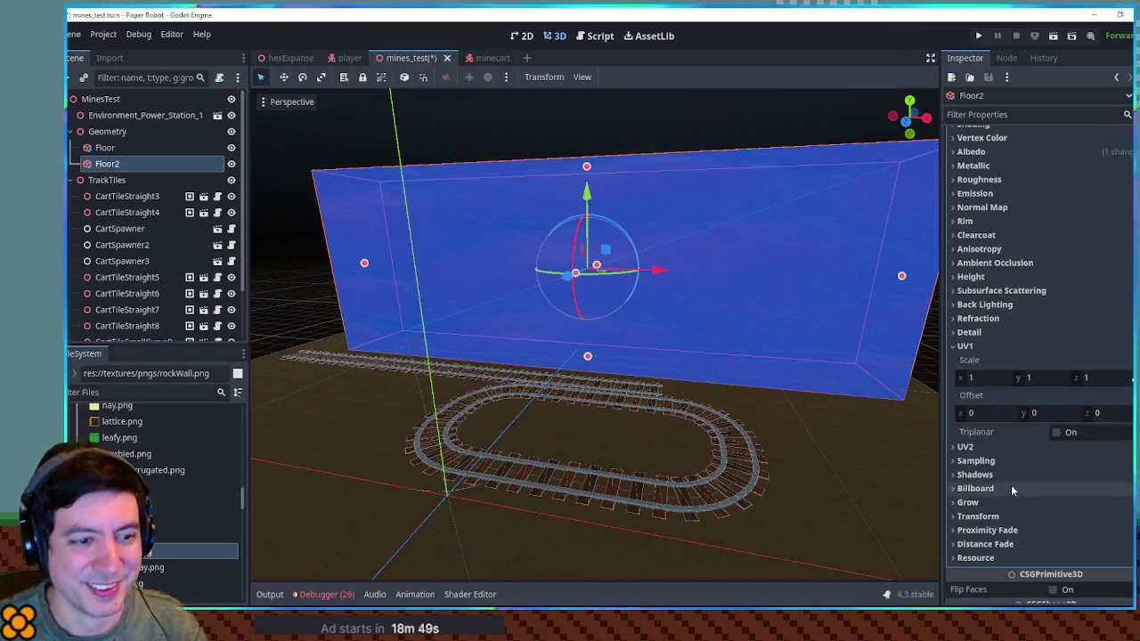
left_click(1054, 433)
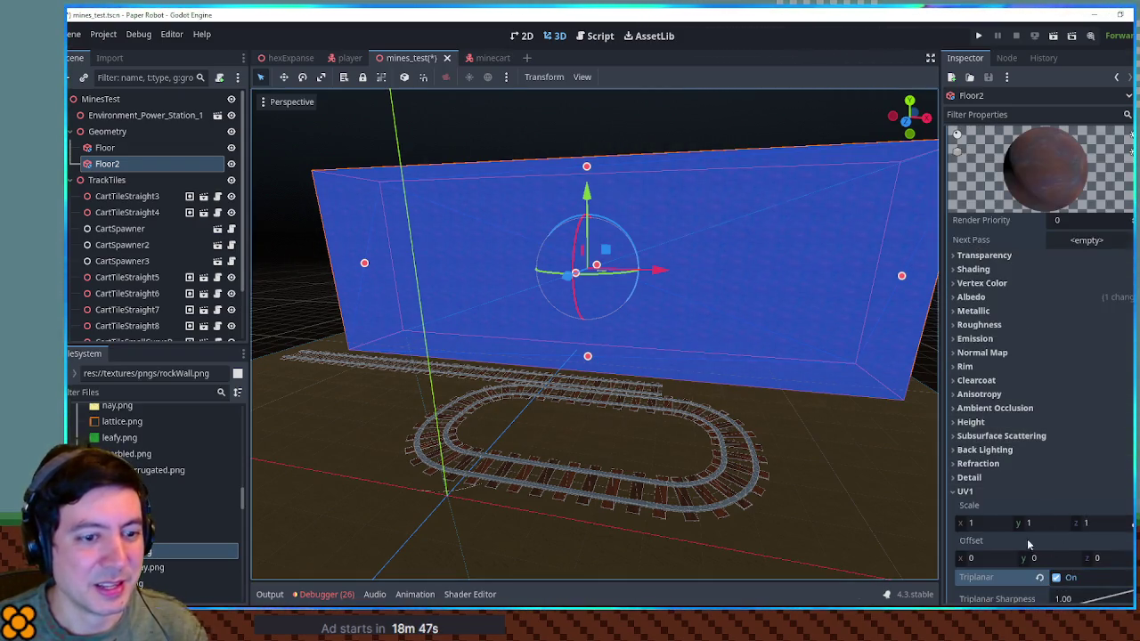
left_click(983, 524)
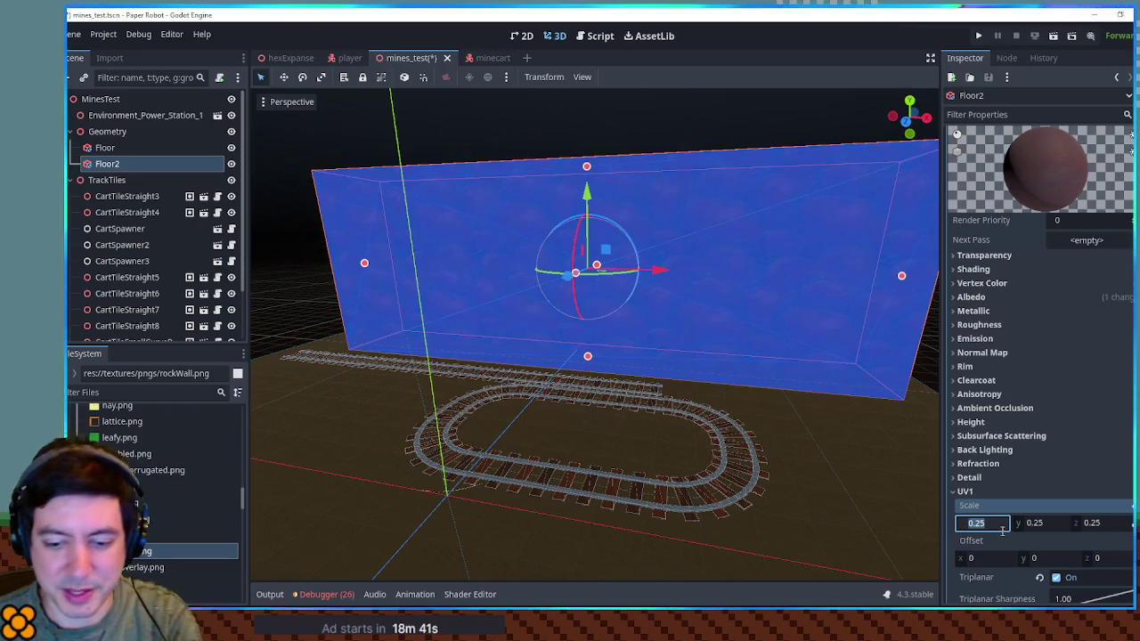
left_click(765, 132)
scroll(720, 292, "up", 10)
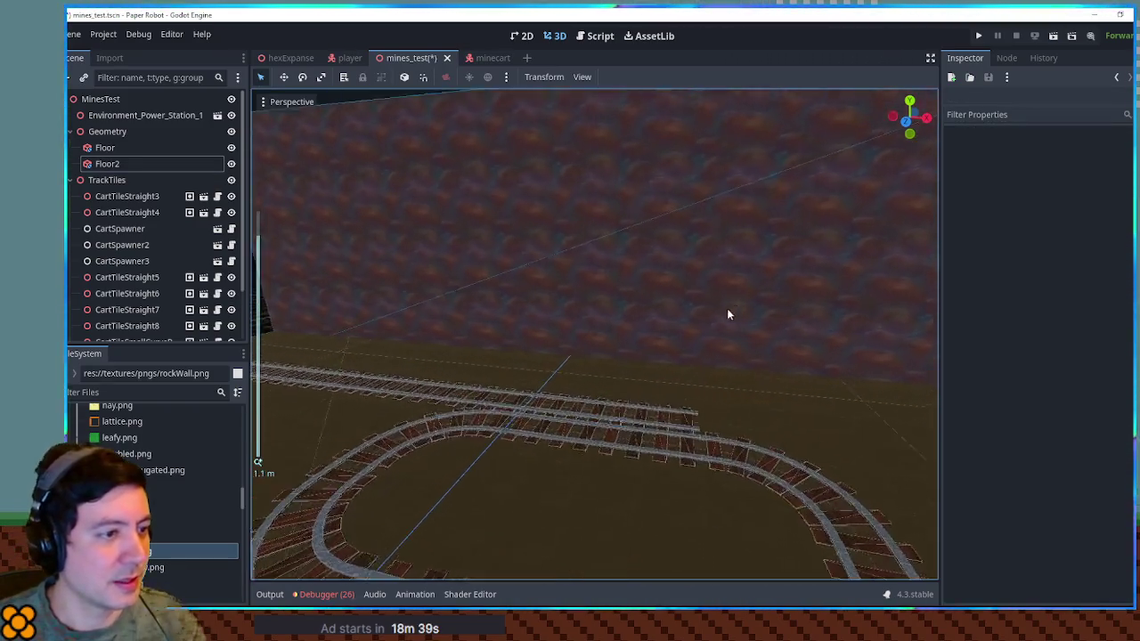
mouse_move(879, 325)
left_mouse_down()
mouse_move(803, 334)
mouse_move(748, 366)
left_mouse_up()
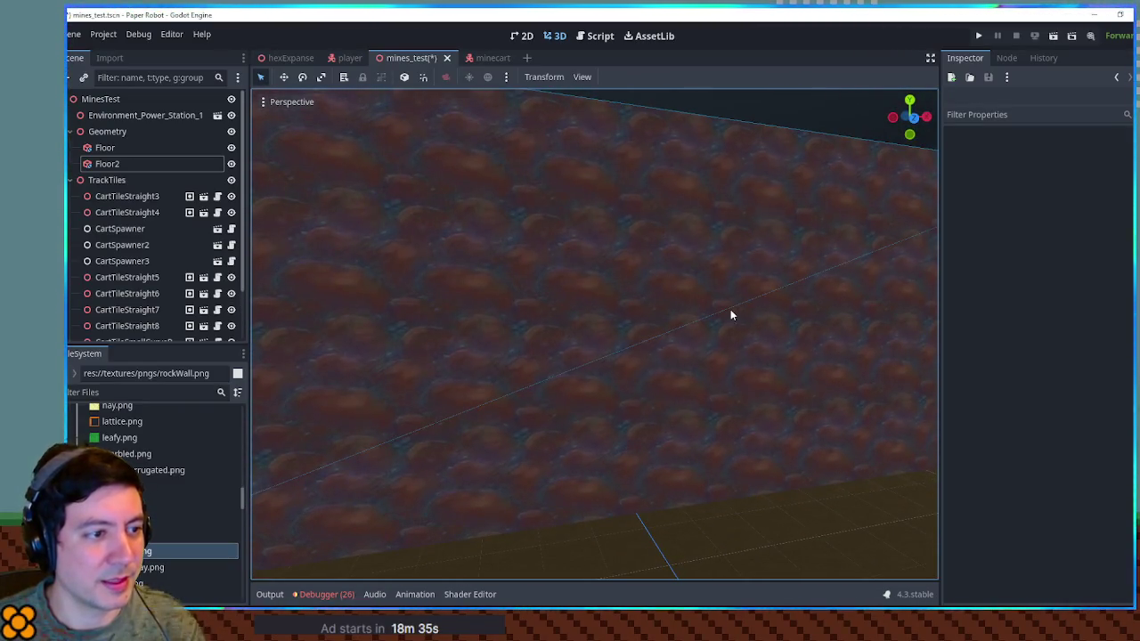
left_click(731, 309)
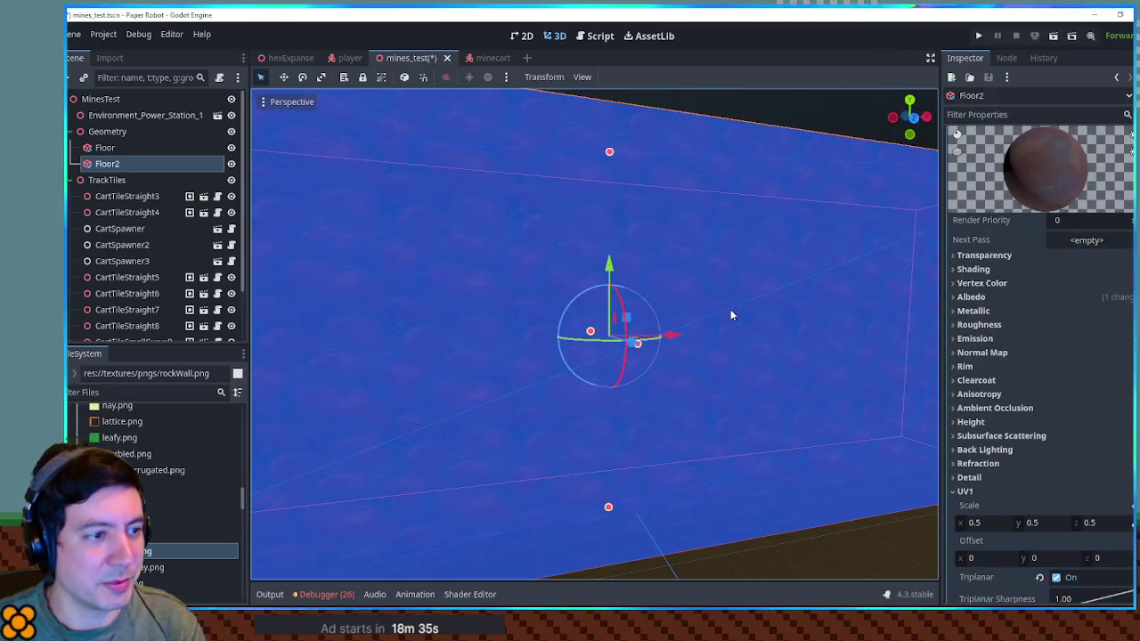
Tint the Floor2 material's albedo grey (777777) and preview it.
left_click(975, 298)
left_click(1087, 314)
type("777777")
key("Return")
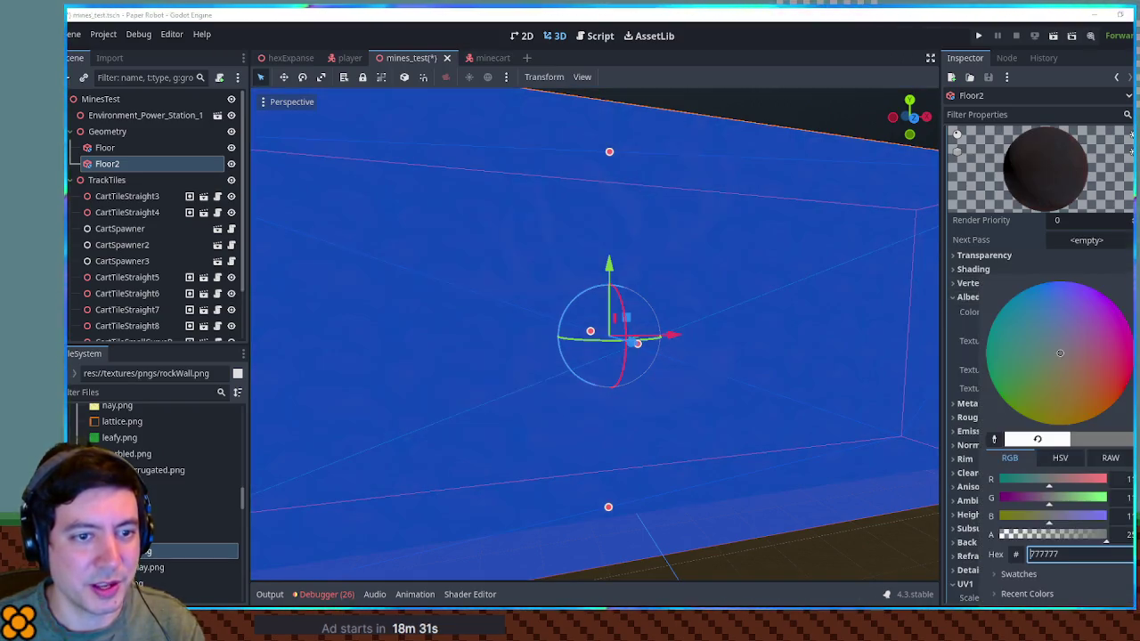
left_click(828, 115)
left_click(811, 199)
scroll(846, 251, "down", 3)
scroll(766, 262, "up", 3)
left_click(680, 247)
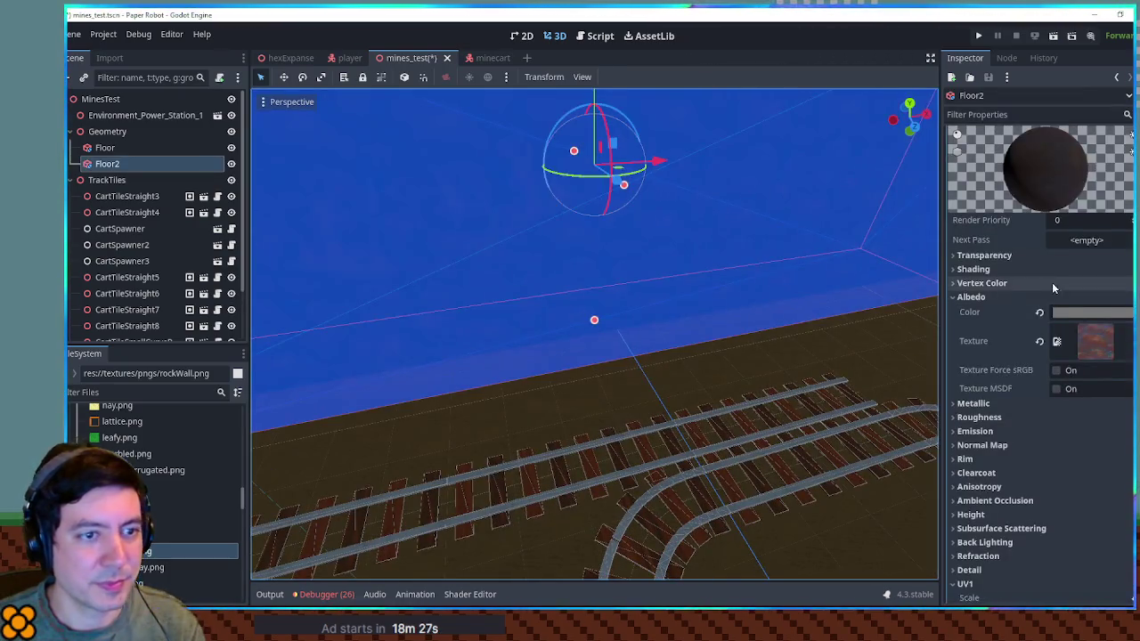
Change the albedo tint to a reddish colour and preview the wall.
left_click(1092, 313)
left_click(1103, 375)
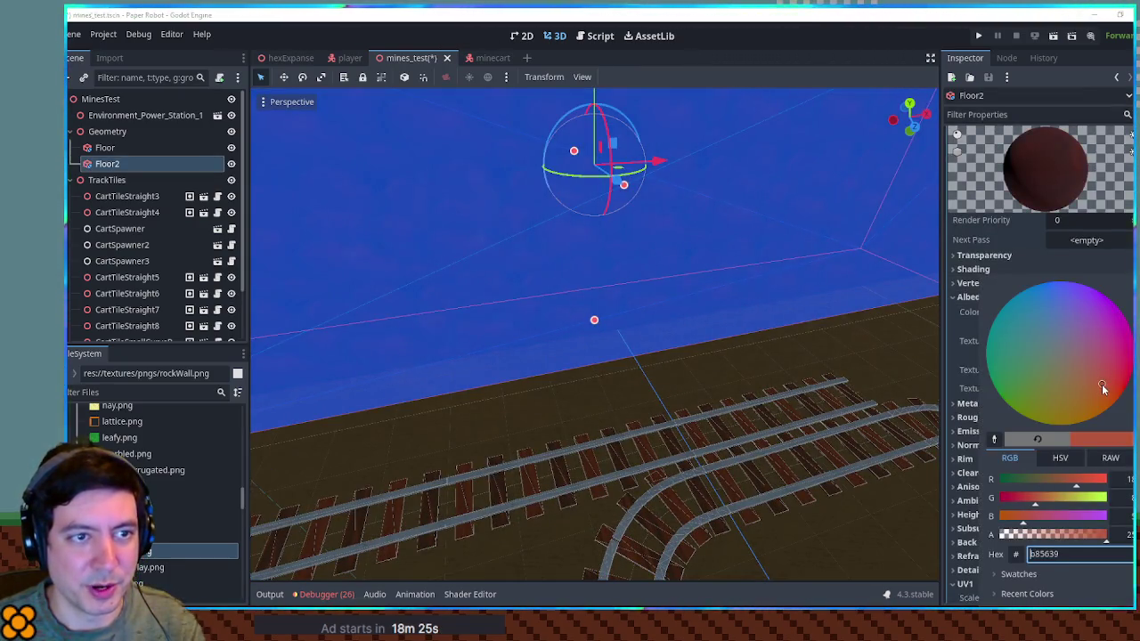
left_click(798, 332)
scroll(802, 320, "down", 5)
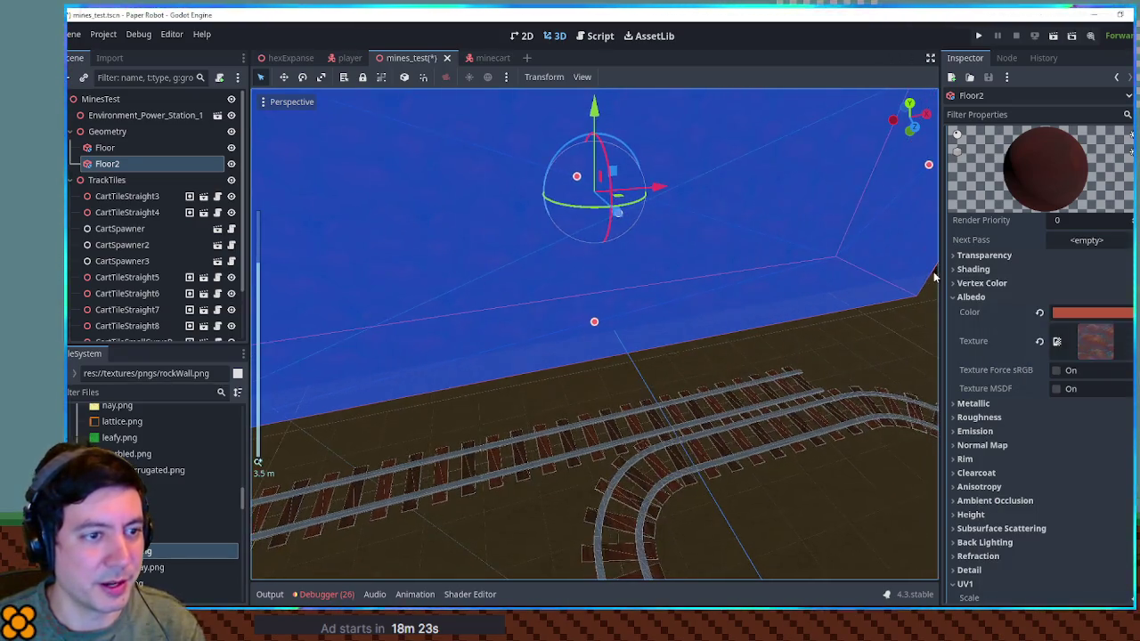
left_click(931, 267)
scroll(855, 258, "up", 3)
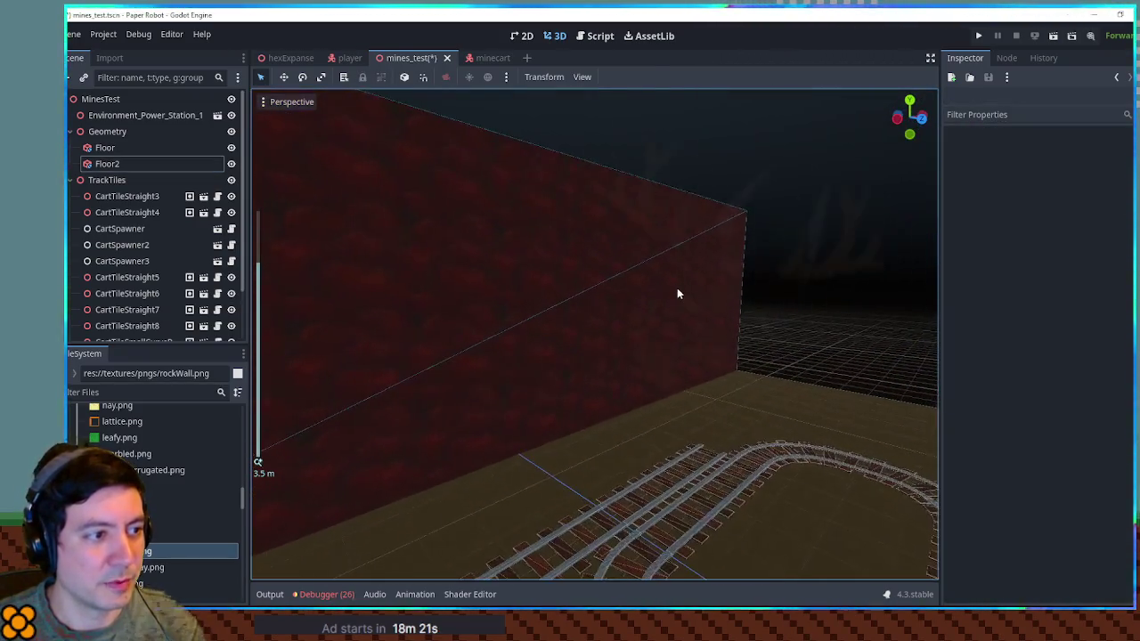
scroll(678, 293, "up", 1)
Settle on a muted reddish-brown albedo (a7642f) and save the mines_test scene.
left_click(699, 299)
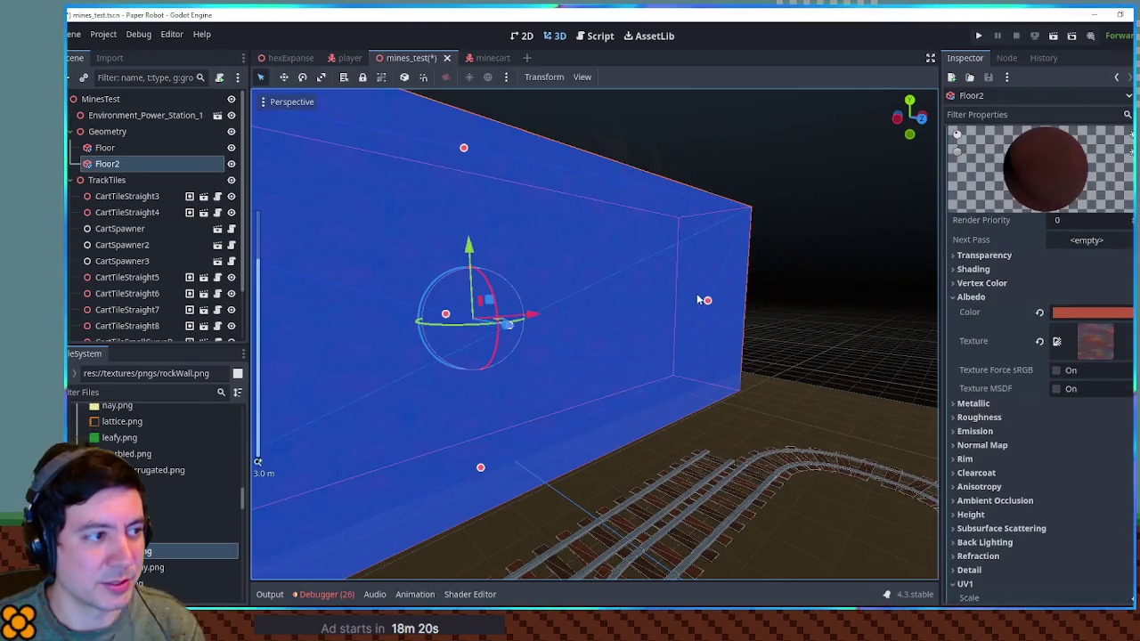
left_click(1091, 312)
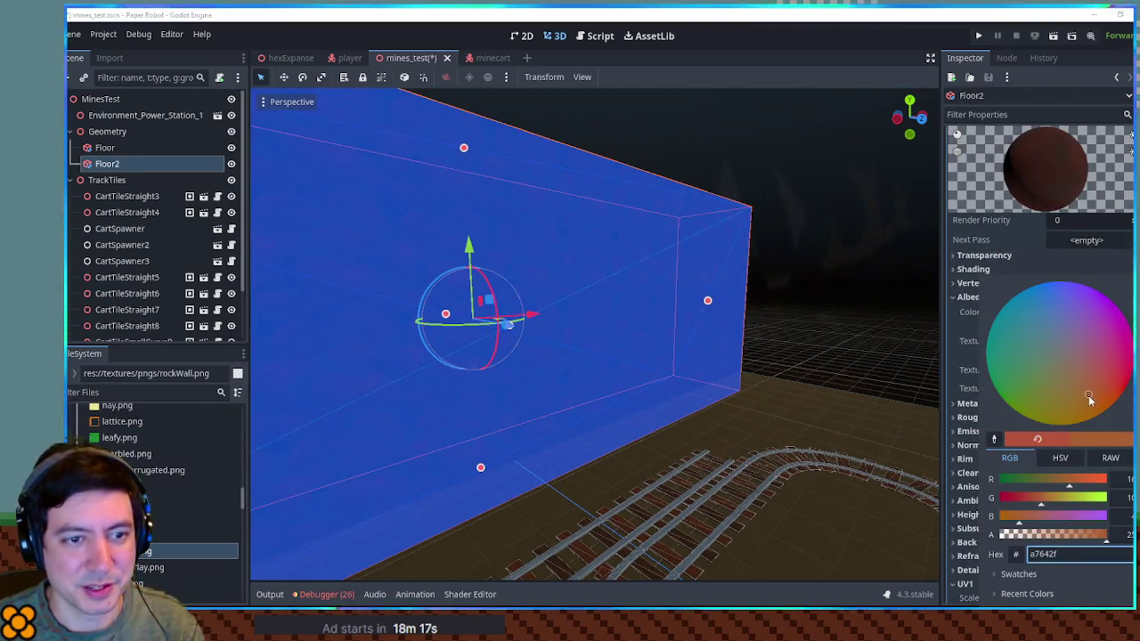
left_click(868, 318)
left_click(867, 318)
scroll(760, 305, "up", 1)
scroll(704, 300, "down", 3)
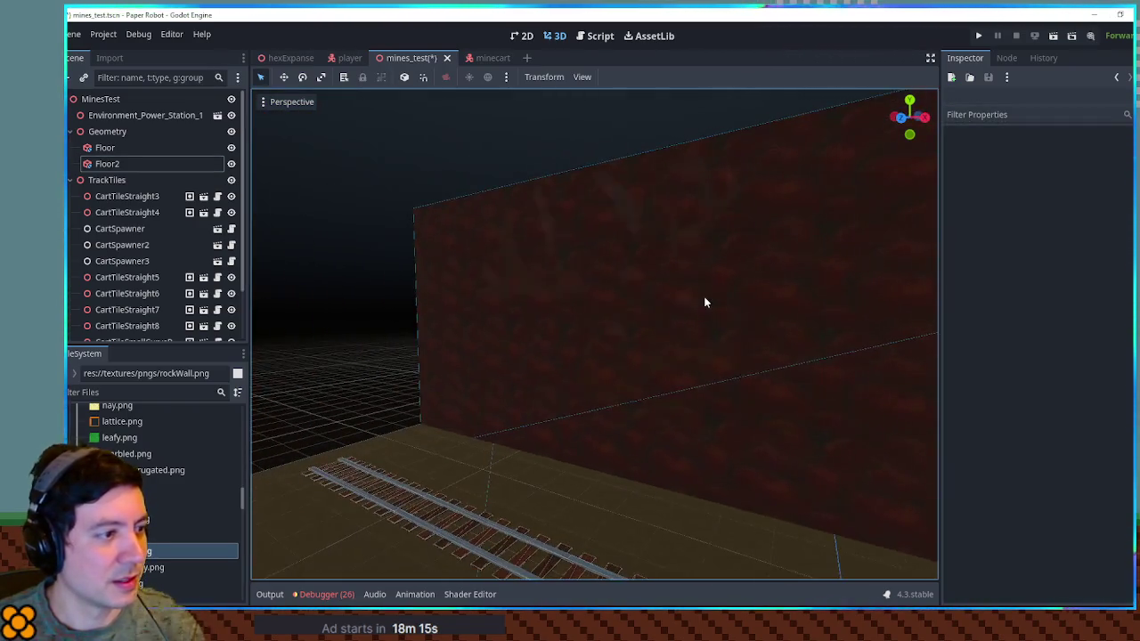
scroll(810, 306, "up", 4)
key("ctrl+s")
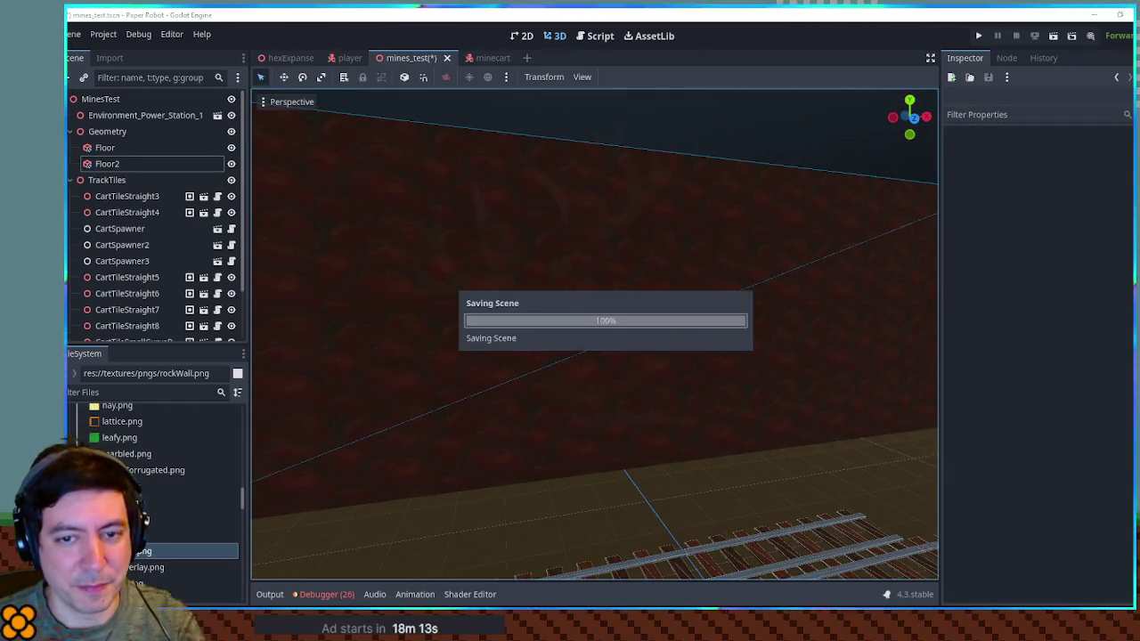
Run the mines_test scene with F6, move the fox briefly, then stop with F8.
key("F6")
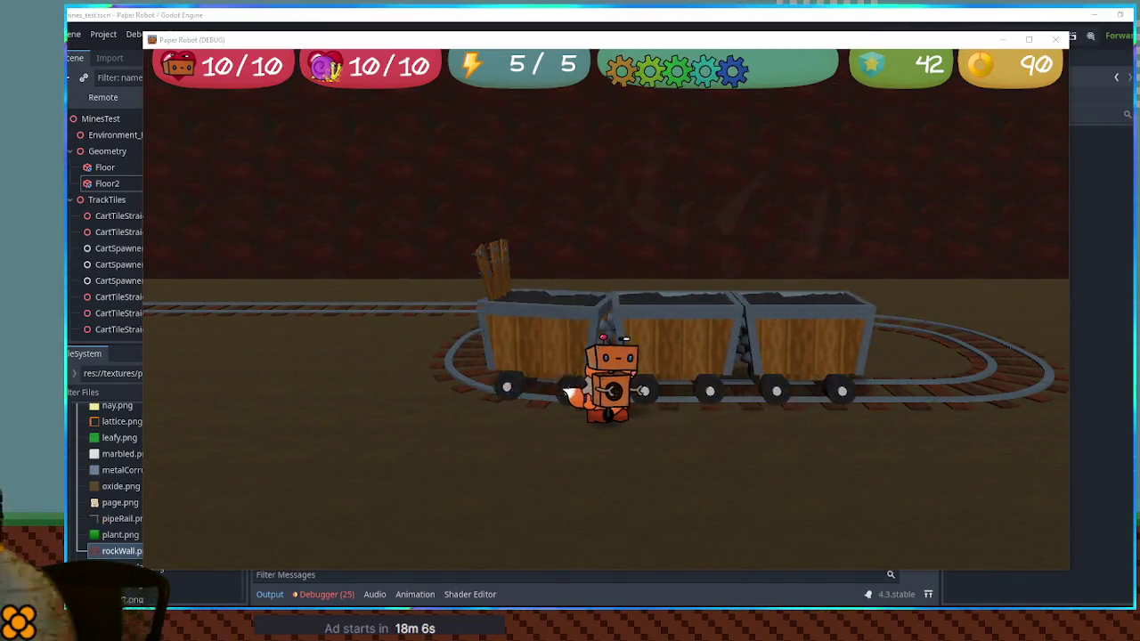
key("d")
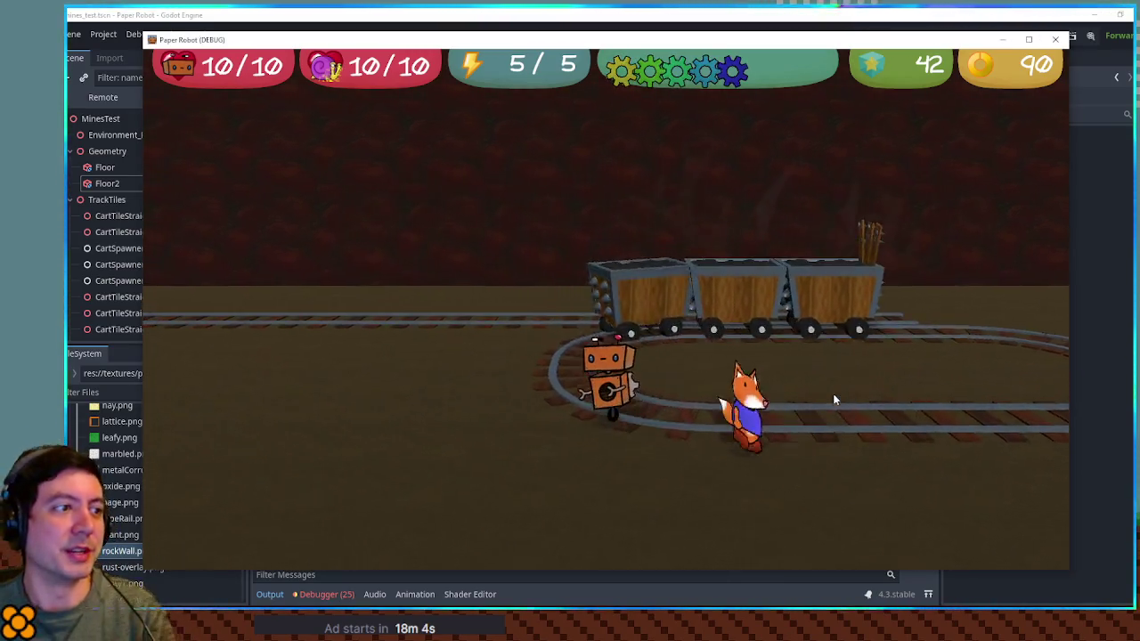
key("F8")
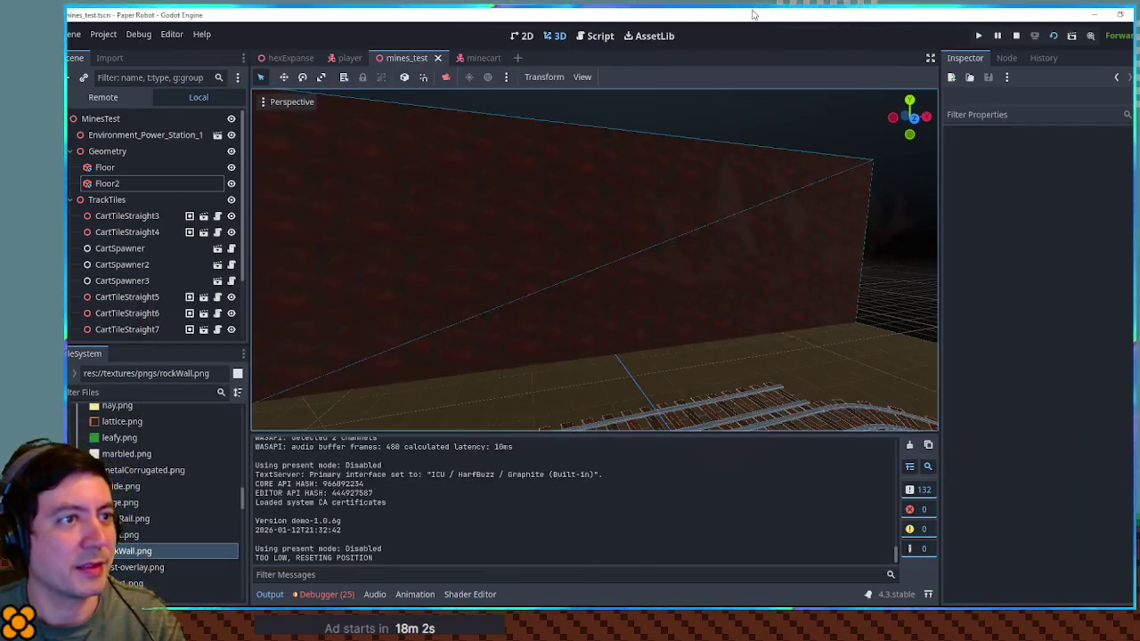
Relaunch the mine scene with F6 to see the fox and robot by the reddish rock wall.
key("F6")
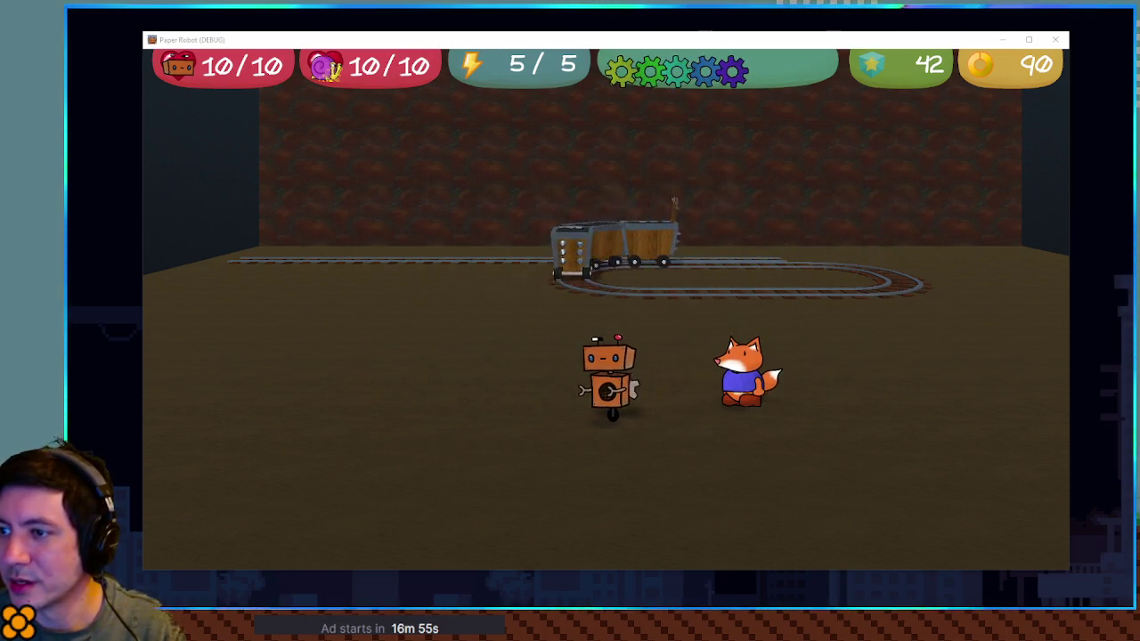
Walk to the minecarts, jump on and off them, then jump and walk left past the wall.
left_click(764, 192)
key("w")
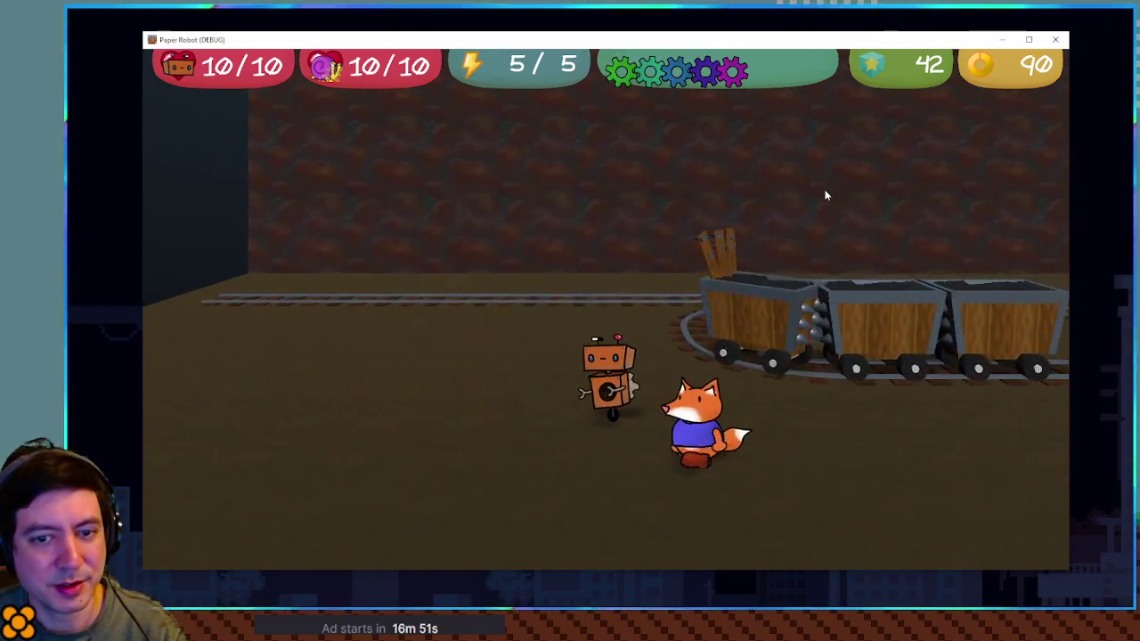
key("space")
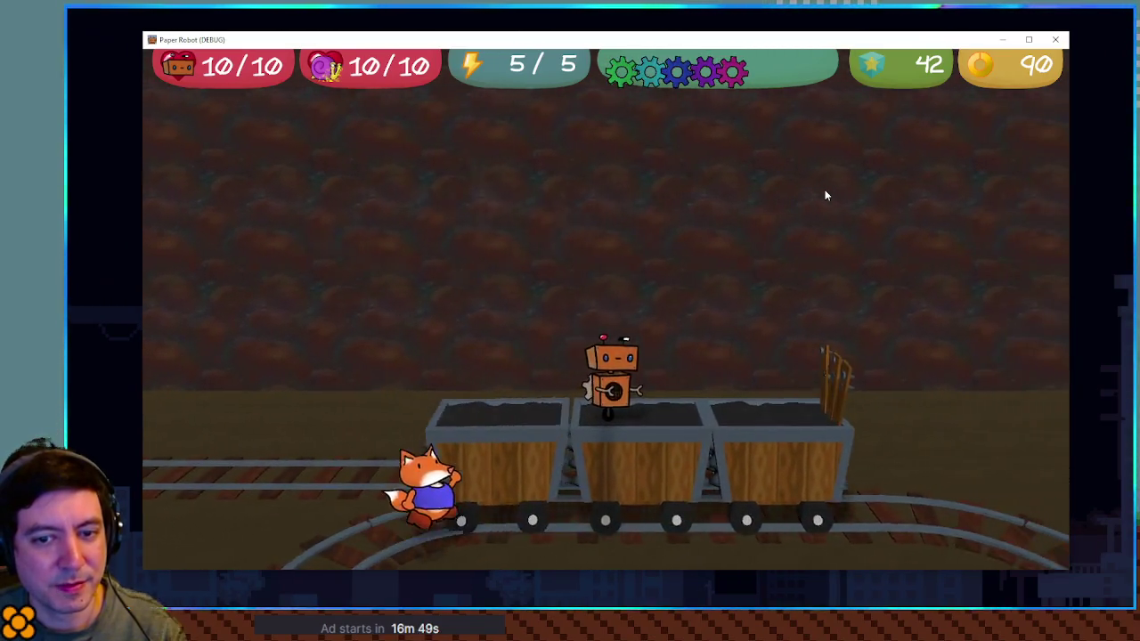
key("space")
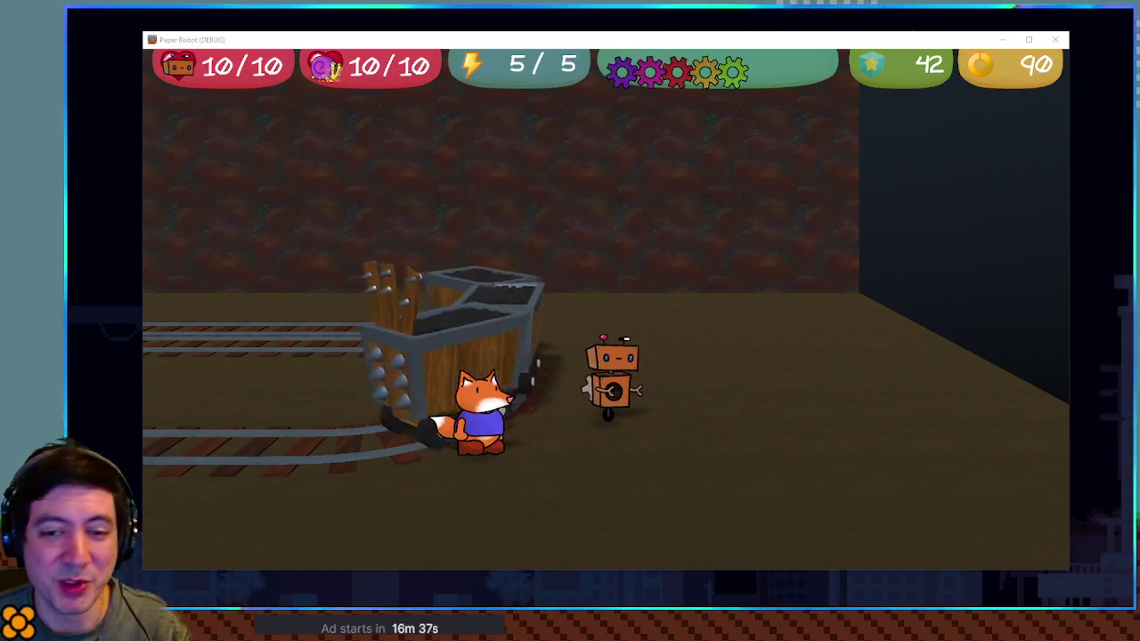
key("space")
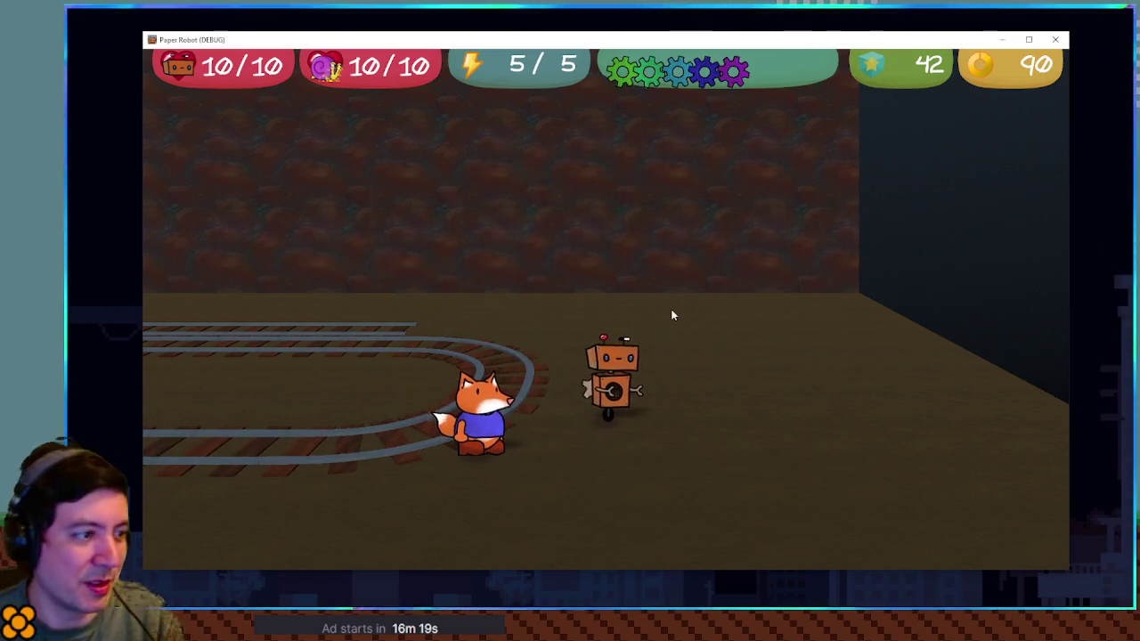
key("a")
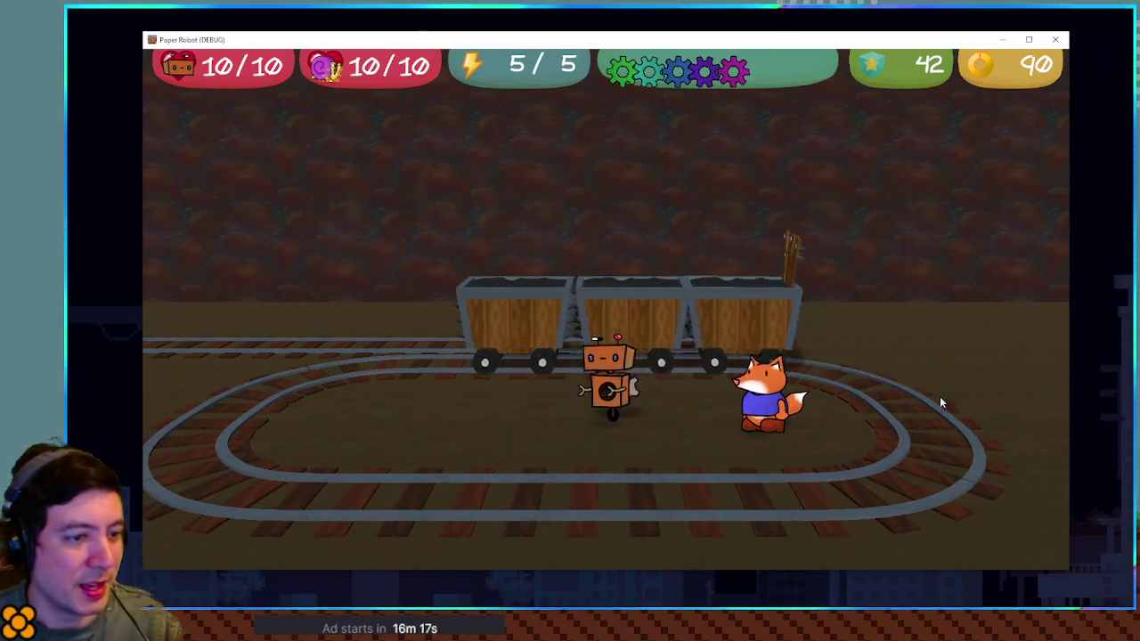